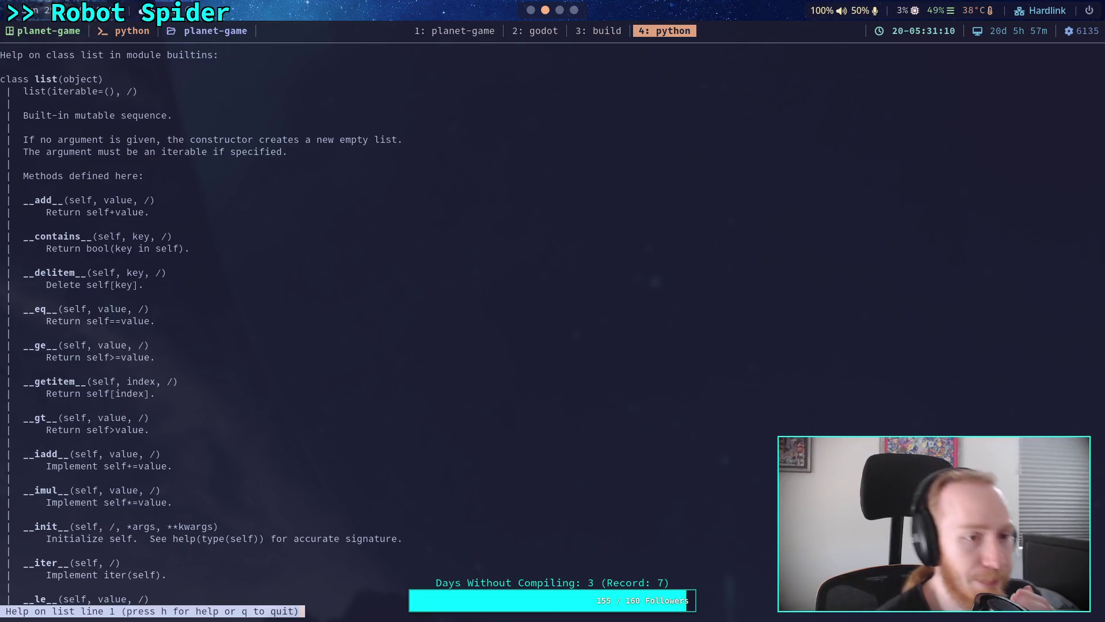
- Page down and up through the help(list) documentation, then quit it back to the >>> prompt
{"action": "key", "text": "Down"}
{"action": "key", "text": "Down"}
{"action": "key", "text": "Down"}
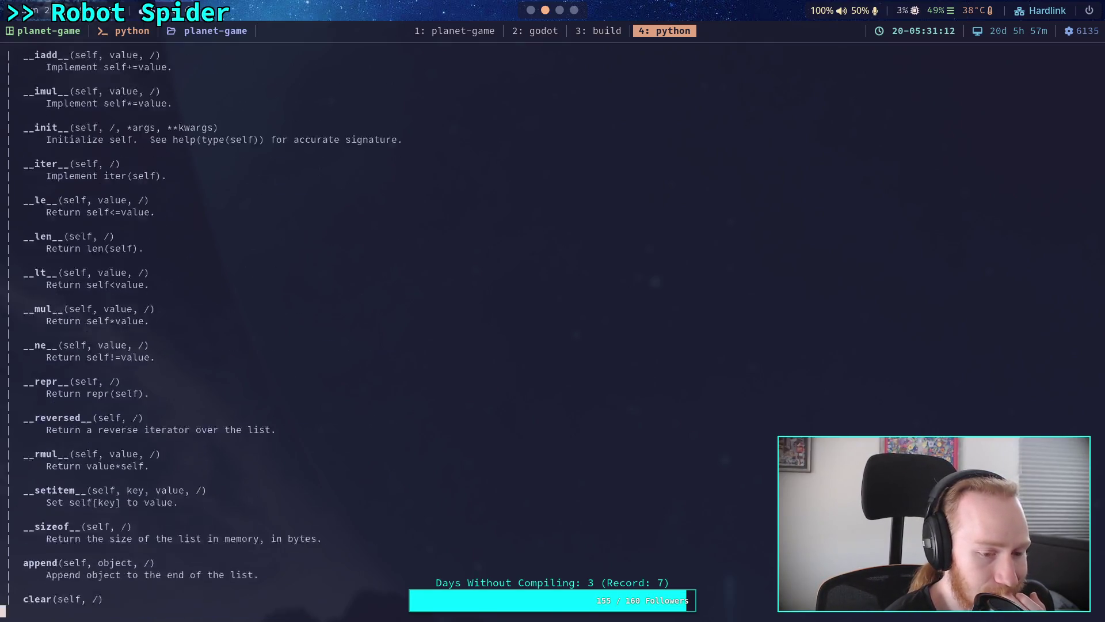
{"action": "key", "text": "Down"}
{"action": "key", "text": "Down"}
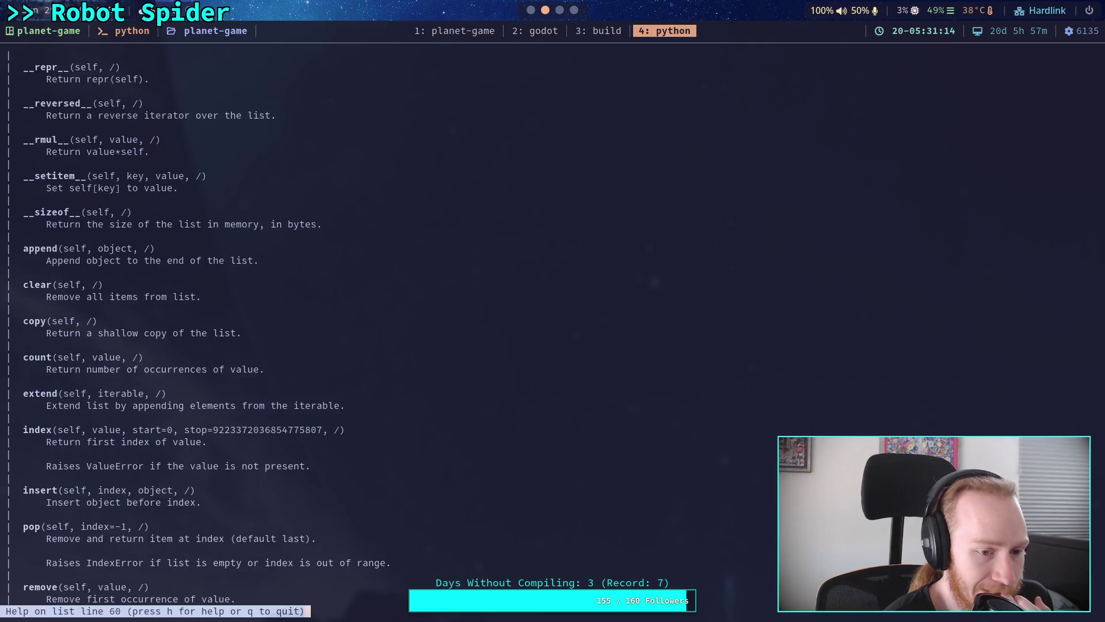
{"action": "key", "text": "Down"}
{"action": "key", "text": "Down"}
{"action": "key", "text": "Down"}
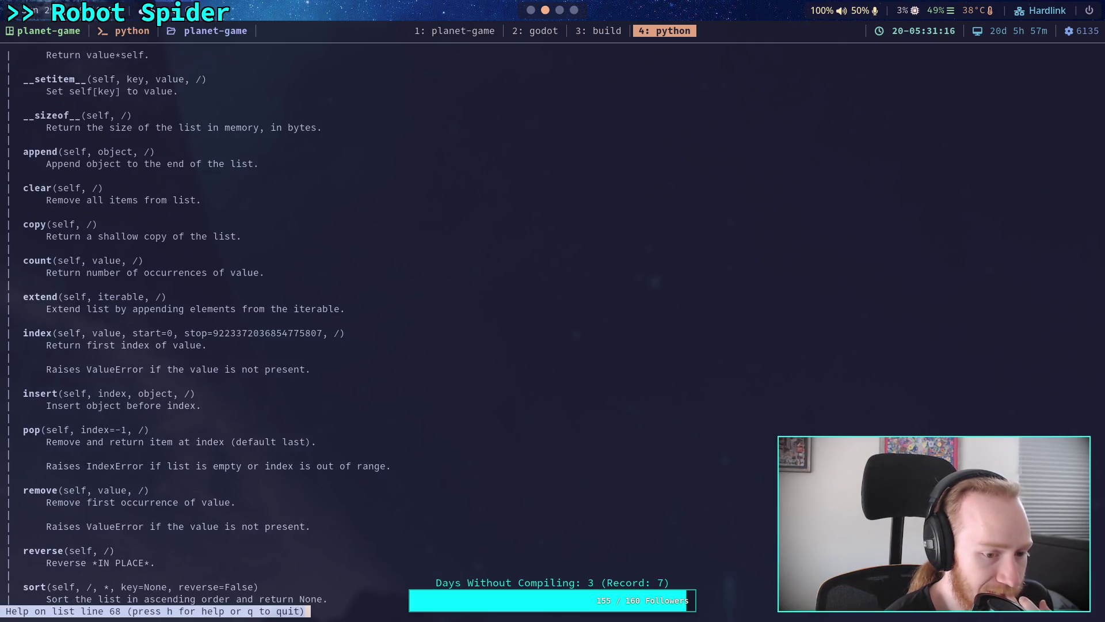
{"action": "key", "text": "Down"}
{"action": "key", "text": "Down"}
{"action": "key", "text": "Down"}
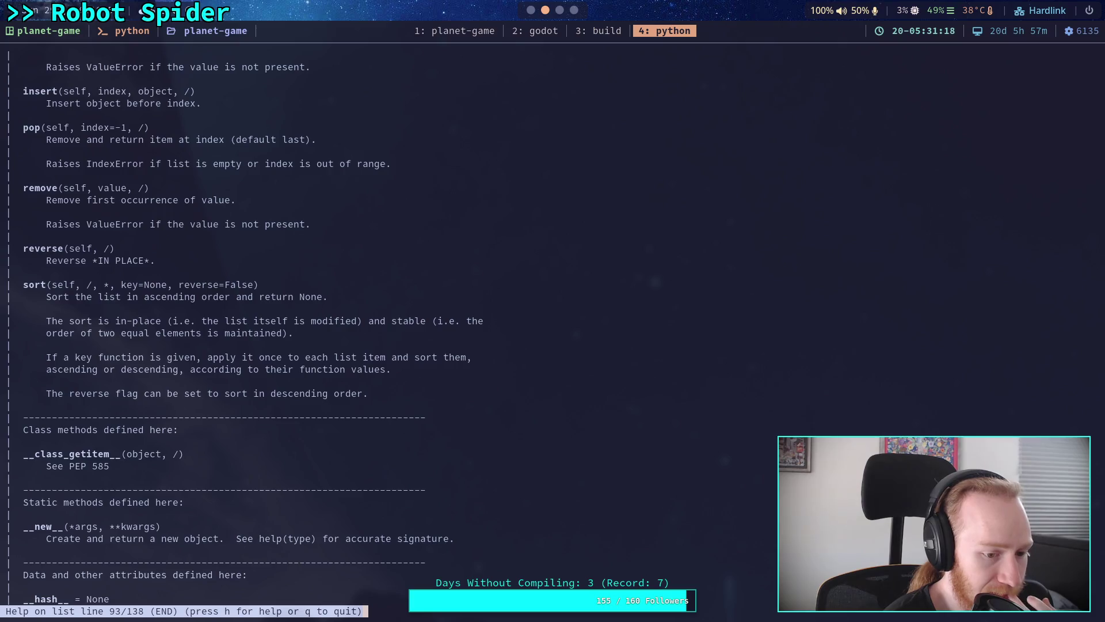
{"action": "key", "text": "Up"}
{"action": "key", "text": "Up"}
{"action": "key", "text": "Up"}
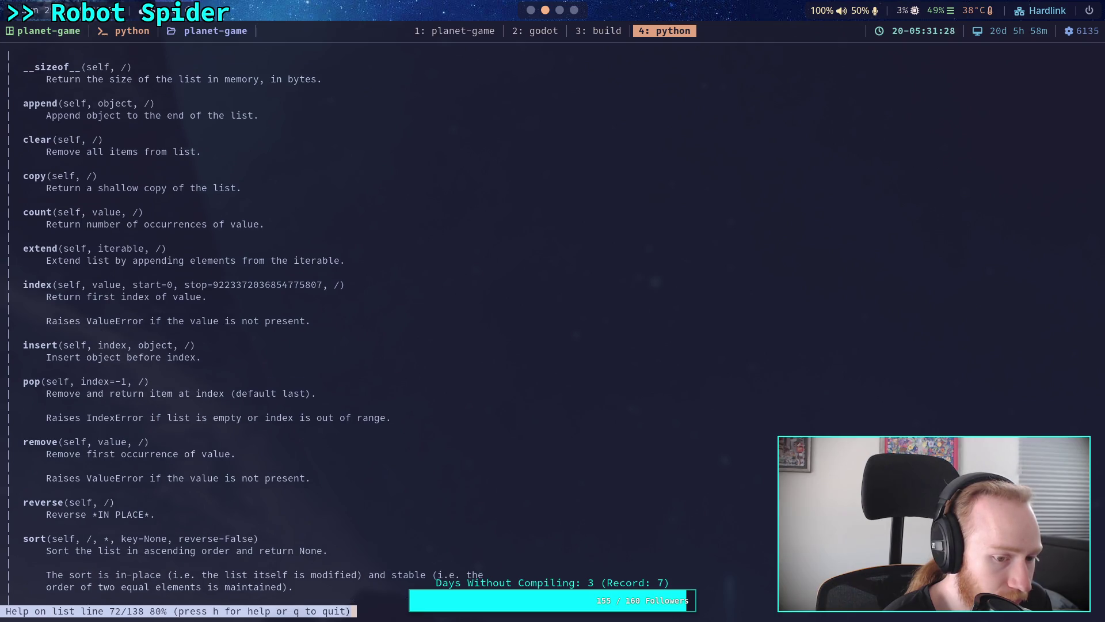
{"action": "key", "text": "Up"}
{"action": "key", "text": "Up"}
{"action": "key", "text": "Up"}
{"action": "key", "text": "Up"}
{"action": "key", "text": "Up"}
{"action": "key", "text": "Up"}
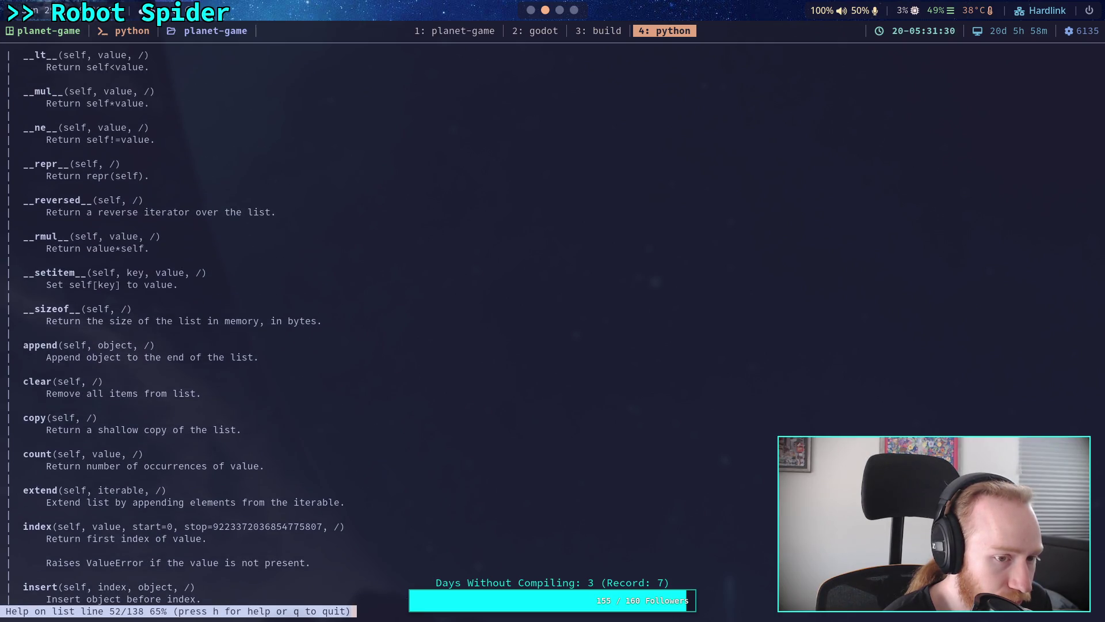
{"action": "key", "text": "Up"}
{"action": "key", "text": "Up"}
{"action": "key", "text": "Up"}
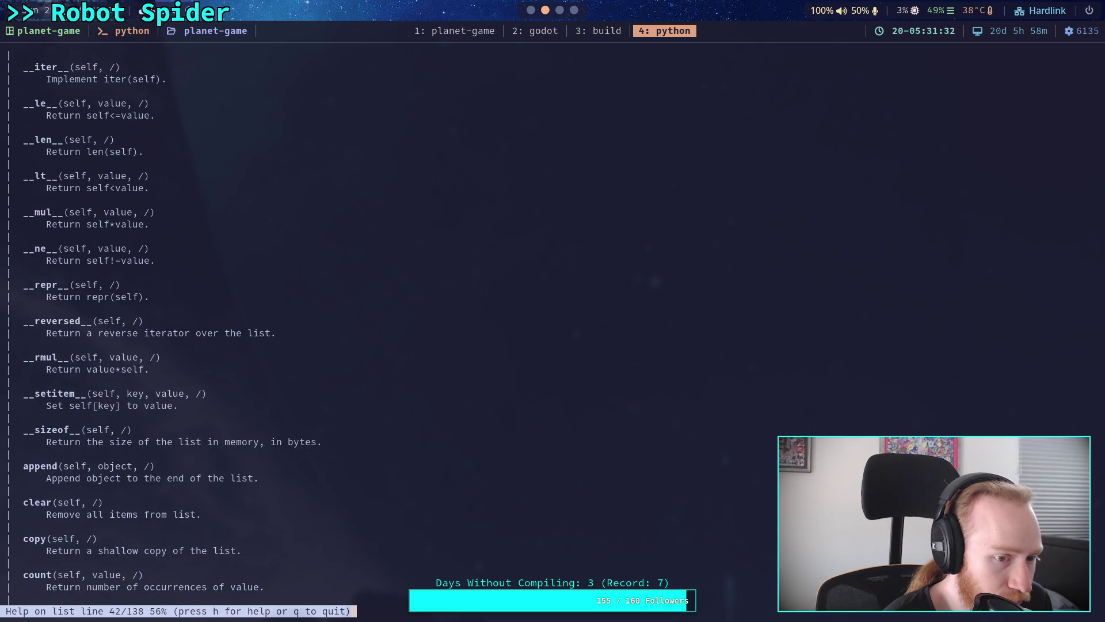
{"action": "key", "text": "Up"}
{"action": "key", "text": "Up"}
{"action": "key", "text": "Up"}
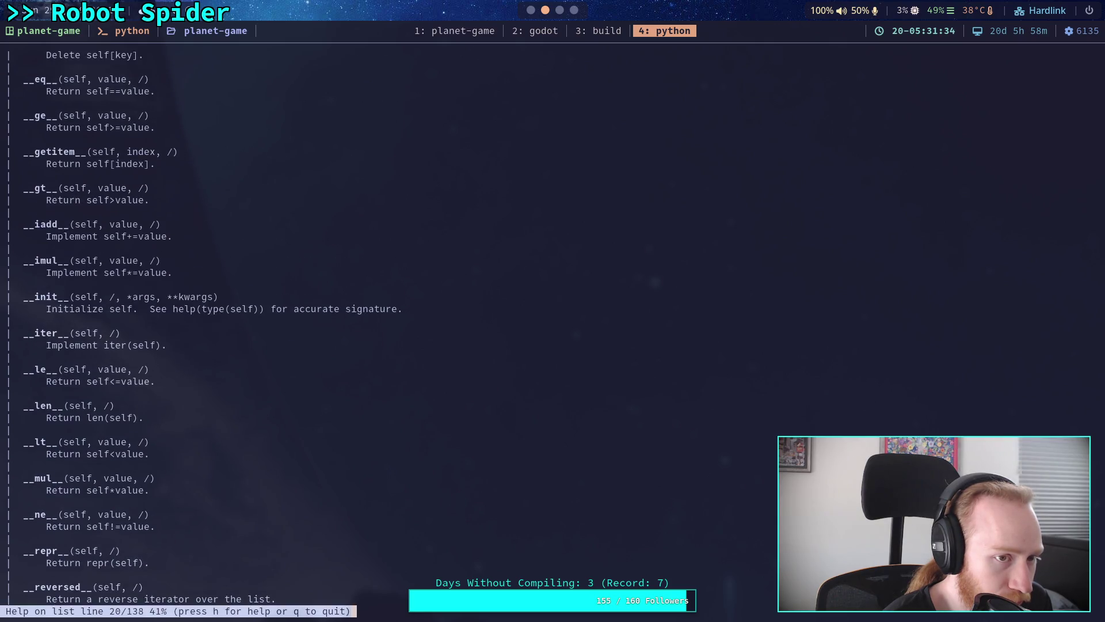
{"action": "key", "text": "Up"}
{"action": "key", "text": "Up"}
{"action": "key", "text": "Up"}
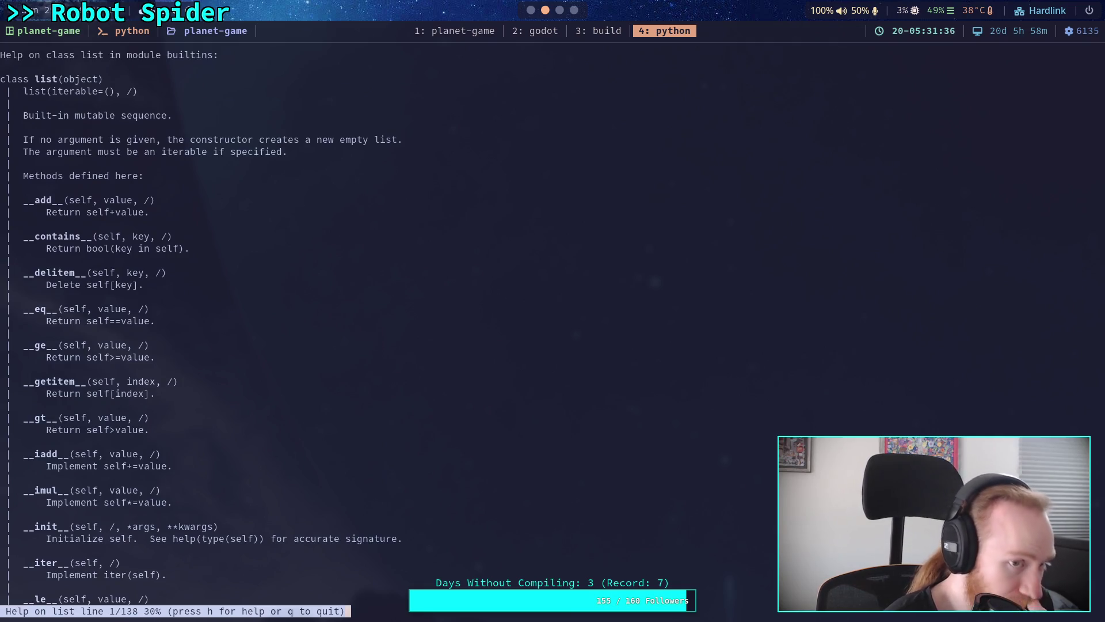
{"action": "key", "text": "Down"}
{"action": "key", "text": "Down"}
{"action": "key", "text": "Down"}
{"action": "key", "text": "Down"}
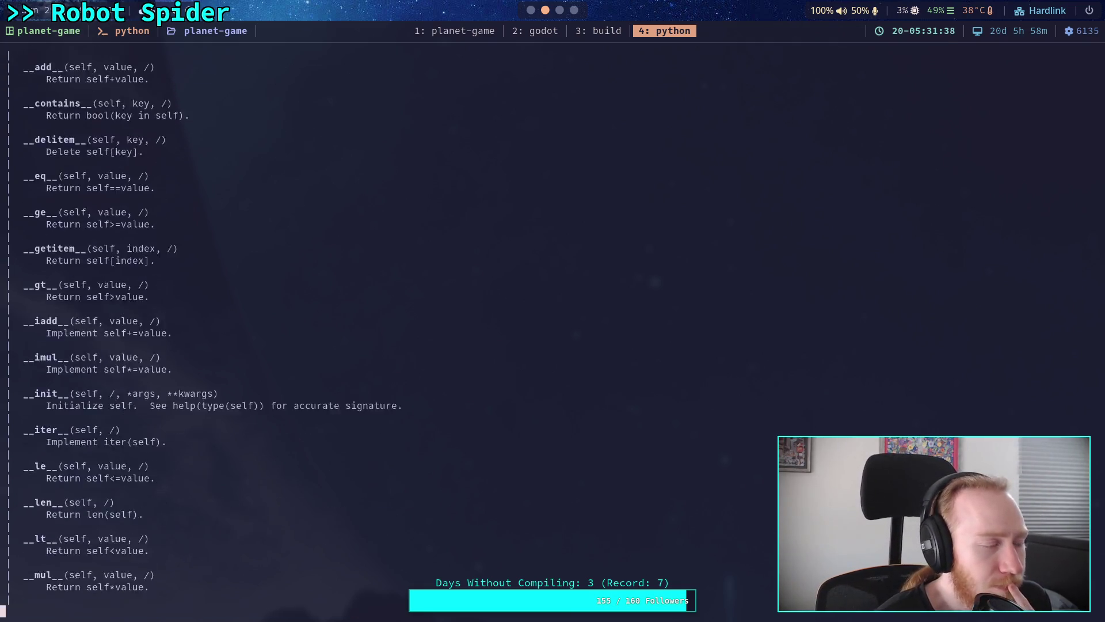
{"action": "key", "text": "Down"}
{"action": "key", "text": "Down"}
{"action": "key", "text": "Down"}
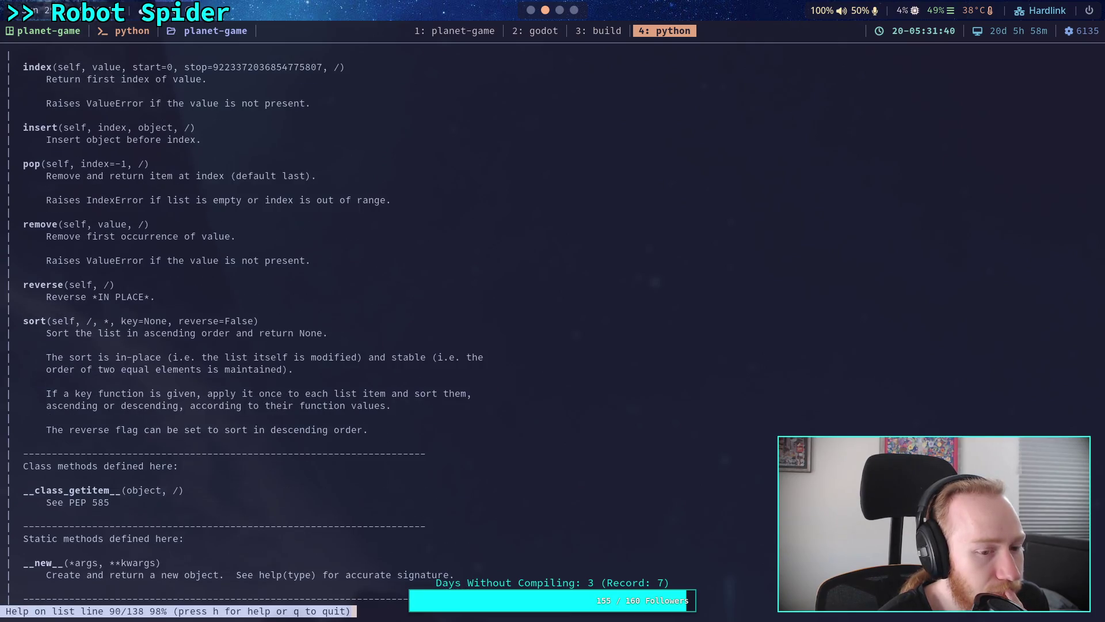
{"action": "key", "text": "Down"}
{"action": "key", "text": "Down"}
{"action": "key", "text": "Down"}
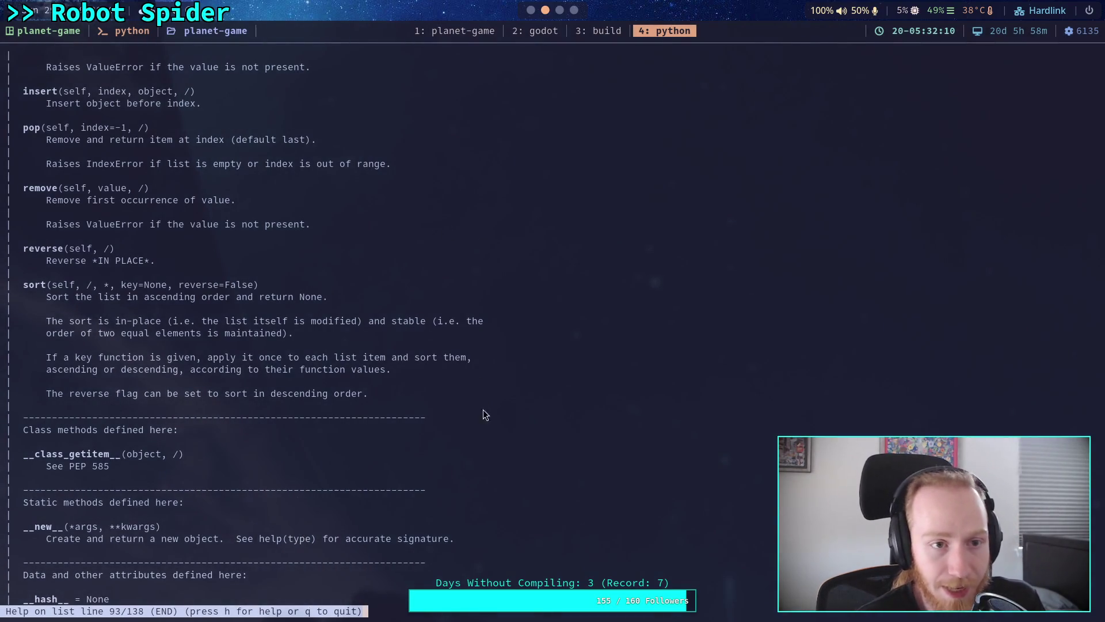
{"action": "key", "text": "q"}
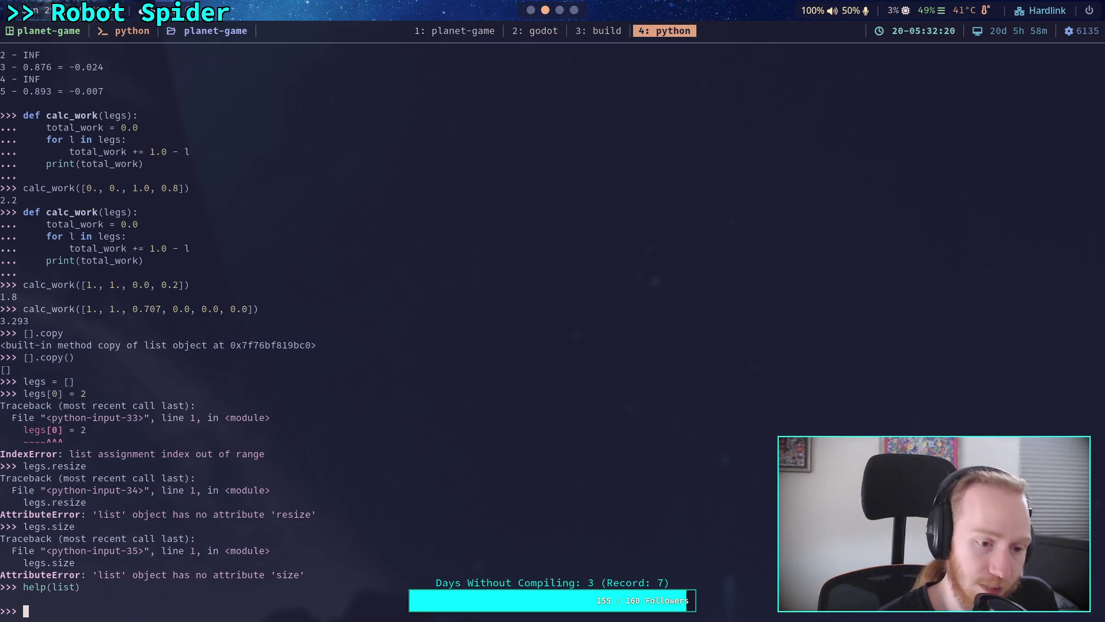
- Recall calc_work and replace its print line with shared_work = legs.copy() and a for i in range(len(legs)) loop
{"action": "key", "text": "Up"}
{"action": "key", "text": "Up"}
{"action": "key", "text": "Up"}
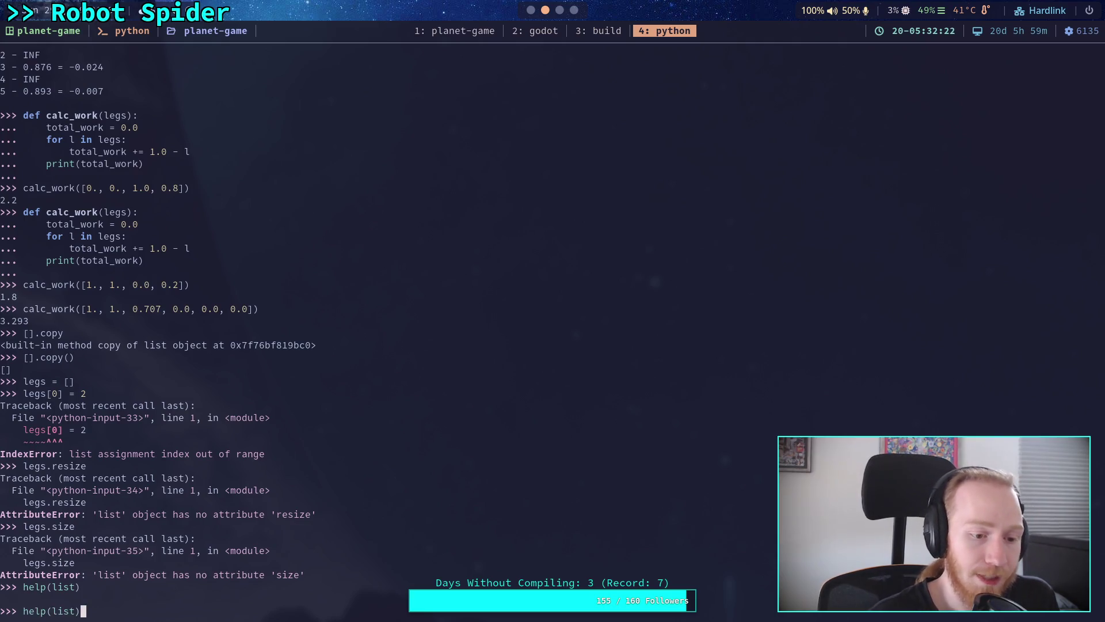
{"action": "key", "text": "Up"}
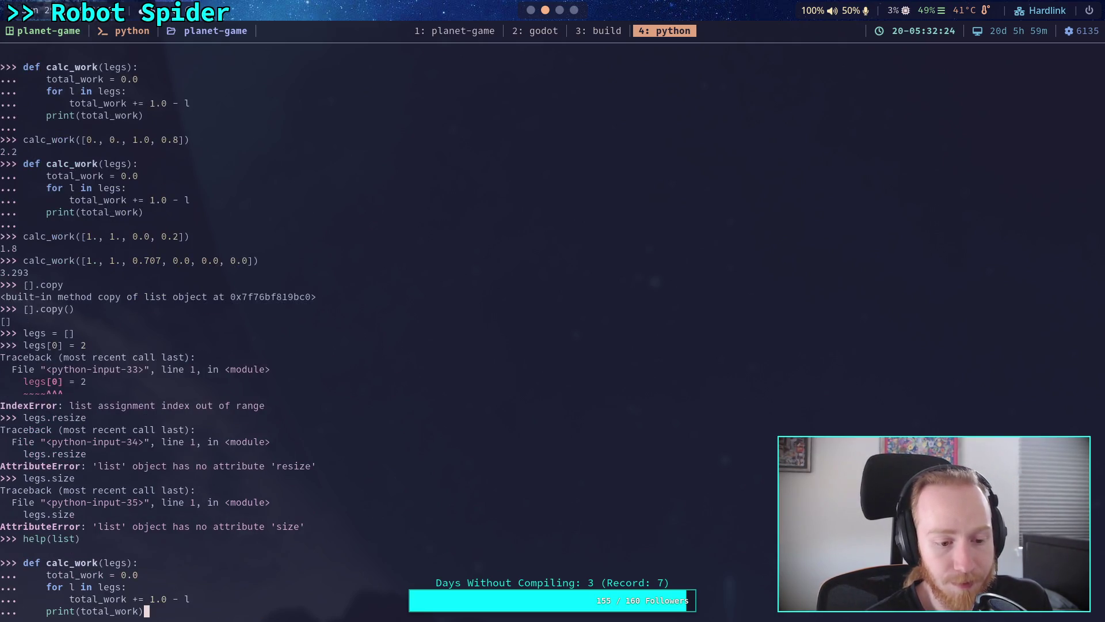
{"action": "key", "text": "BackSpace"}
{"action": "key", "text": "BackSpace"}
{"action": "key", "text": "BackSpace"}
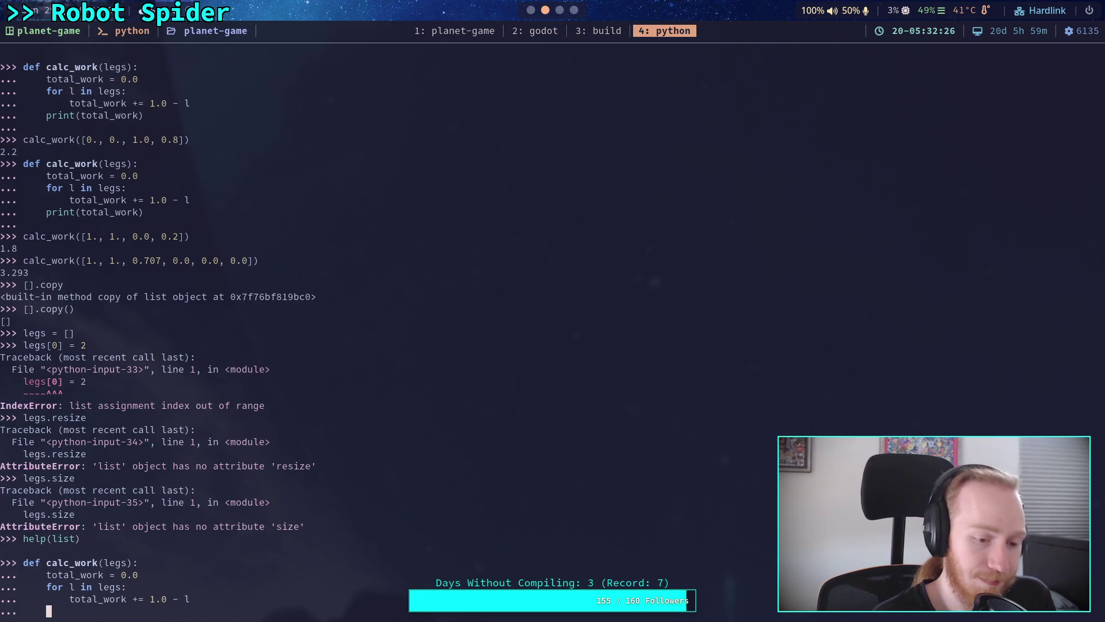
{"action": "type", "text": "shared_o"}
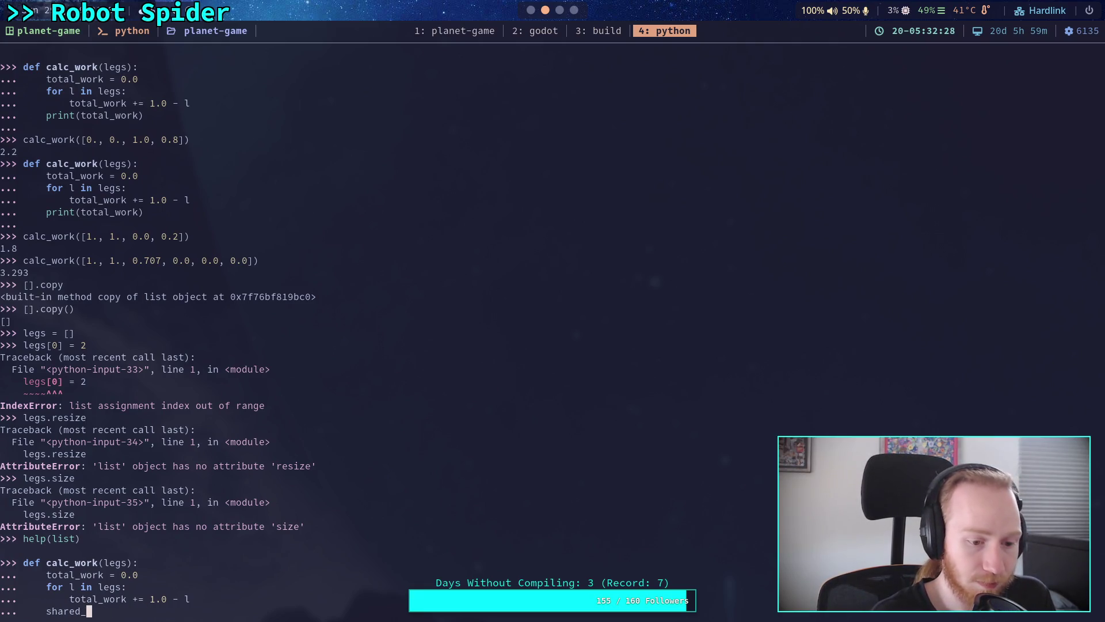
{"action": "key", "text": "BackSpace"}
{"action": "type", "text": "work = "}
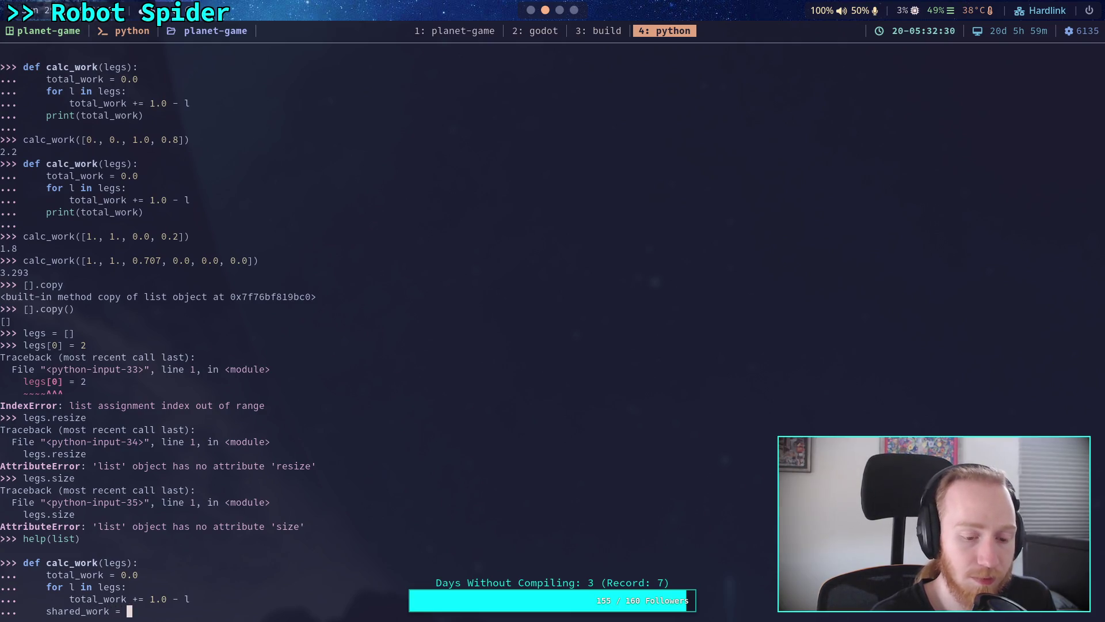
{"action": "type", "text": "legs.copy()"}
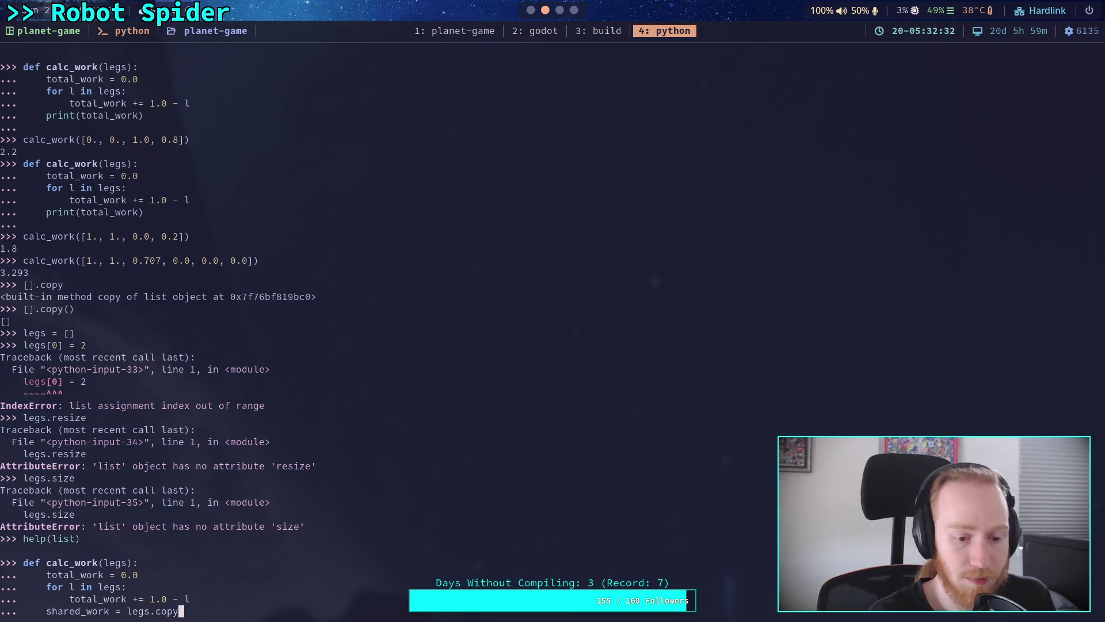
{"action": "key", "text": "Return"}
{"action": "type", "text": "for l in range("}
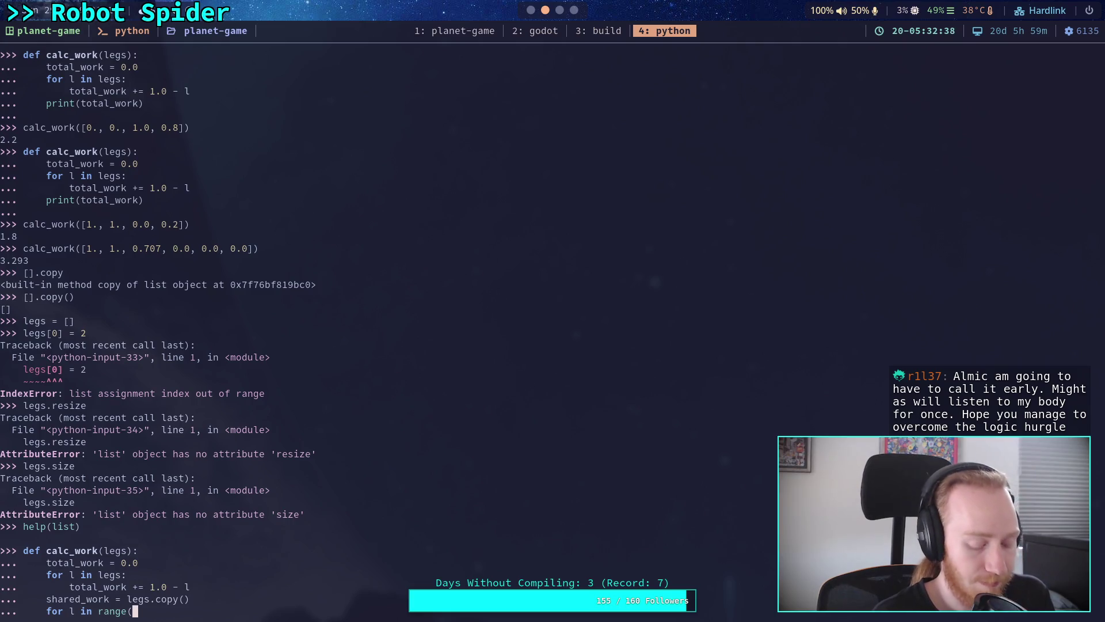
{"action": "type", "text": "len("}
{"action": "key", "text": "BackSpace"}
{"action": "key", "text": "BackSpace"}
{"action": "key", "text": "BackSpace"}
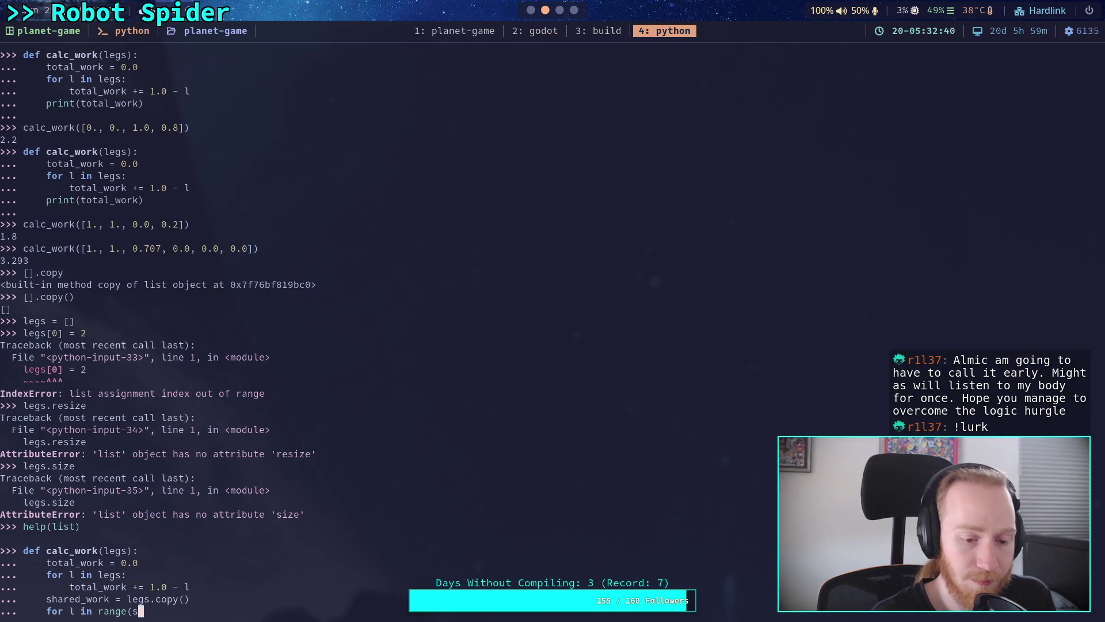
{"action": "type", "text": "len(legs"}
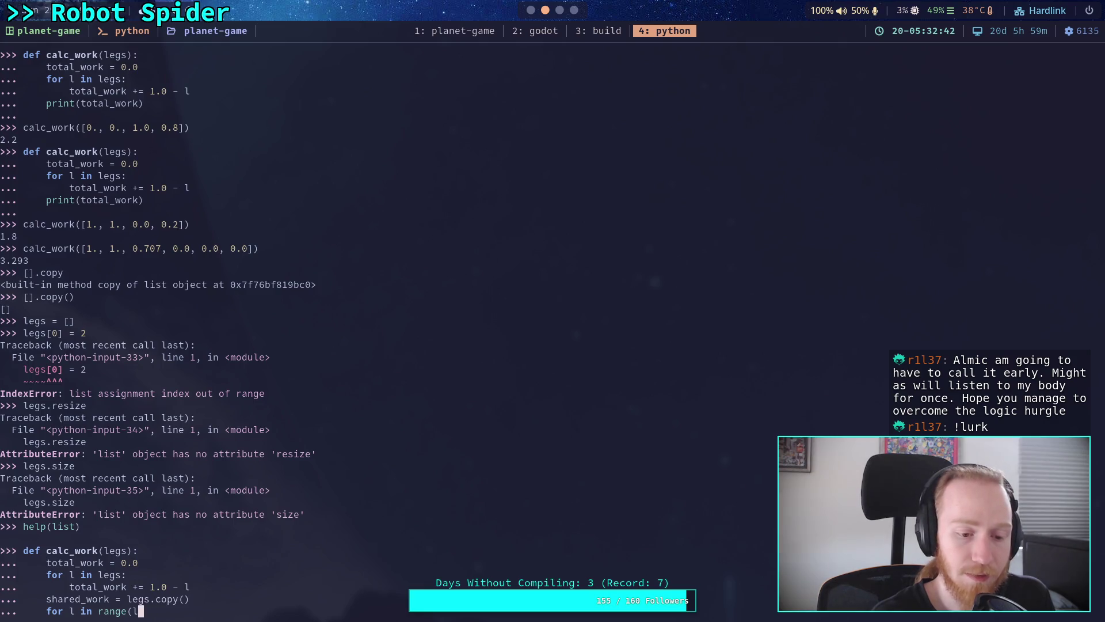
{"action": "type", "text": ")):"}
{"action": "key", "text": "Return"}
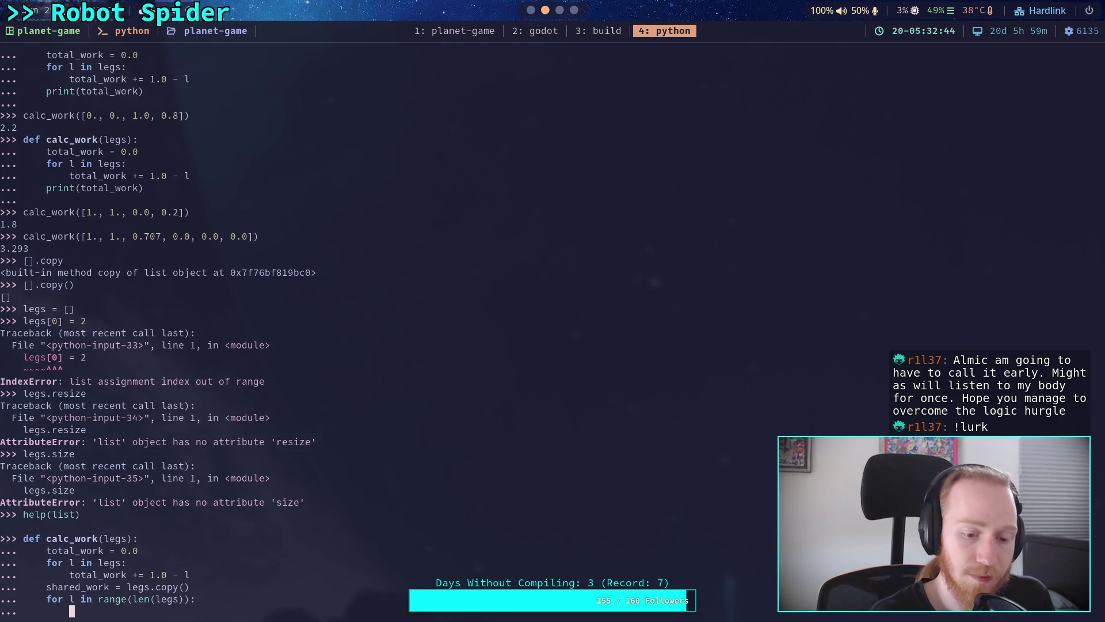
{"action": "key", "text": "Up"}
{"action": "key", "text": "Delete"}
{"action": "type", "text": "i"}
{"action": "key", "text": "Down"}
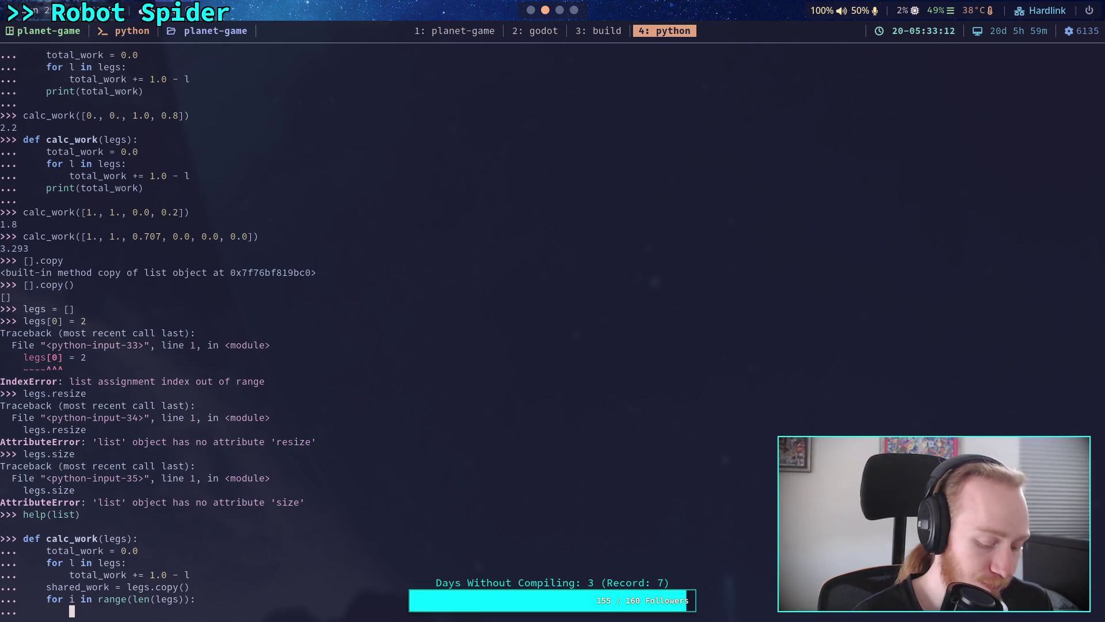
- Add the loop body shared_work[i] = (1.0 - legs[i]) / total_work, then print(shared_work)
{"action": "type", "text": "shared"}
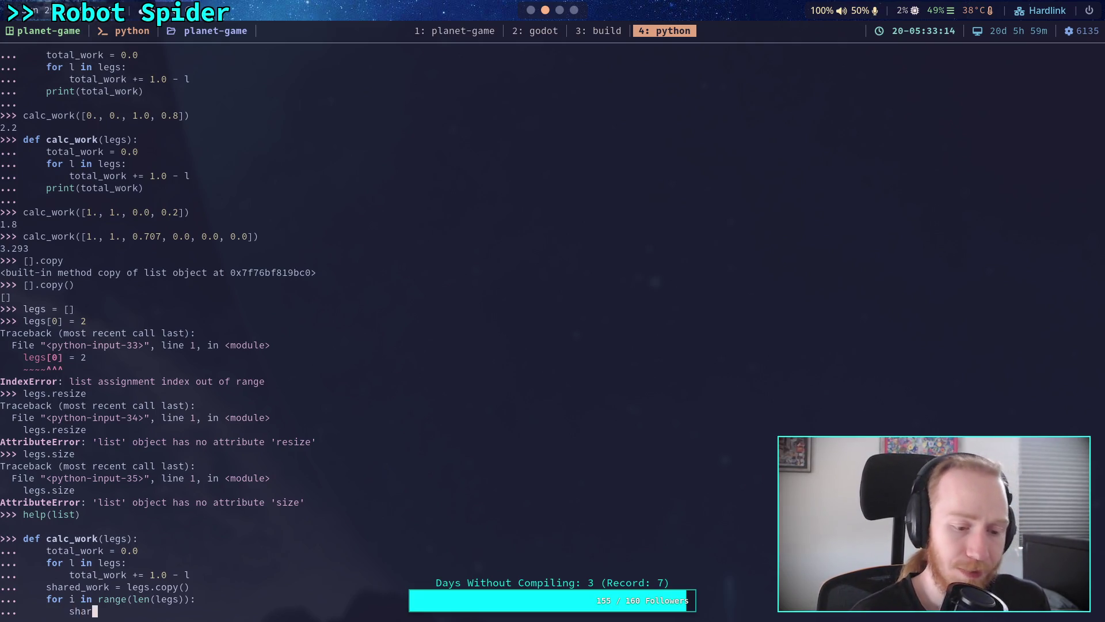
{"action": "type", "text": "_work[i"}
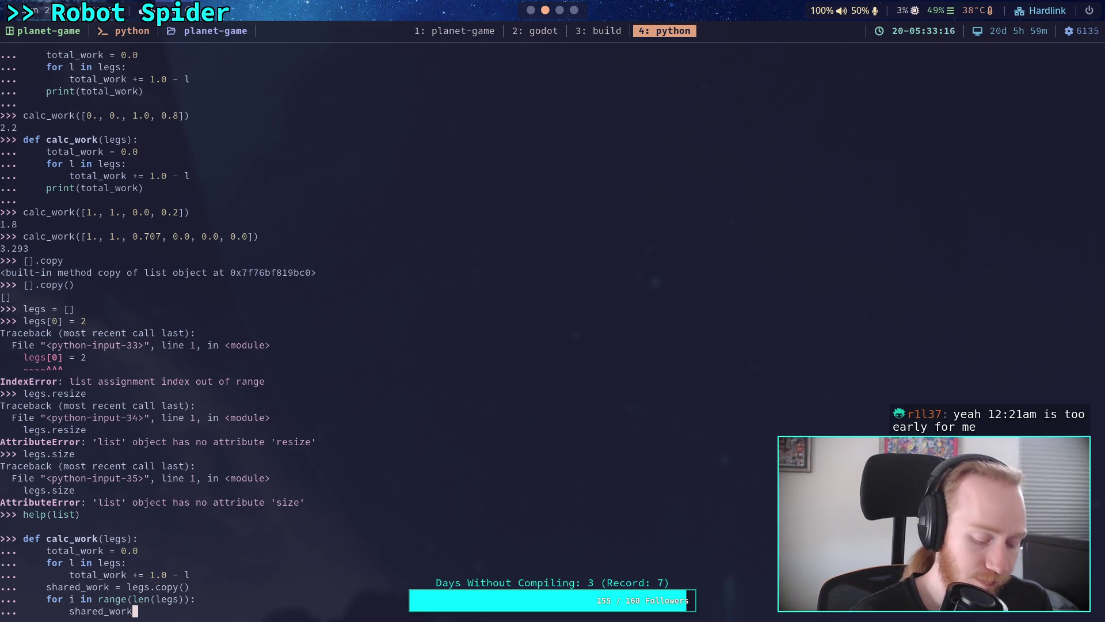
{"action": "type", "text": "] ="}
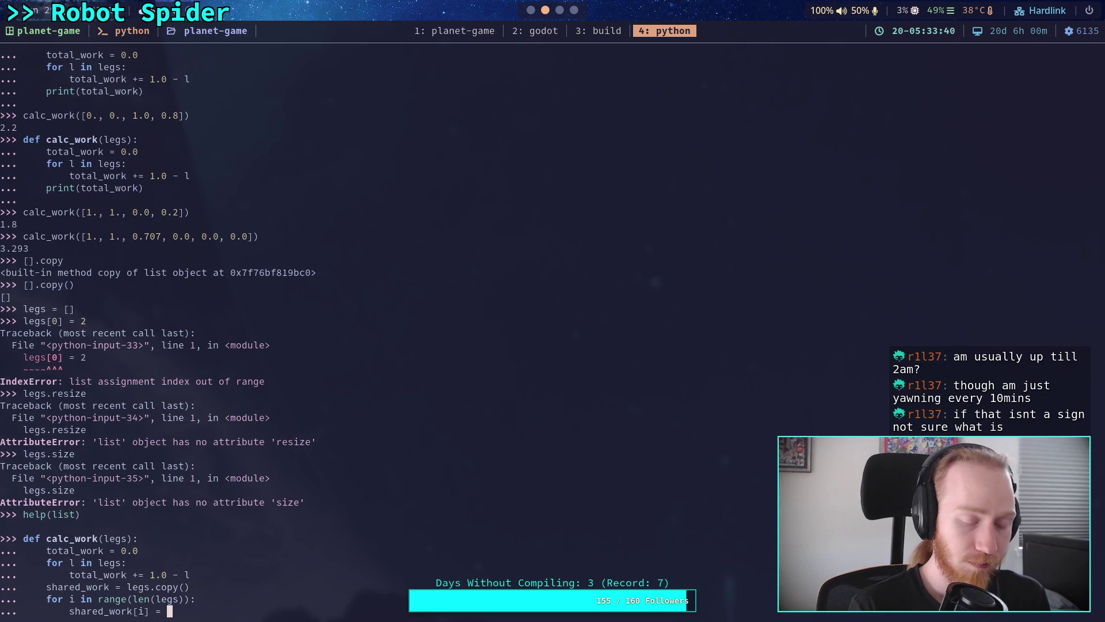
{"action": "type", "text": "(1.0 - "}
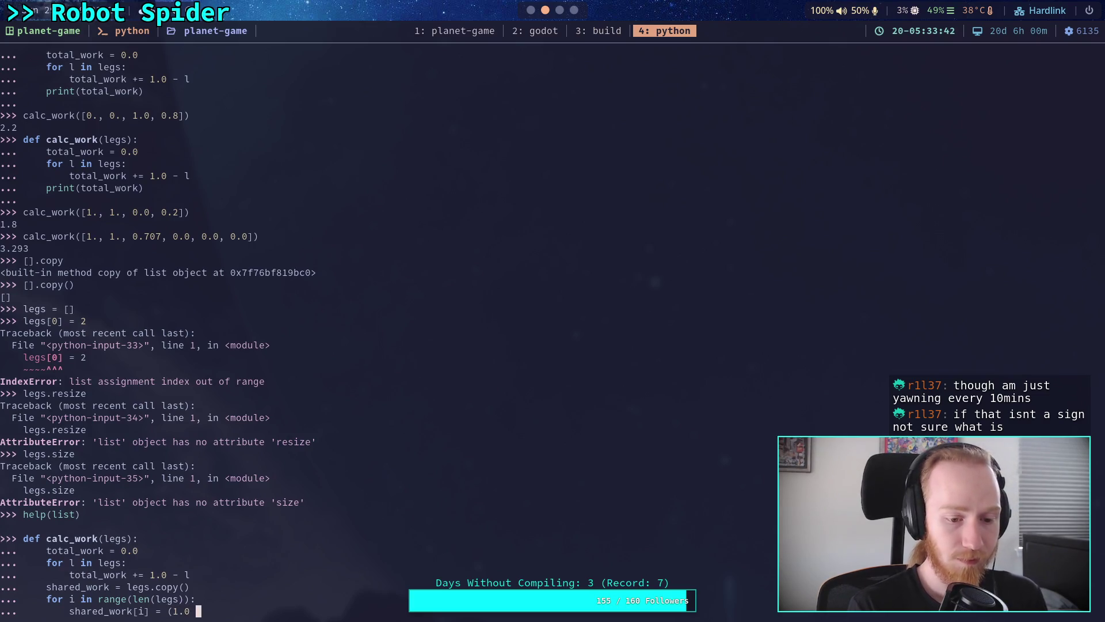
{"action": "type", "text": "legs["}
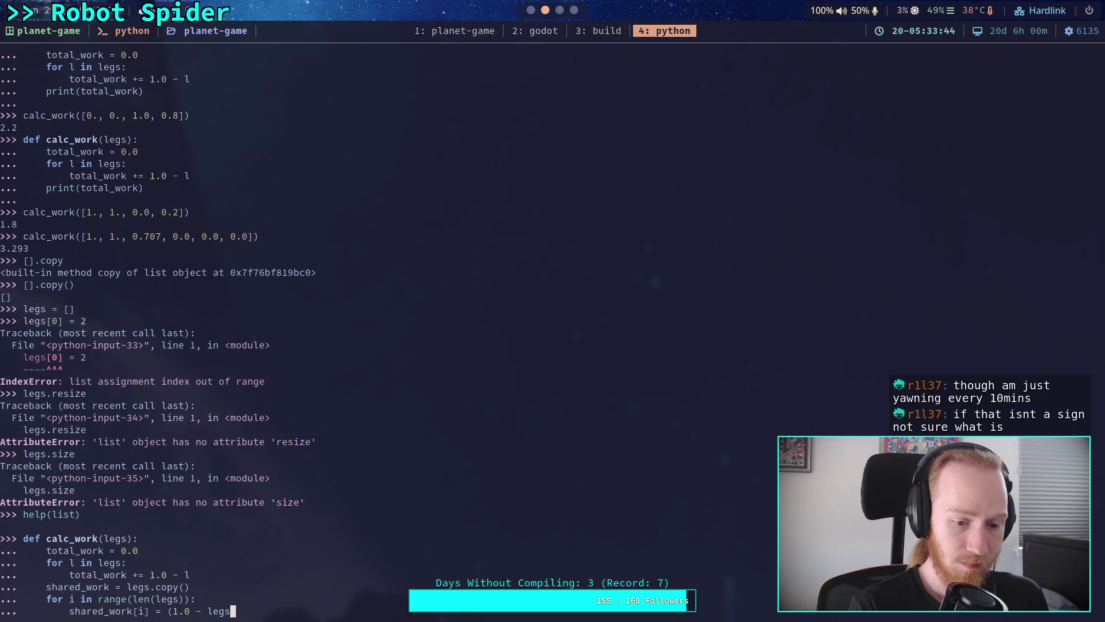
{"action": "type", "text": "i]) "}
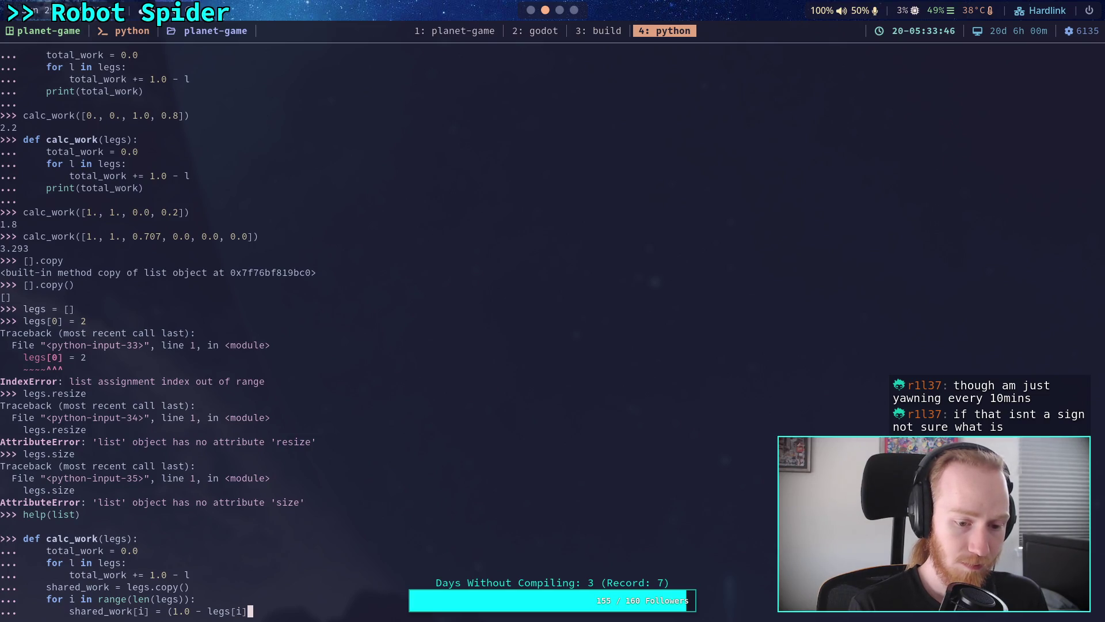
{"action": "type", "text": "/ total_w"}
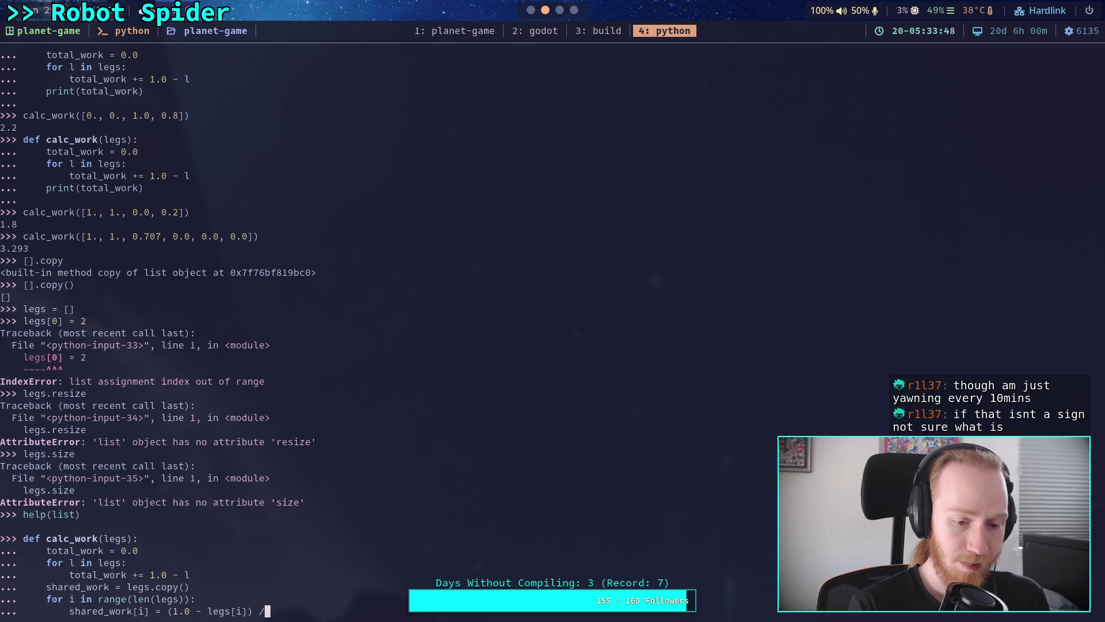
{"action": "type", "text": "ork"}
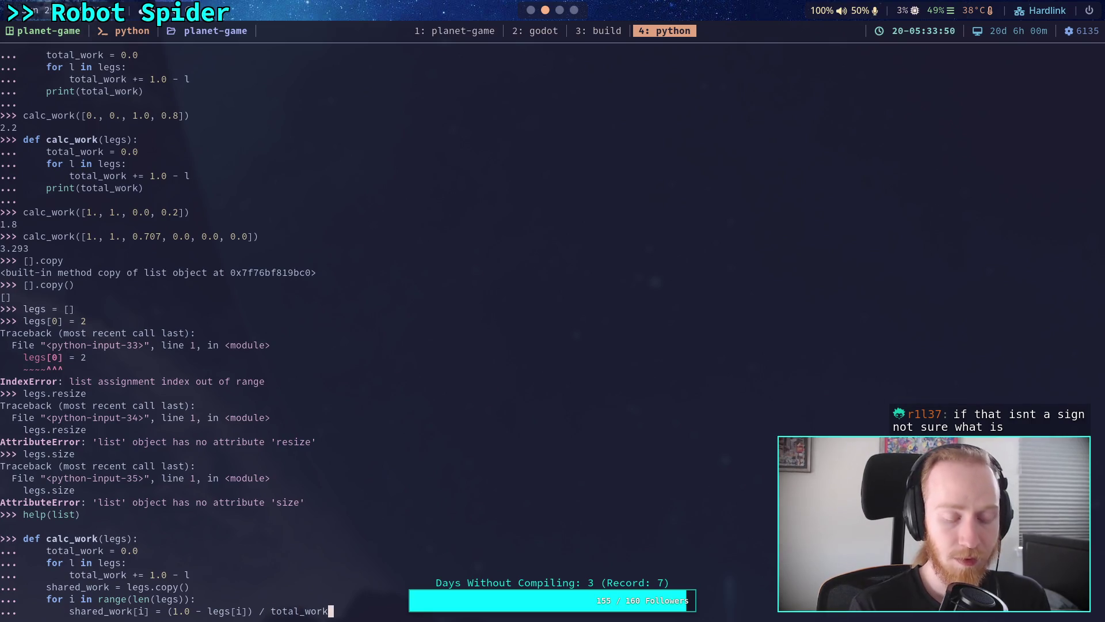
{"action": "key", "text": "Return"}
{"action": "key", "text": "BackSpace"}
{"action": "type", "text": "print(shared"}
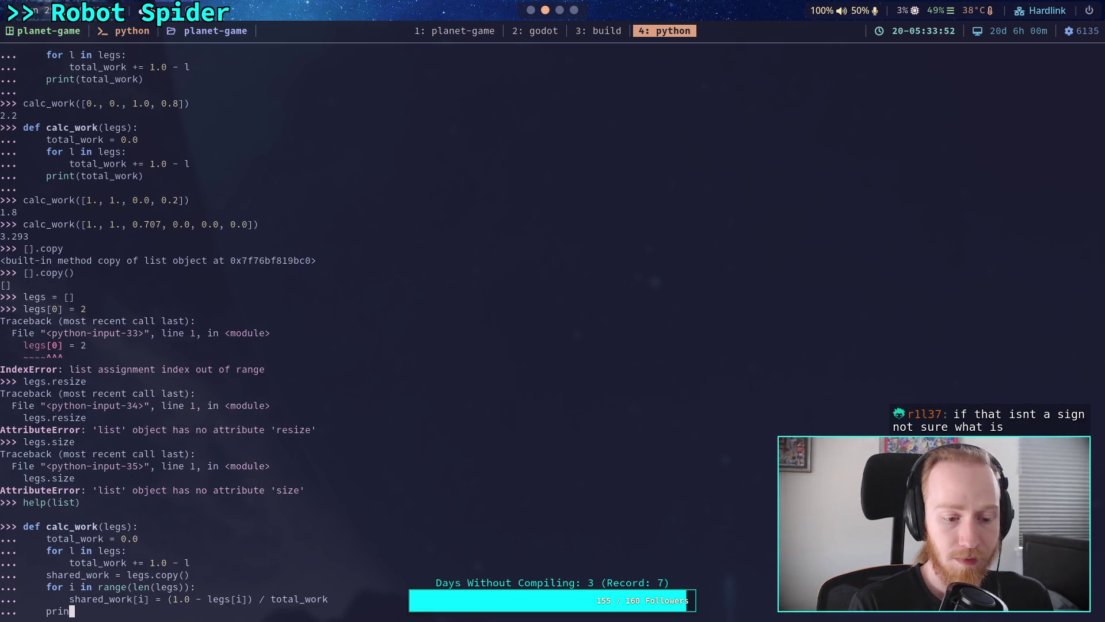
{"action": "type", "text": "_work)"}
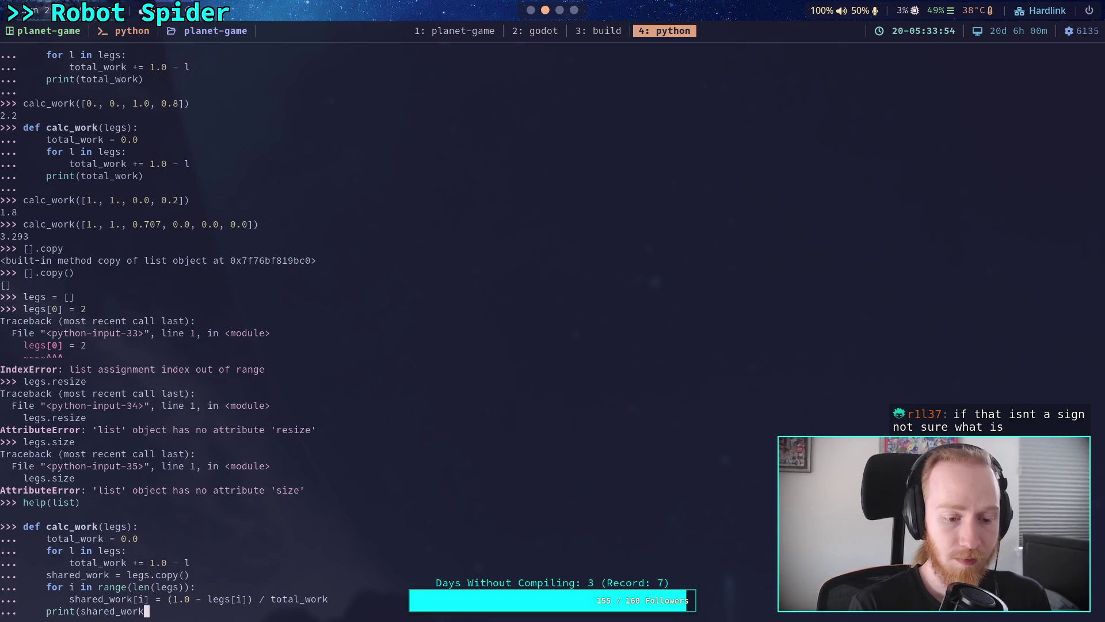
{"action": "key", "text": "Return"}
{"action": "key", "text": "Return"}
{"action": "type", "text": "calc_work("}
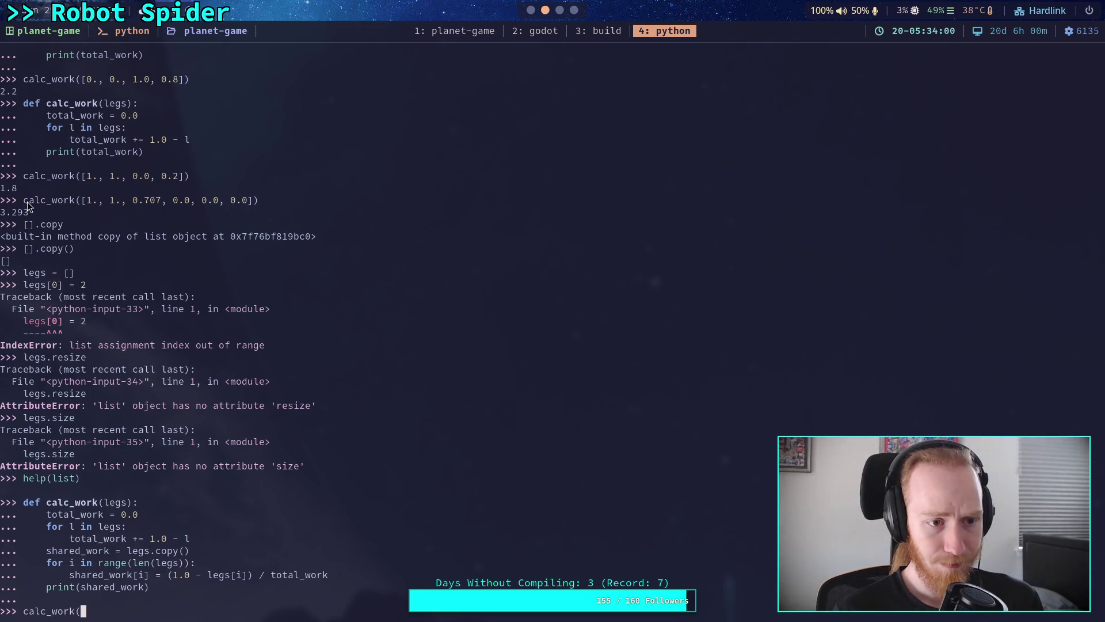
- Assign the copied six-leg test values [1., 1., 0.707, 0.0, 0.0, 0.0] to legs
{"action": "left_click_drag", "start_coordinate": [26, 201], "coordinate": [259, 205]}
{"action": "left_click_drag", "start_coordinate": [83, 201], "coordinate": [254, 202]}
{"action": "key", "text": "BackSpace"}
{"action": "key", "text": "BackSpace"}
{"action": "key", "text": "BackSpace"}
{"action": "key", "text": "BackSpace"}
{"action": "key", "text": "BackSpace"}
{"action": "key", "text": "BackSpace"}
{"action": "type", "text": "legs "}
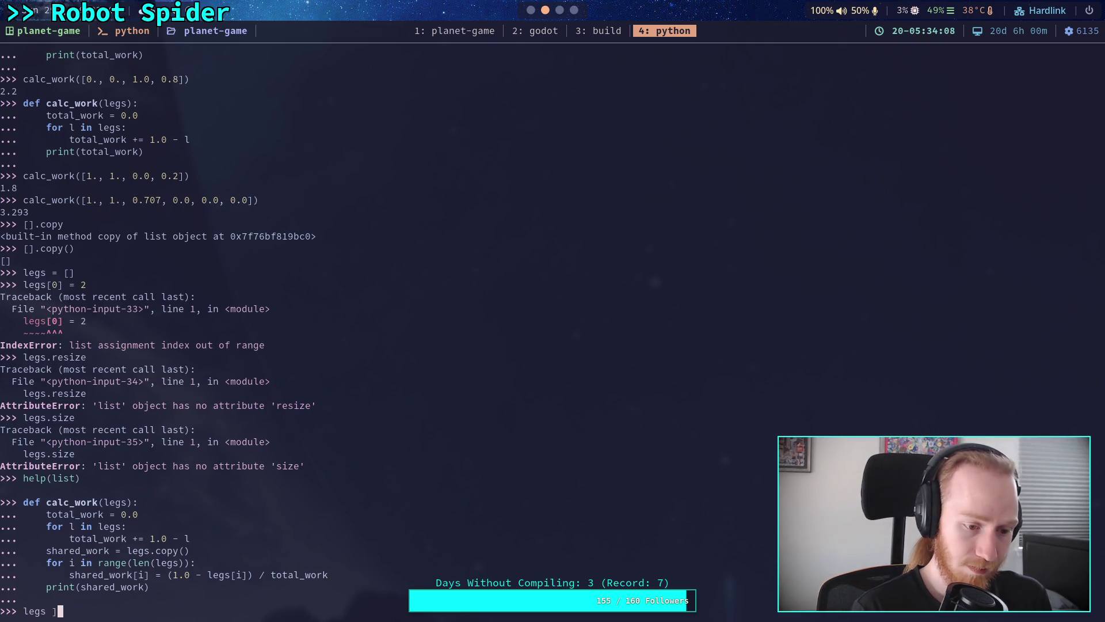
{"action": "type", "text": "="}
{"action": "type", "text": "[1., 1., 0.707, 0.0, 0.0, 0.0]"}
{"action": "key", "text": "Return"}
- Run calc_work(legs) and print sum(legs)
{"action": "type", "text": "cales"}
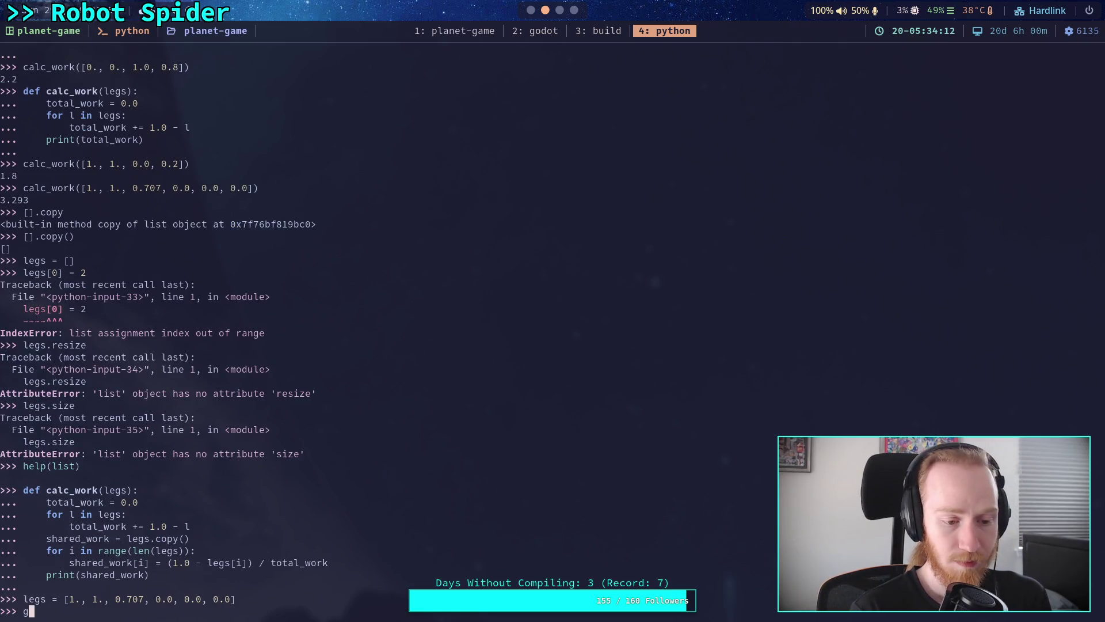
{"action": "key", "text": "BackSpace"}
{"action": "key", "text": "BackSpace"}
{"action": "type", "text": "c_work("}
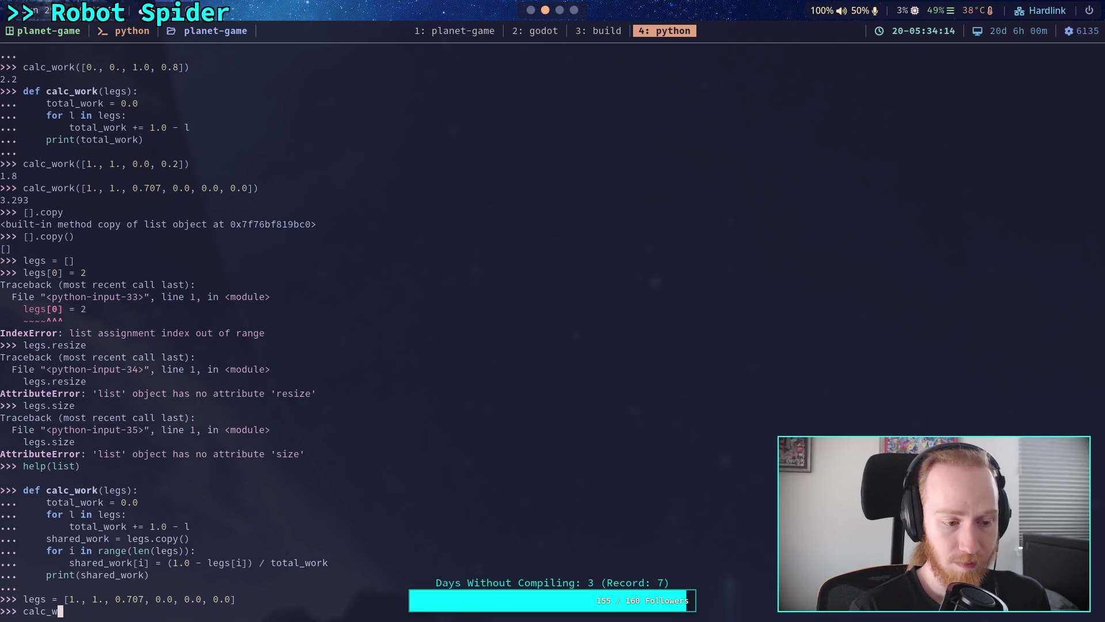
{"action": "type", "text": "legs)"}
{"action": "key", "text": "Return"}
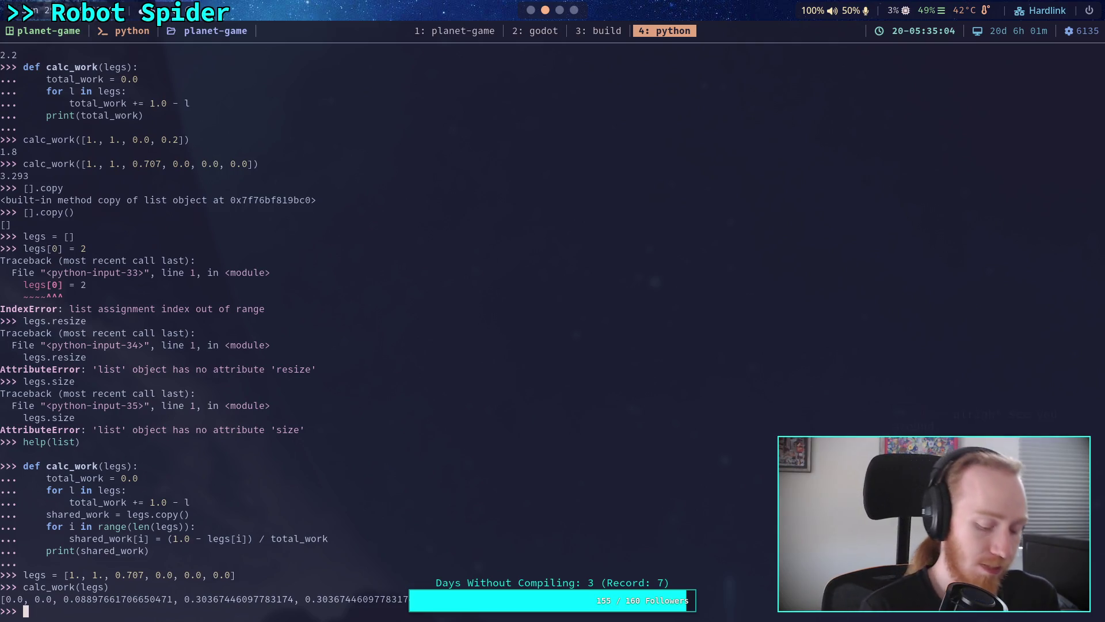
{"action": "type", "text": "sum("}
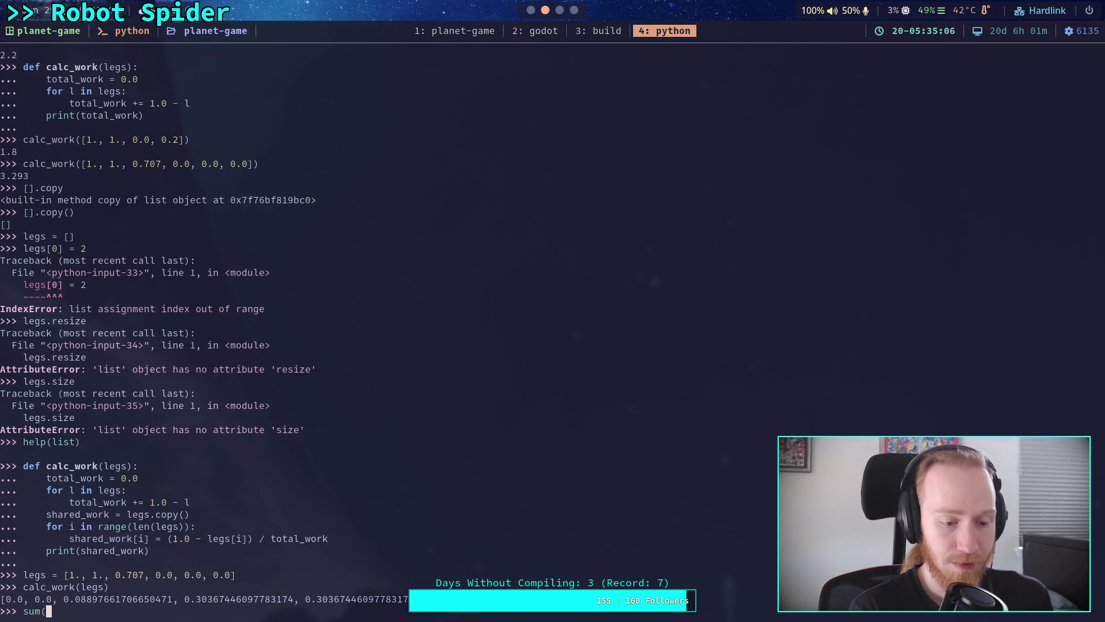
{"action": "type", "text": "legs)"}
{"action": "key", "text": "Return"}
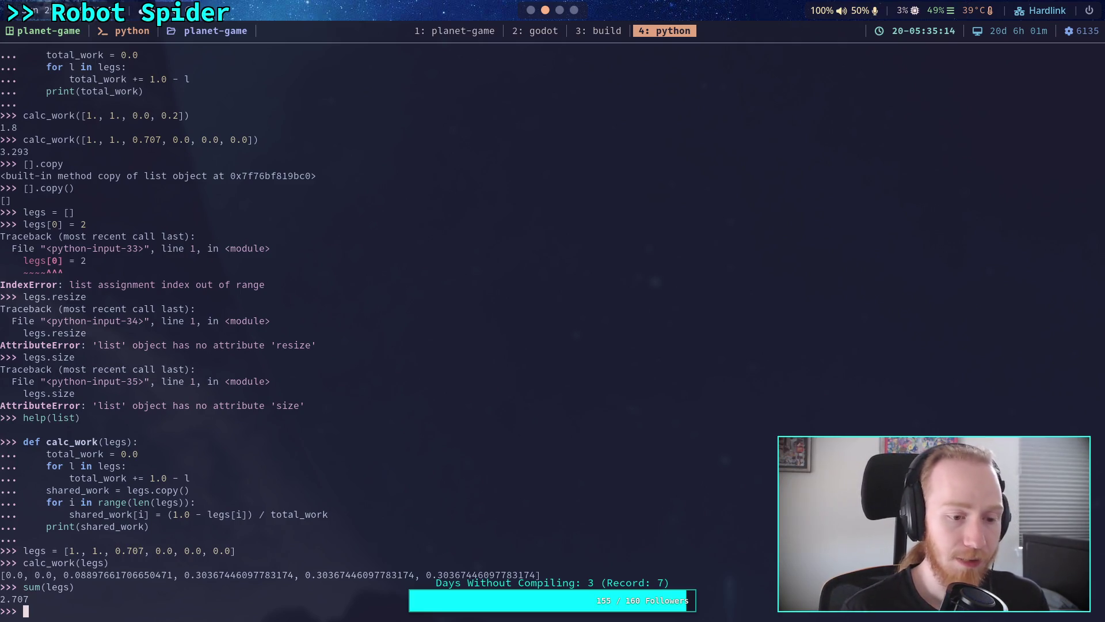
- Make calc_work return shared_work instead of printing it, then run sum(calc_work(legs))
{"action": "key", "text": "Up"}
{"action": "key", "text": "Up"}
{"action": "key", "text": "Up"}
{"action": "key", "text": "Left"}
{"action": "key", "text": "Left"}
{"action": "key", "text": "Left"}
{"action": "key", "text": "BackSpace"}
{"action": "key", "text": "BackSpace"}
{"action": "key", "text": "BackSpace"}
{"action": "key", "text": "BackSpace"}
{"action": "key", "text": "BackSpace"}
{"action": "key", "text": "BackSpace"}
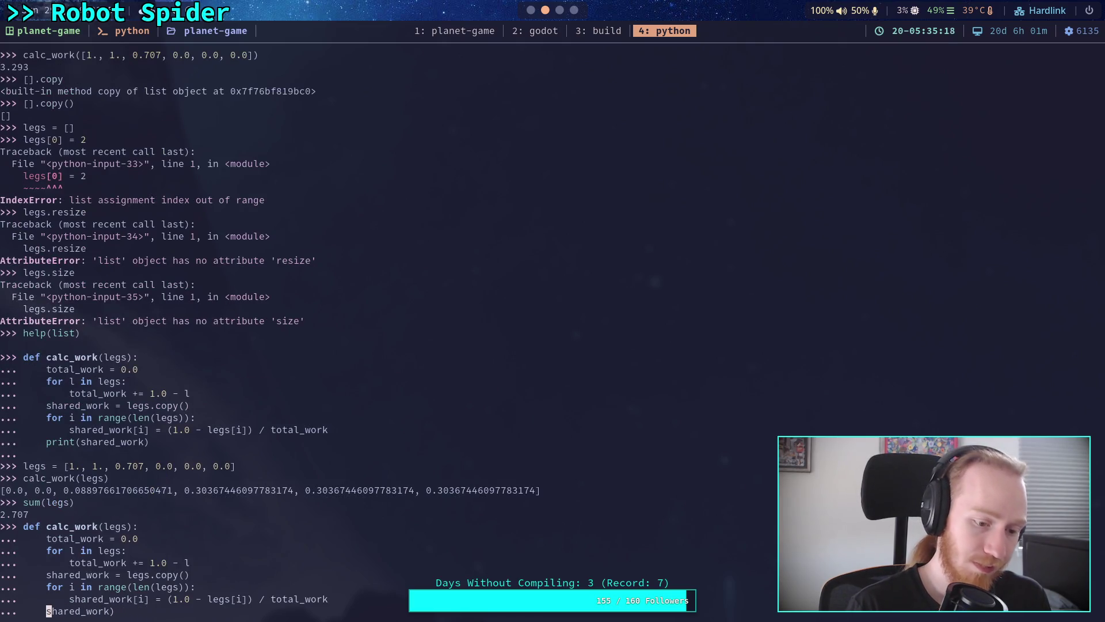
{"action": "type", "text": "return"}
{"action": "key", "text": "Right"}
{"action": "key", "text": "Right"}
{"action": "key", "text": "Right"}
{"action": "key", "text": "BackSpace"}
{"action": "key", "text": "Return"}
{"action": "key", "text": "Return"}
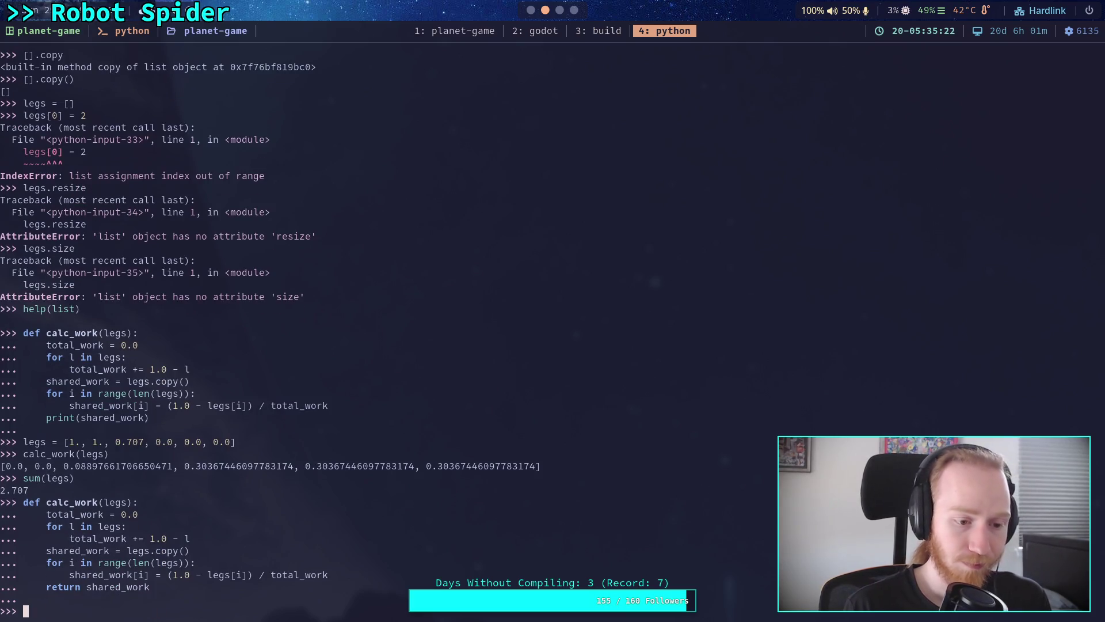
{"action": "type", "text": "sum(calc_"}
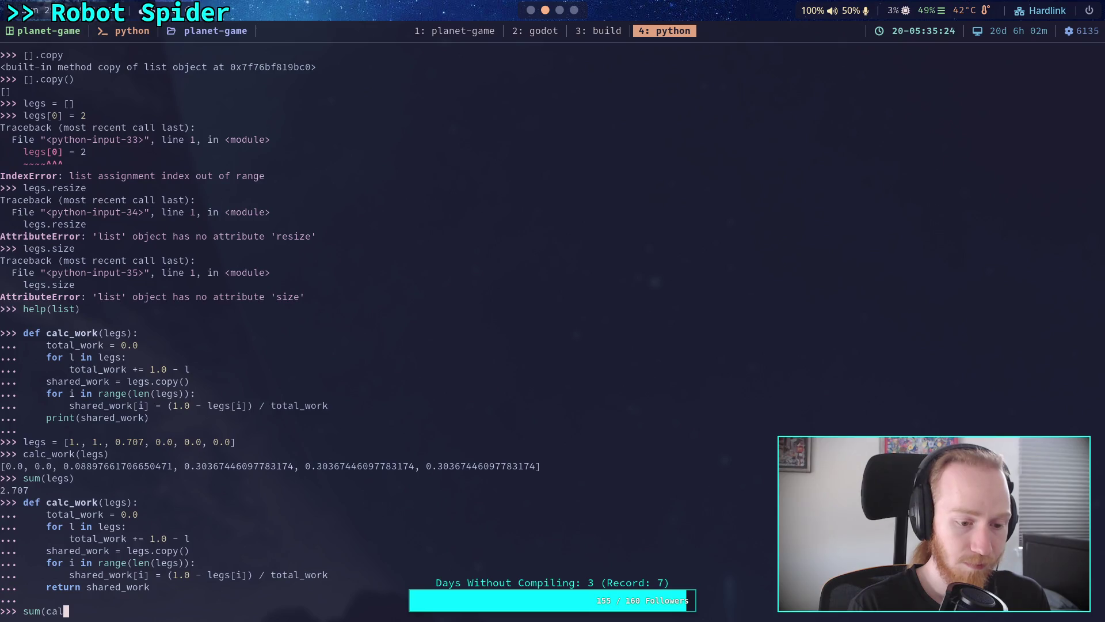
{"action": "type", "text": "work(legs))"}
{"action": "key", "text": "Return"}
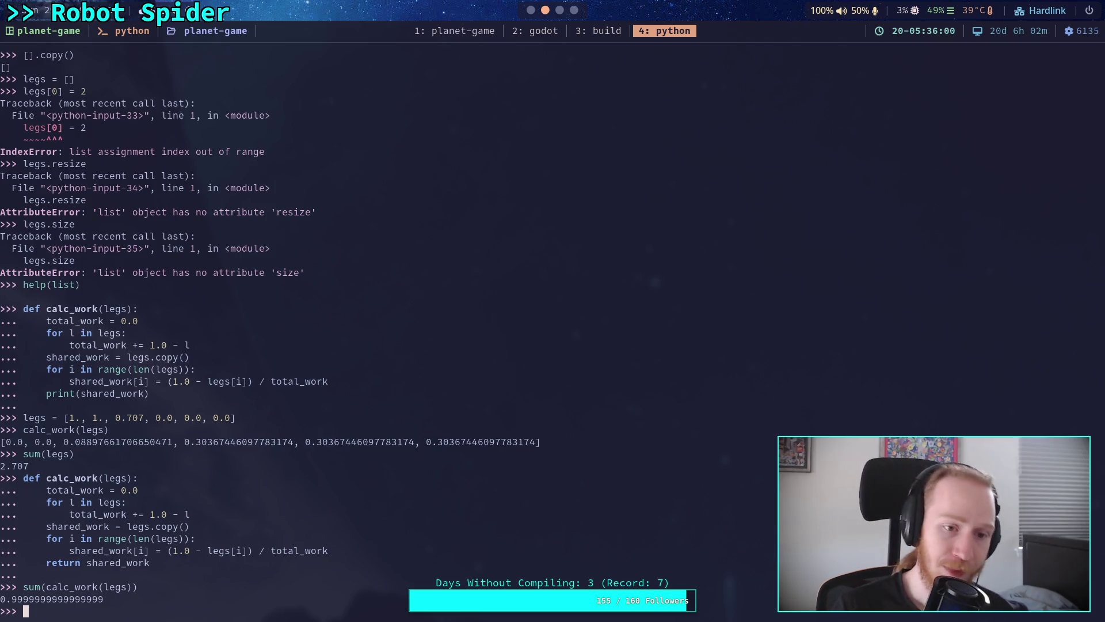
- Highlight the shared_work results, the 0.707 leg and the 0.08897661706650471 value
{"action": "left_click_drag", "start_coordinate": [160, 420], "coordinate": [546, 445]}
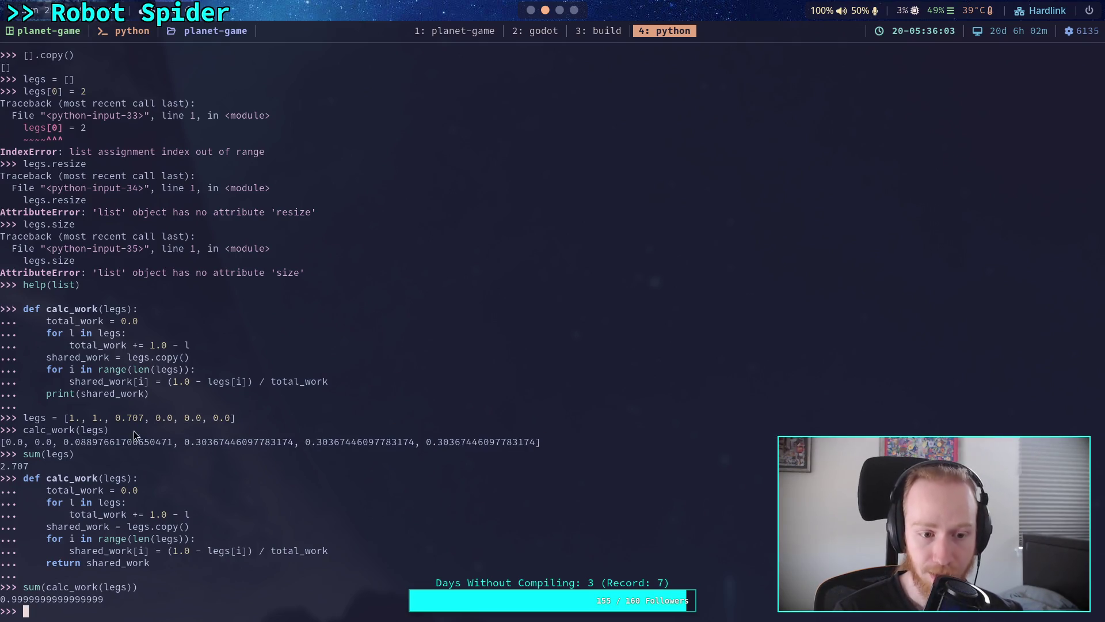
{"action": "left_click_drag", "start_coordinate": [116, 421], "coordinate": [145, 422]}
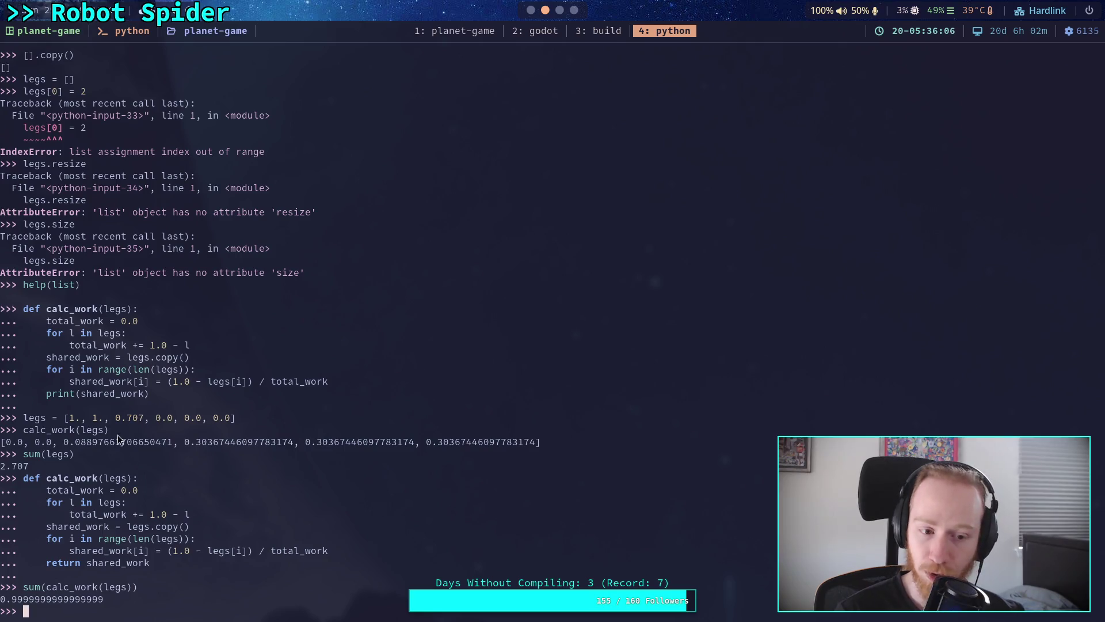
{"action": "left_click_drag", "start_coordinate": [62, 442], "coordinate": [176, 448]}
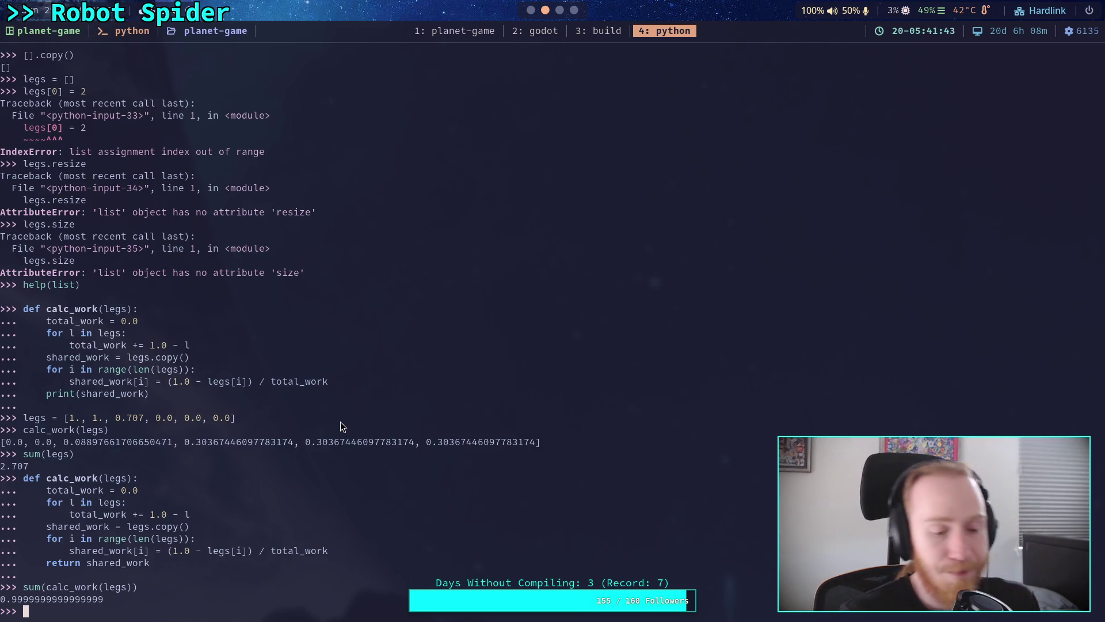
- Switch back to the Godot script editor
{"action": "left_click", "coordinate": [531, 16]}
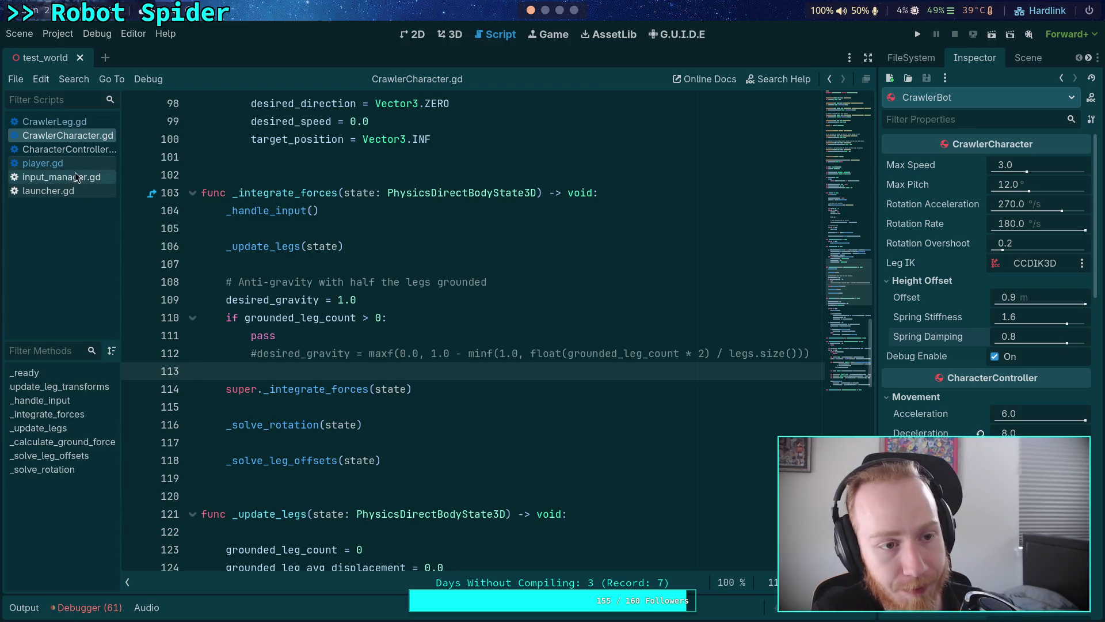
- Open CharacterController.gd and search it for 'gravity'
{"action": "left_click", "coordinate": [85, 150]}
{"action": "left_click", "coordinate": [352, 298]}
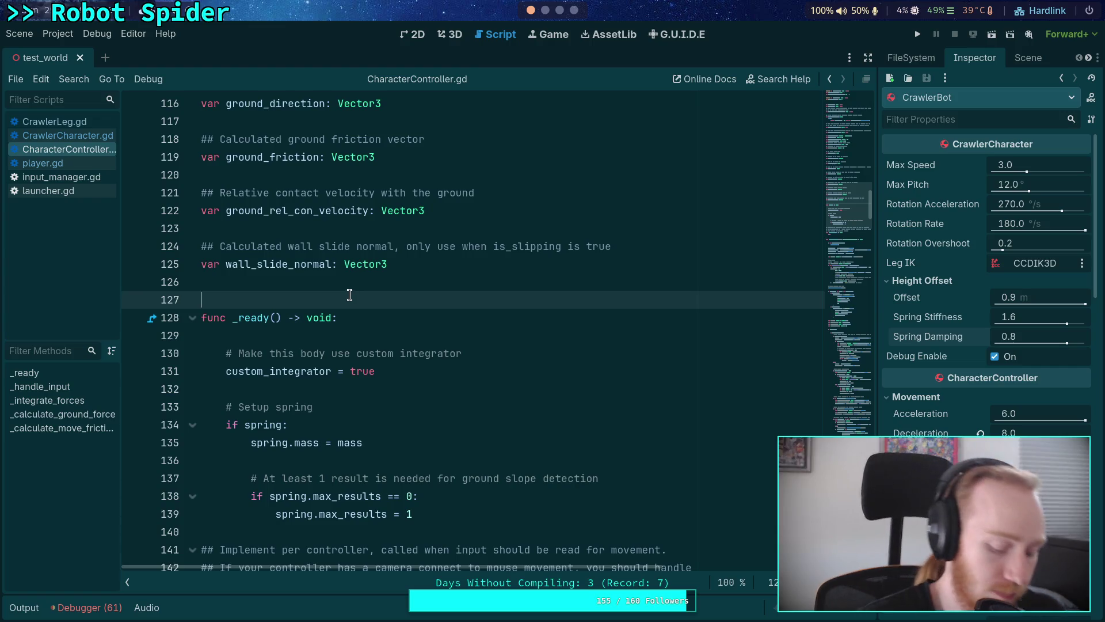
{"action": "key", "text": "ctrl+f"}
{"action": "type", "text": "gravity"}
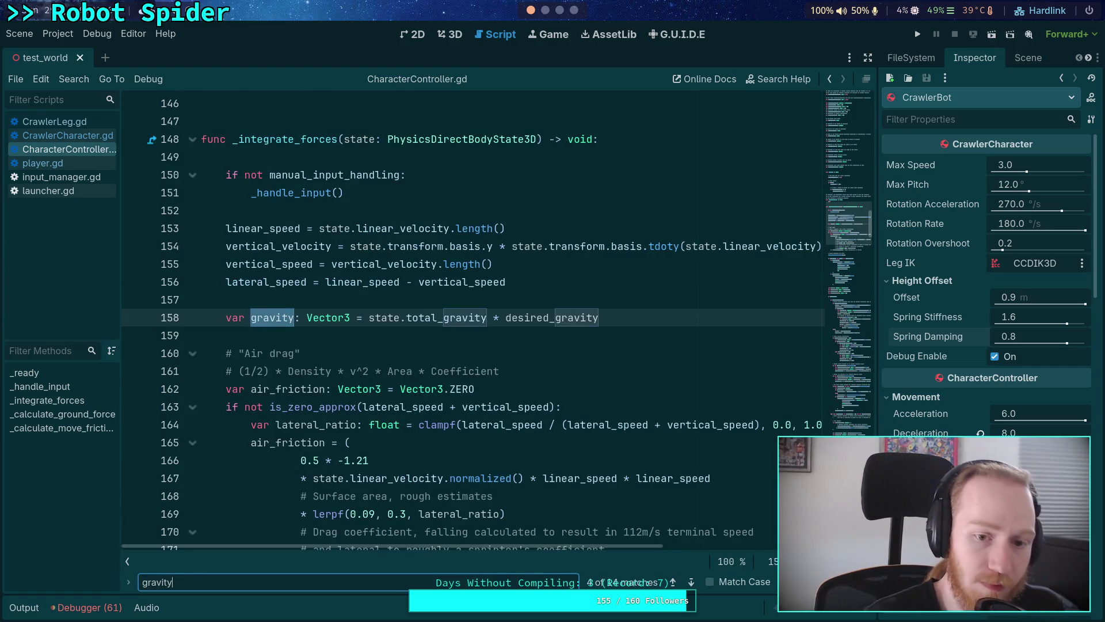
- Step through the gravity matches on lines 288, 345 and 348, wrapping around to line 20
{"action": "left_click", "coordinate": [691, 582]}
{"action": "left_click", "coordinate": [692, 582]}
{"action": "left_click", "coordinate": [691, 583]}
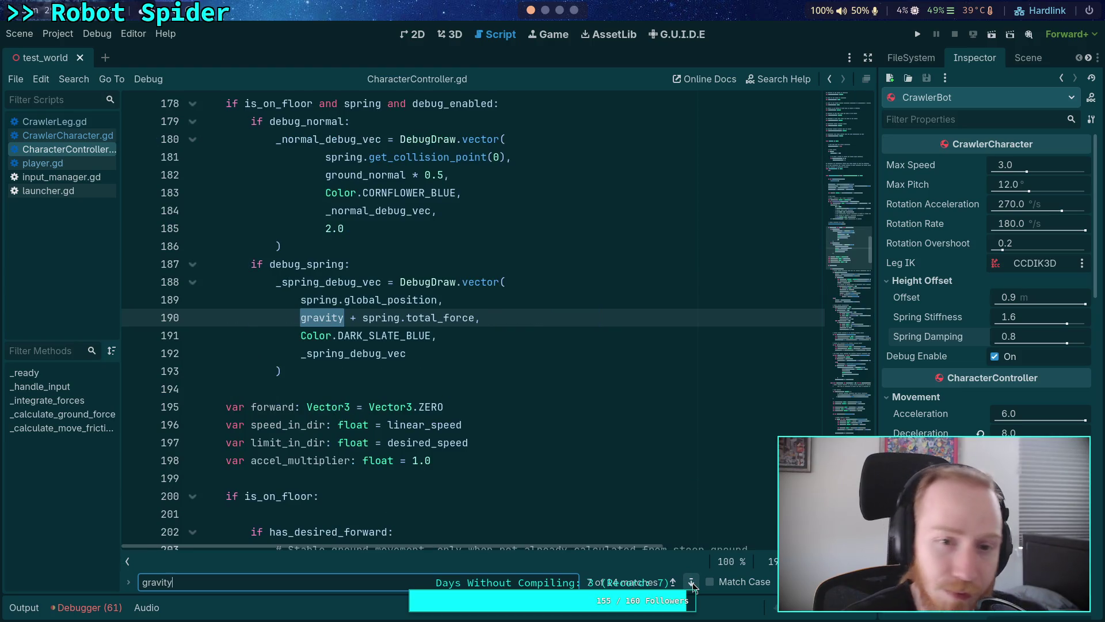
{"action": "left_click", "coordinate": [691, 582]}
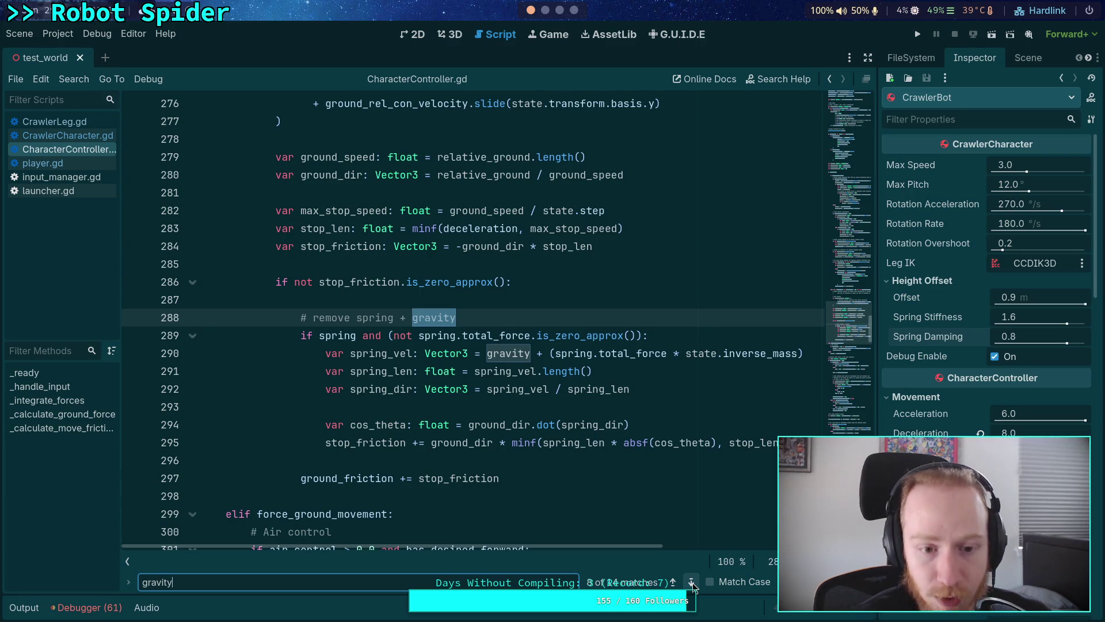
{"action": "left_click", "coordinate": [691, 582]}
{"action": "left_click", "coordinate": [691, 582]}
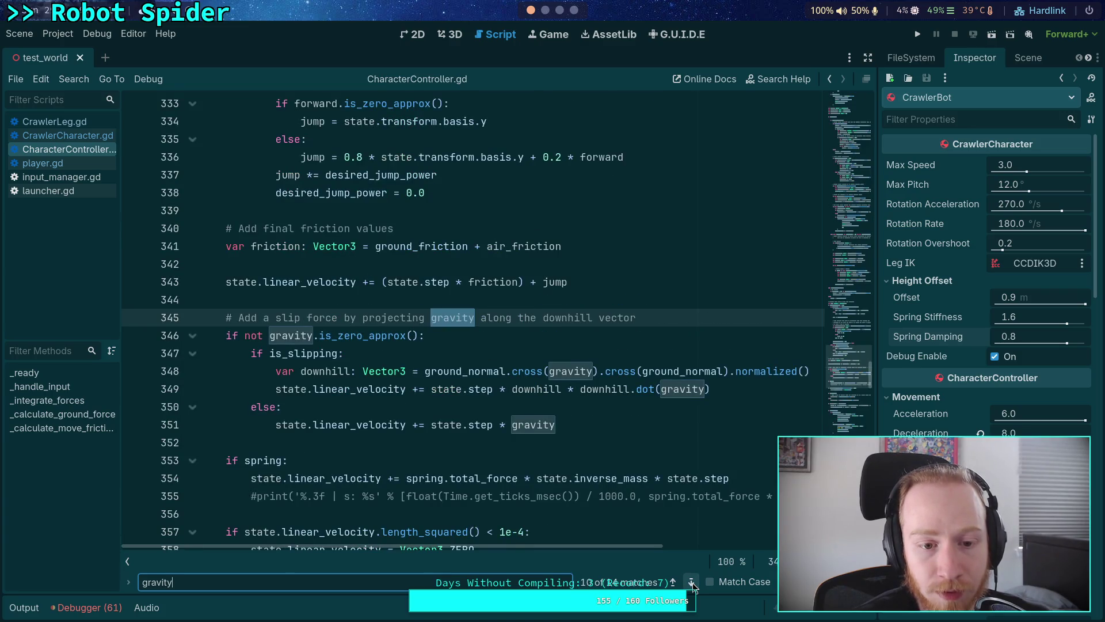
{"action": "left_click", "coordinate": [693, 582]}
{"action": "left_click", "coordinate": [693, 582]}
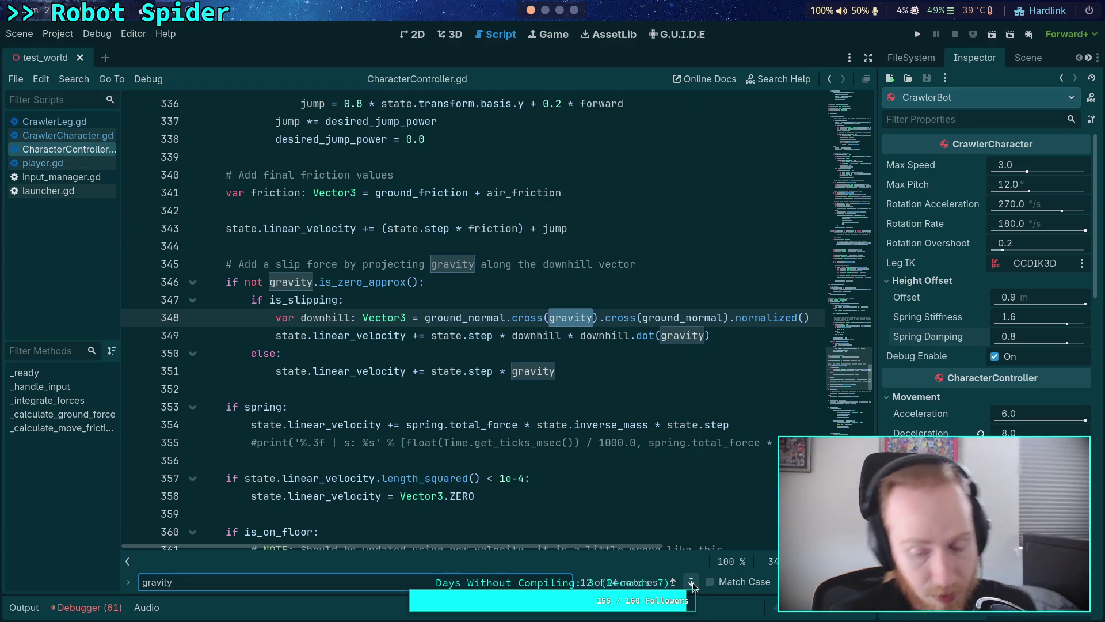
{"action": "left_click", "coordinate": [692, 583]}
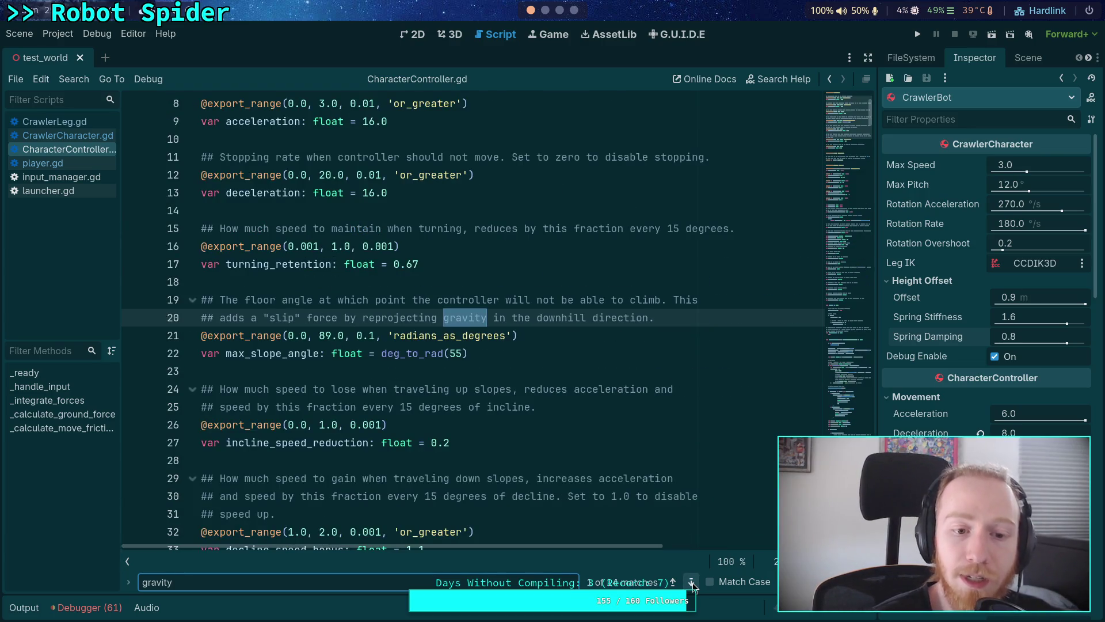
{"action": "left_click", "coordinate": [693, 582]}
{"action": "key", "text": "Escape"}
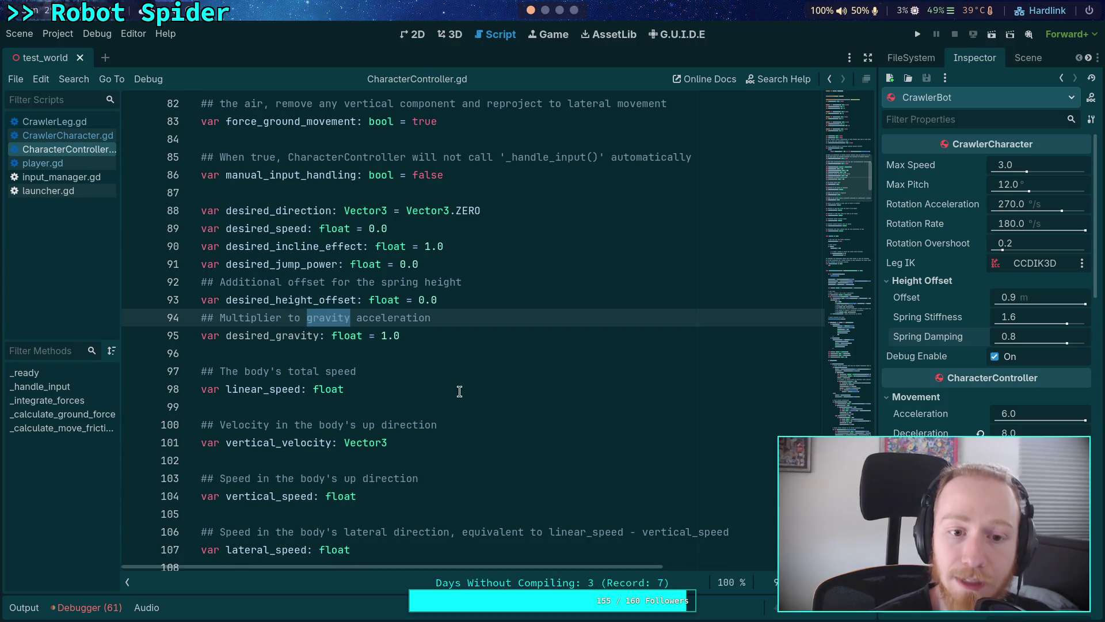
{"action": "left_click", "coordinate": [89, 135]}
{"action": "scroll", "coordinate": [365, 359], "scroll_direction": "down", "scroll_amount": 1}
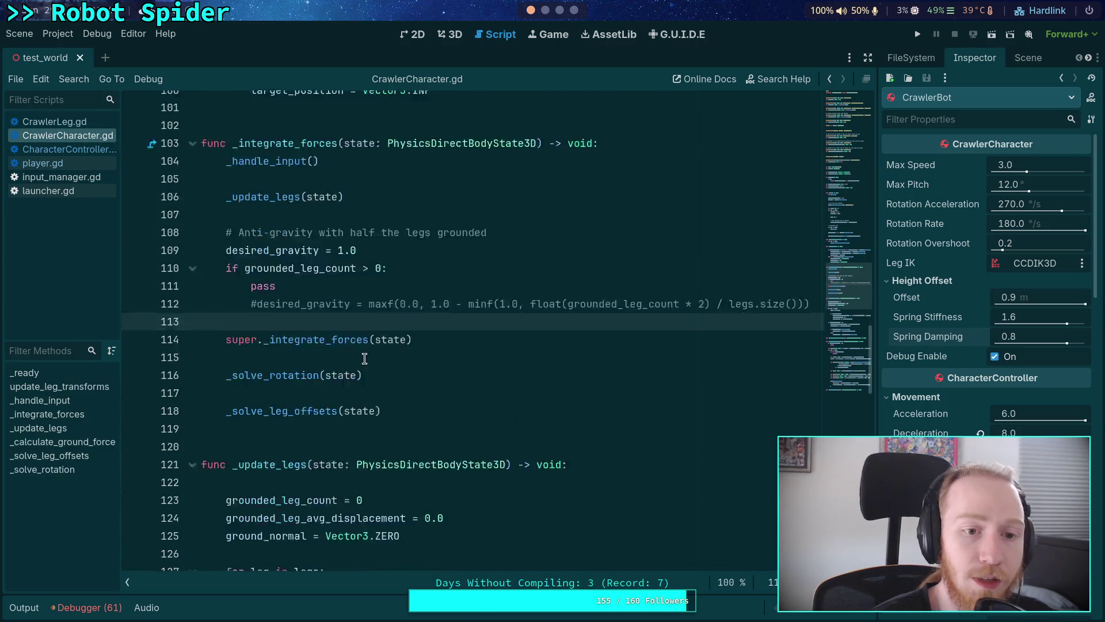
{"action": "scroll", "coordinate": [364, 359], "scroll_direction": "down", "scroll_amount": 15}
{"action": "scroll", "coordinate": [434, 376], "scroll_direction": "down", "scroll_amount": 3}
{"action": "scroll", "coordinate": [322, 438], "scroll_direction": "up", "scroll_amount": 4}
{"action": "scroll", "coordinate": [326, 433], "scroll_direction": "down", "scroll_amount": 1}
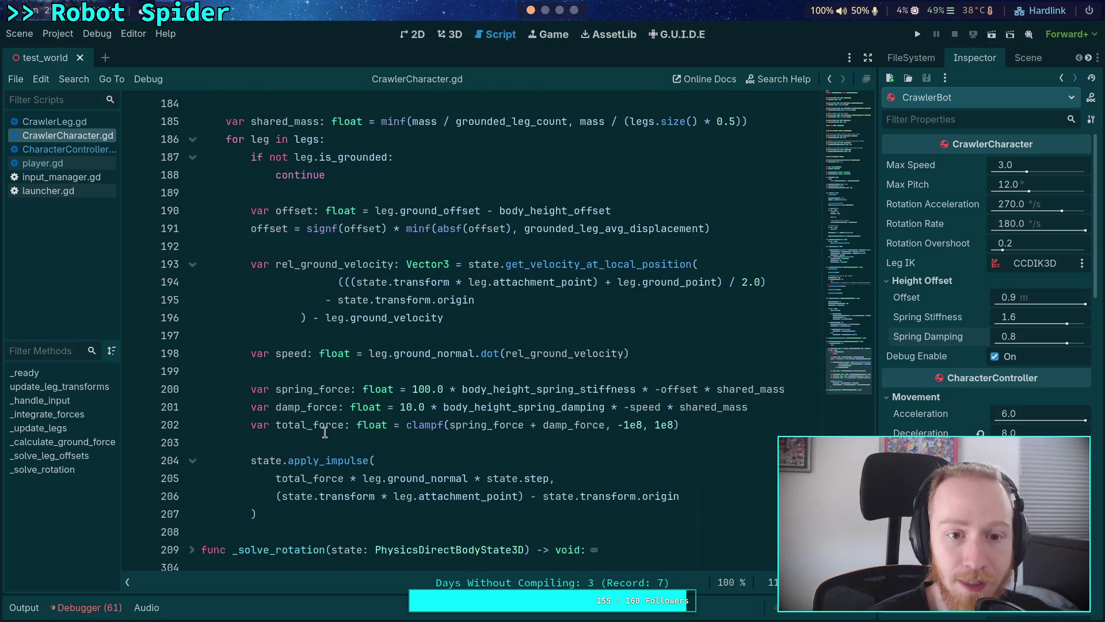
{"action": "scroll", "coordinate": [321, 429], "scroll_direction": "up", "scroll_amount": 2}
{"action": "scroll", "coordinate": [315, 416], "scroll_direction": "down", "scroll_amount": 2}
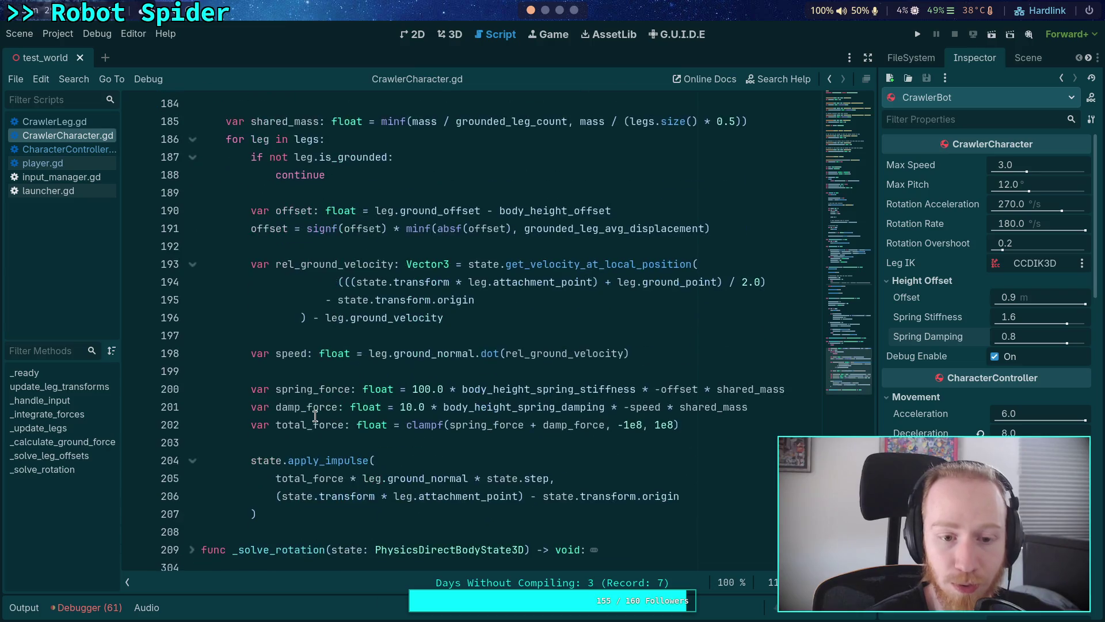
{"action": "left_click", "coordinate": [298, 513]}
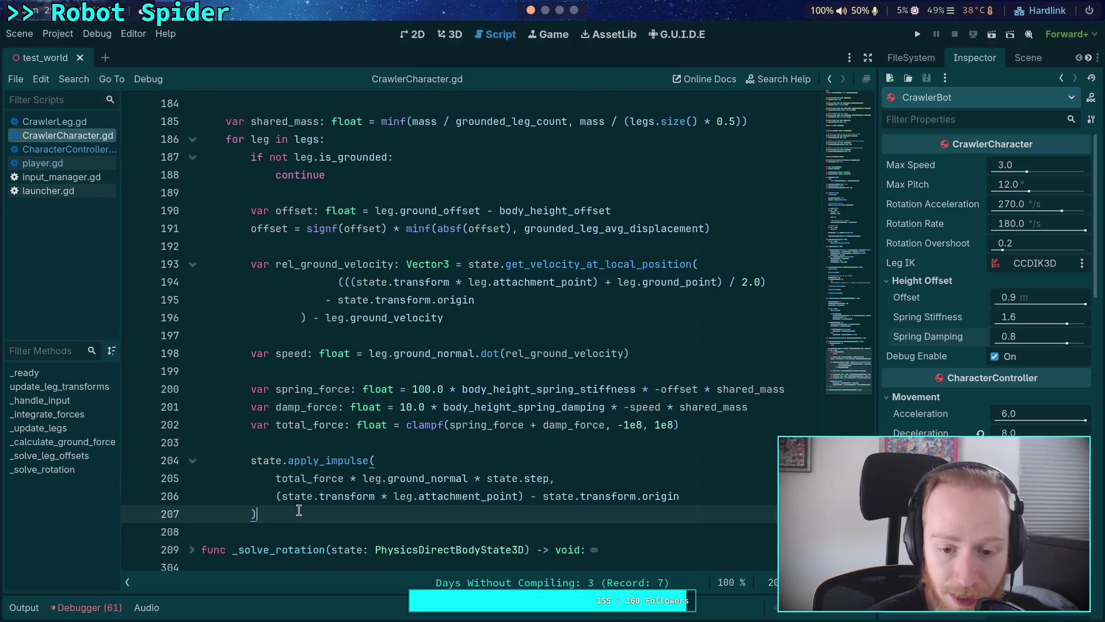
{"action": "left_click_drag", "start_coordinate": [251, 461], "coordinate": [281, 509]}
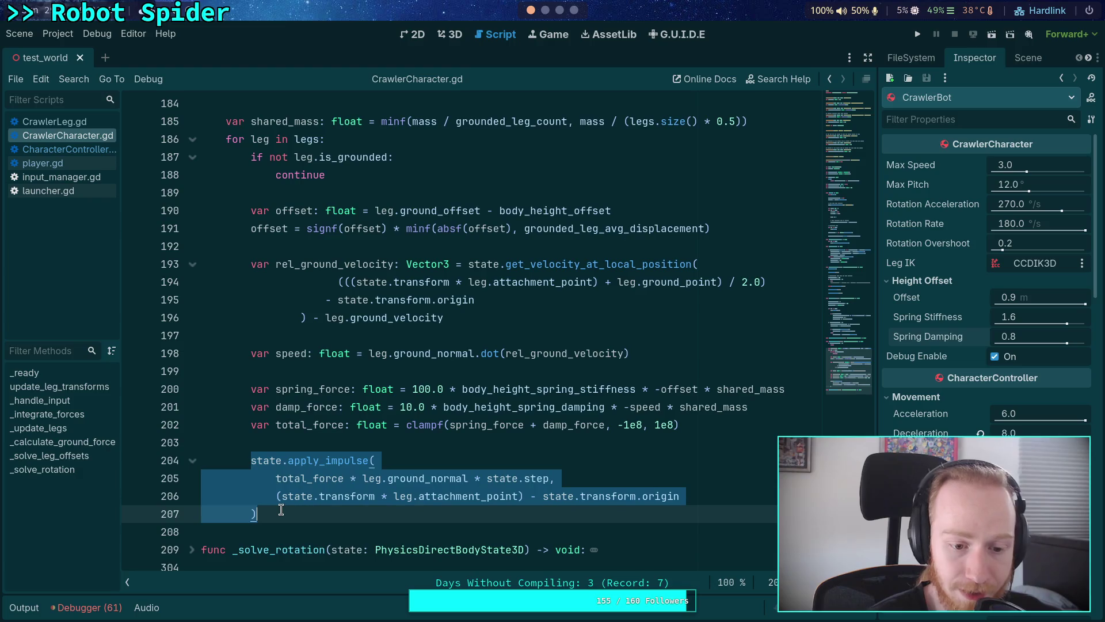
{"action": "left_click", "coordinate": [289, 516]}
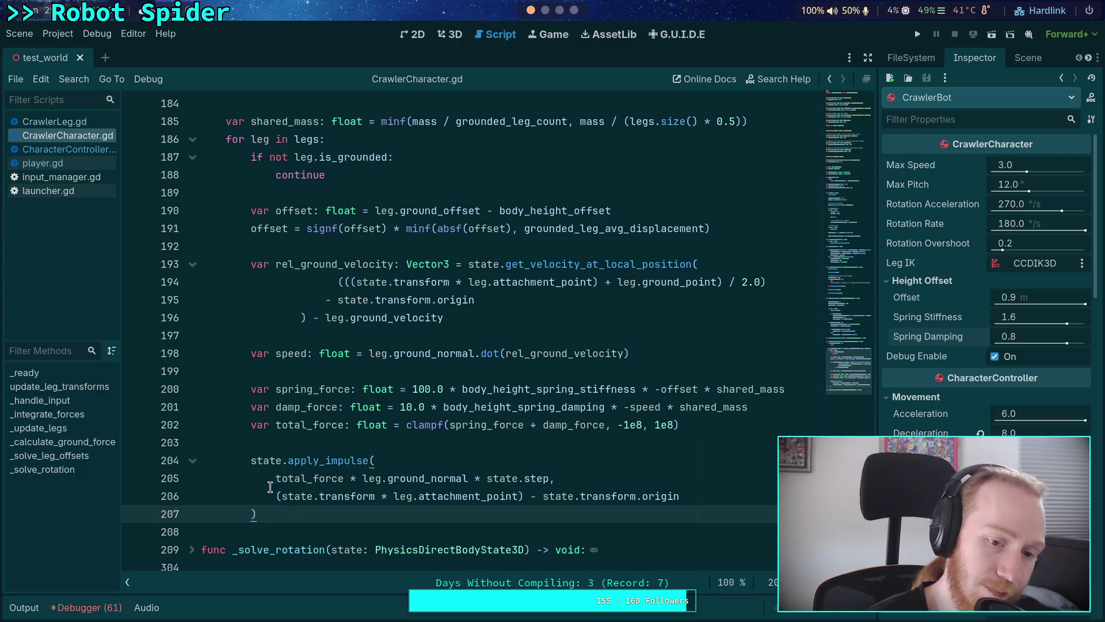
{"action": "left_click", "coordinate": [268, 445]}
{"action": "left_click", "coordinate": [281, 510]}
{"action": "left_click_drag", "start_coordinate": [281, 511], "coordinate": [256, 241]}
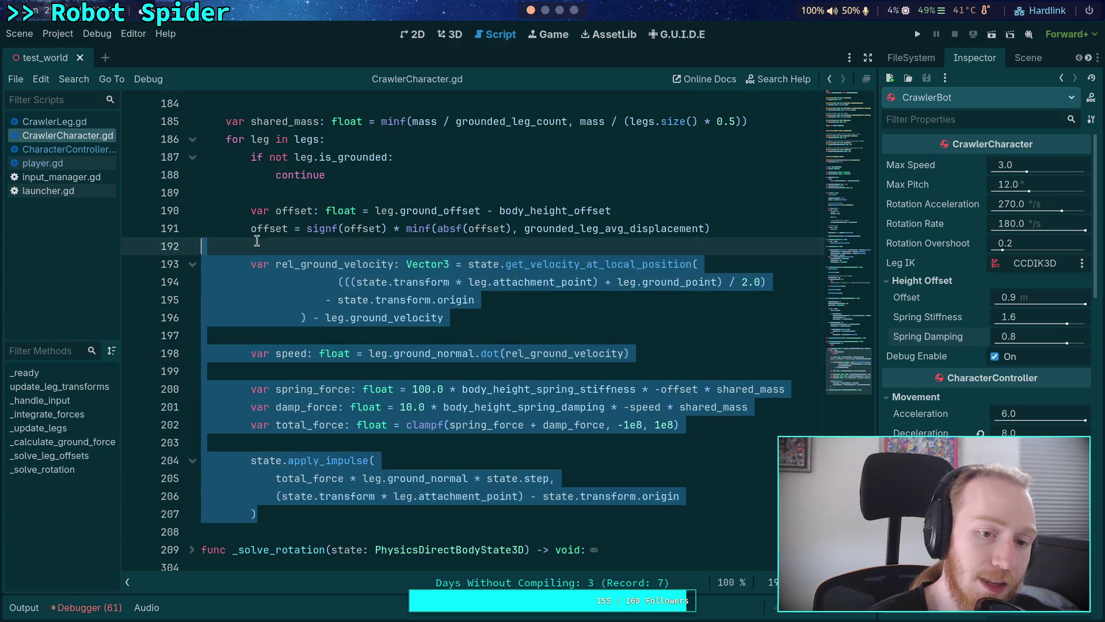
{"action": "left_click", "coordinate": [257, 211]}
{"action": "mouse_move", "coordinate": [257, 513]}
{"action": "left_mouse_down"}
{"action": "mouse_move", "coordinate": [273, 481]}
{"action": "mouse_move", "coordinate": [276, 495]}
{"action": "mouse_move", "coordinate": [262, 214]}
{"action": "mouse_move", "coordinate": [253, 212]}
{"action": "left_mouse_up"}
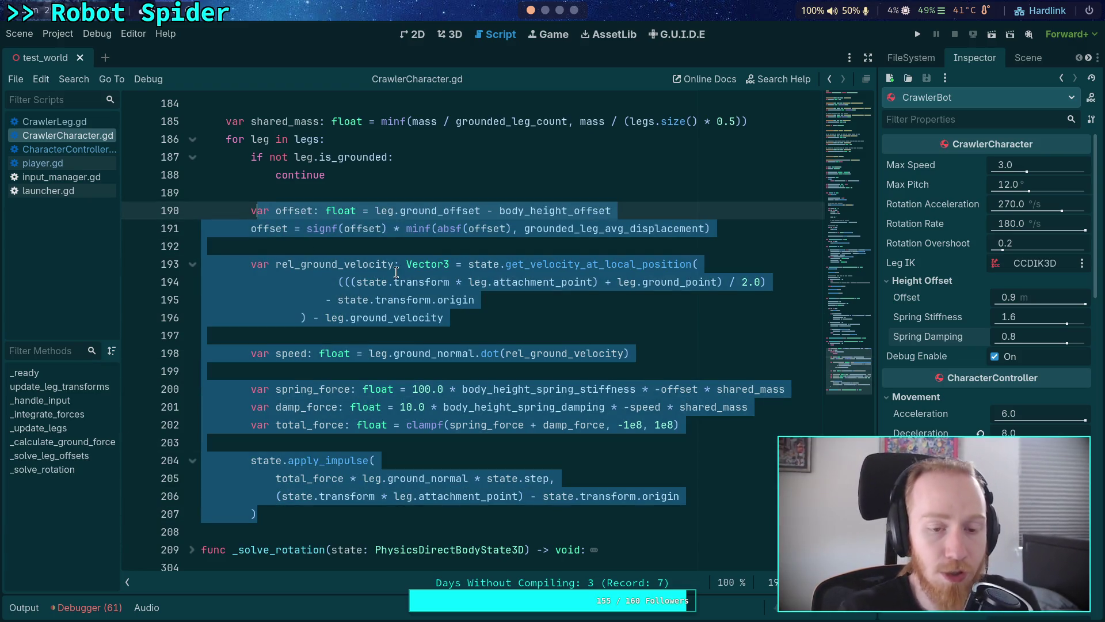
{"action": "left_click", "coordinate": [392, 246]}
{"action": "scroll", "coordinate": [371, 294], "scroll_direction": "up", "scroll_amount": 2}
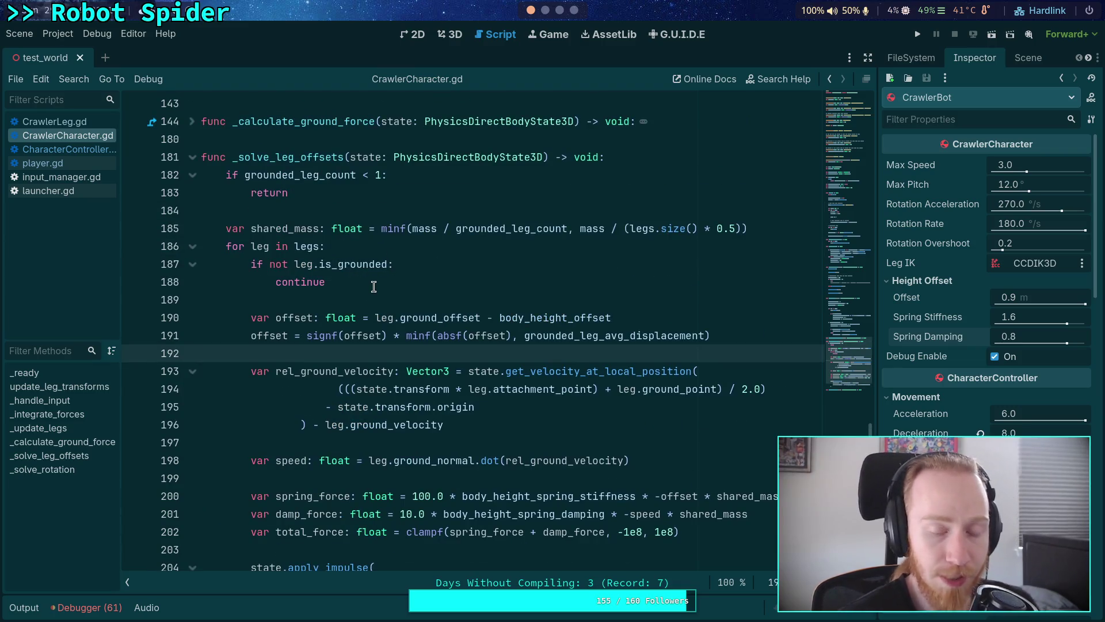
{"action": "left_click", "coordinate": [407, 209]}
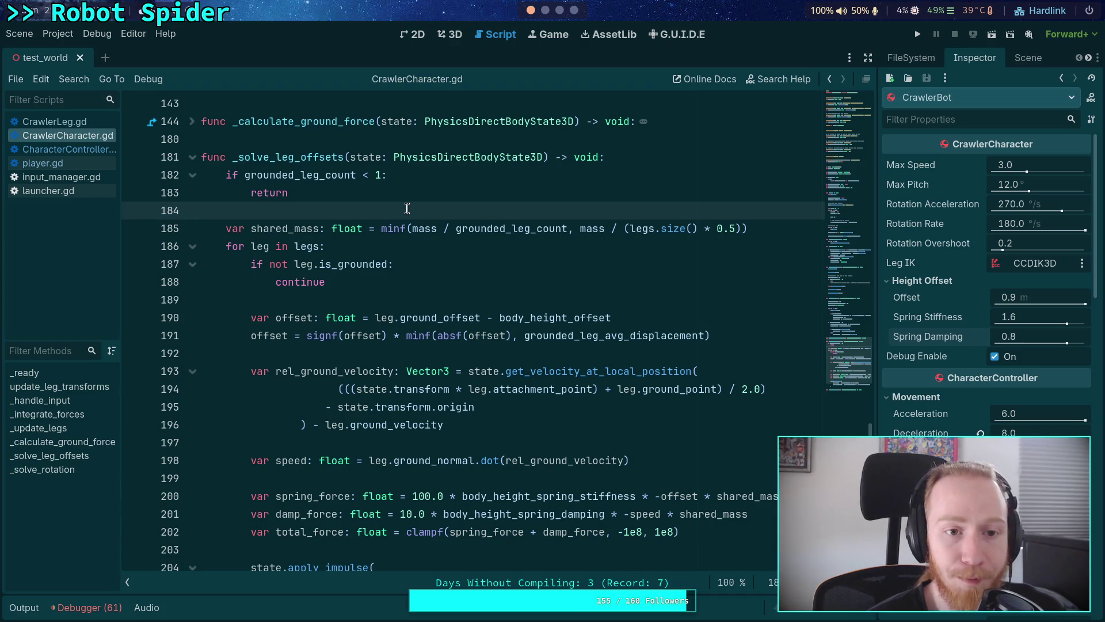
{"action": "scroll", "coordinate": [253, 247], "scroll_direction": "up", "scroll_amount": 5}
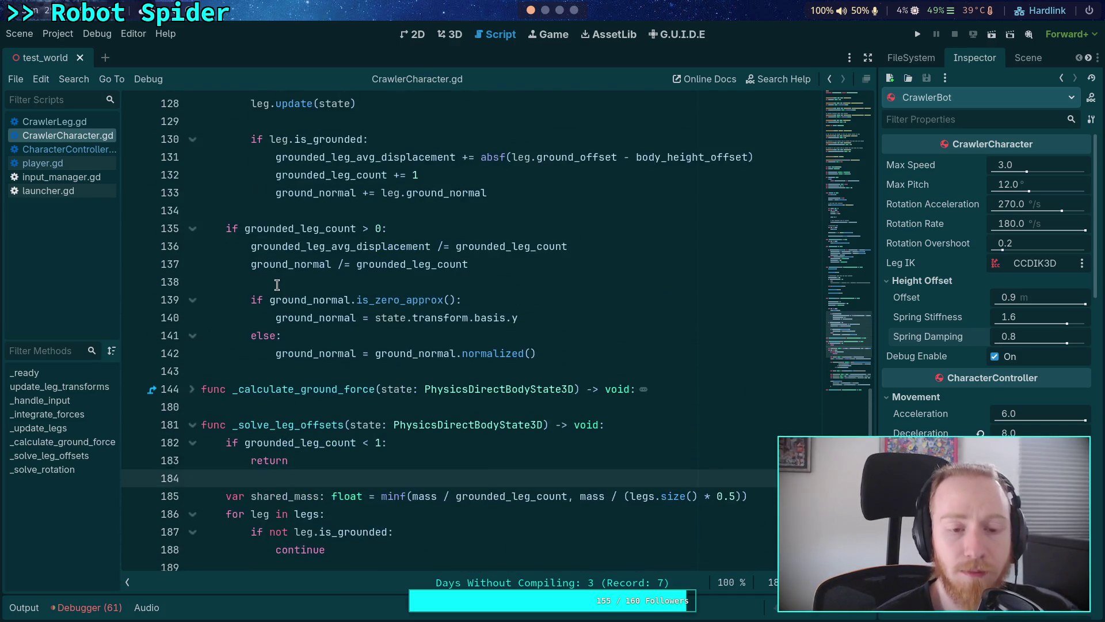
{"action": "scroll", "coordinate": [271, 288], "scroll_direction": "up", "scroll_amount": 10}
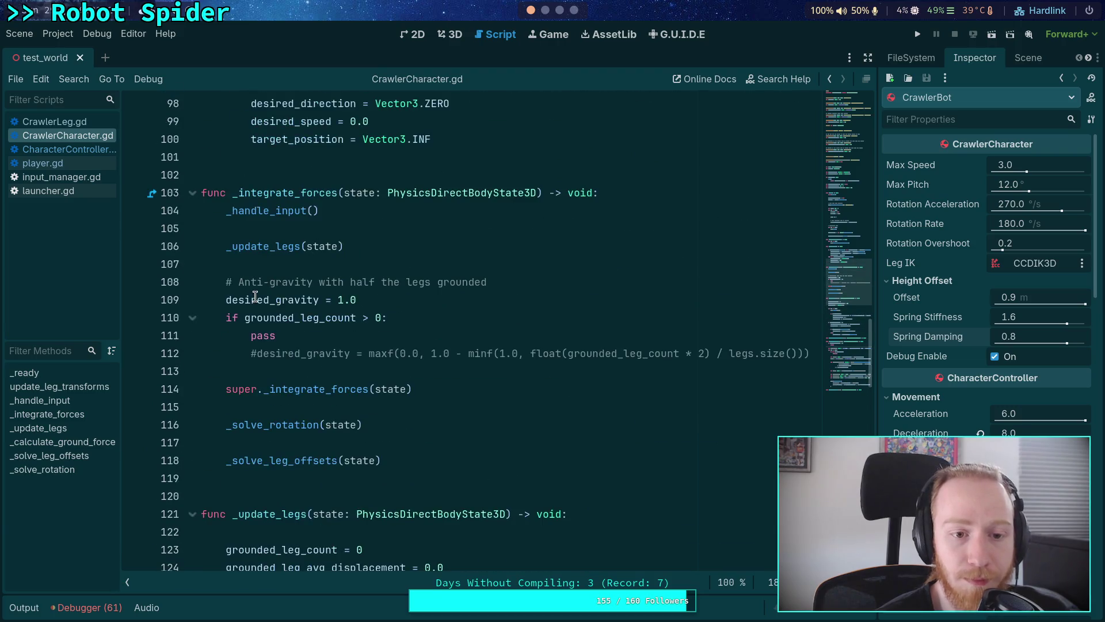
{"action": "left_click_drag", "start_coordinate": [345, 364], "coordinate": [175, 282]}
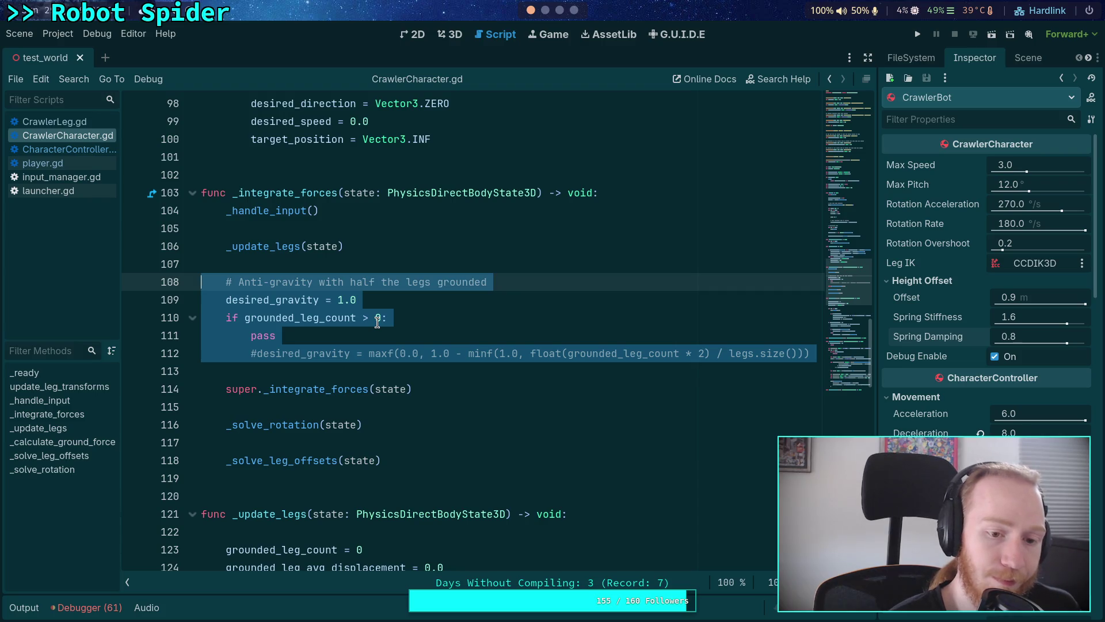
{"action": "key", "text": "BackSpace"}
{"action": "key", "text": "BackSpace"}
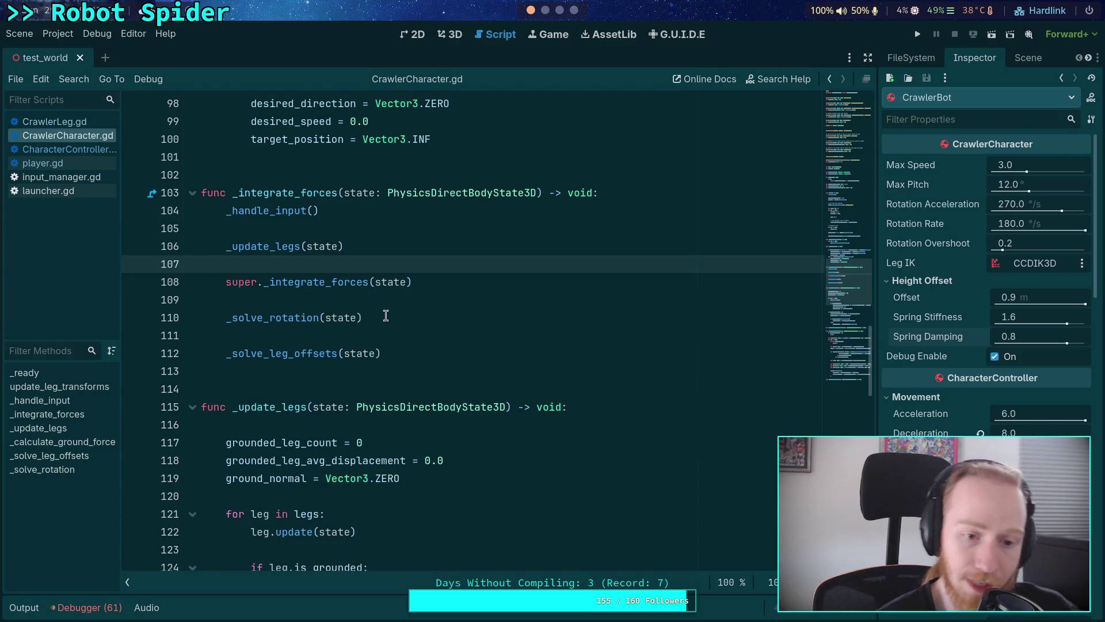
- Scroll down to _update_legs in CrawlerCharacter.gd and highlight every use of ground_normal
{"action": "scroll", "coordinate": [420, 323], "scroll_direction": "down", "scroll_amount": 1}
{"action": "scroll", "coordinate": [420, 323], "scroll_direction": "down", "scroll_amount": 4}
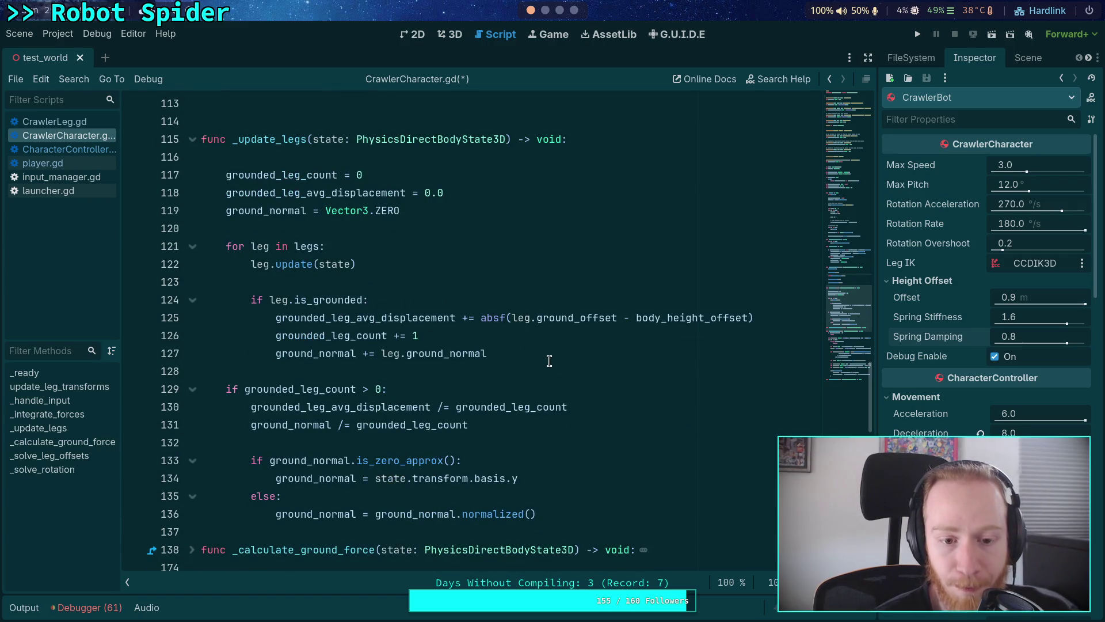
{"action": "double_click", "coordinate": [334, 354]}
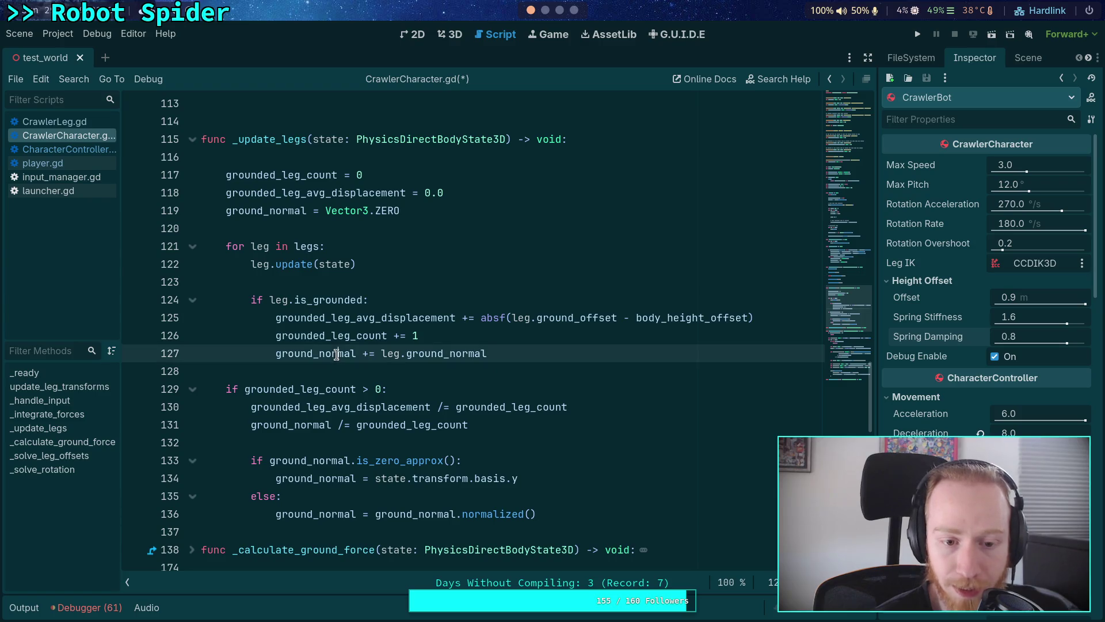
{"action": "left_click", "coordinate": [547, 357]}
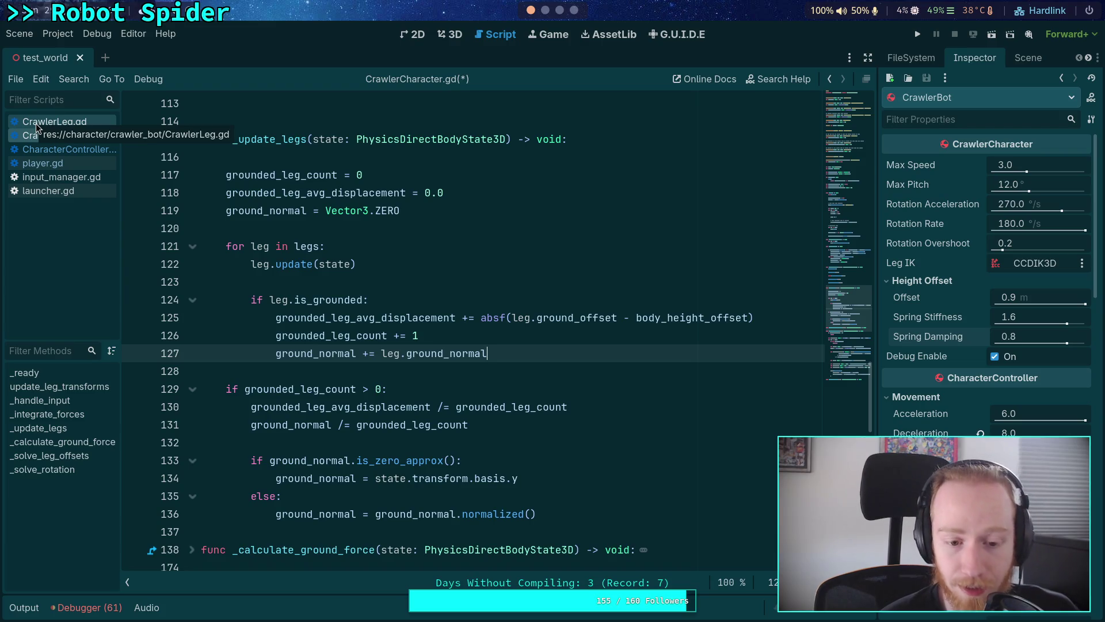
{"action": "scroll", "coordinate": [345, 314], "scroll_direction": "down", "scroll_amount": 10}
- Review _solve_leg_offsets, trying blank lines after the grounded check and then undoing them
{"action": "scroll", "coordinate": [333, 320], "scroll_direction": "down", "scroll_amount": 2}
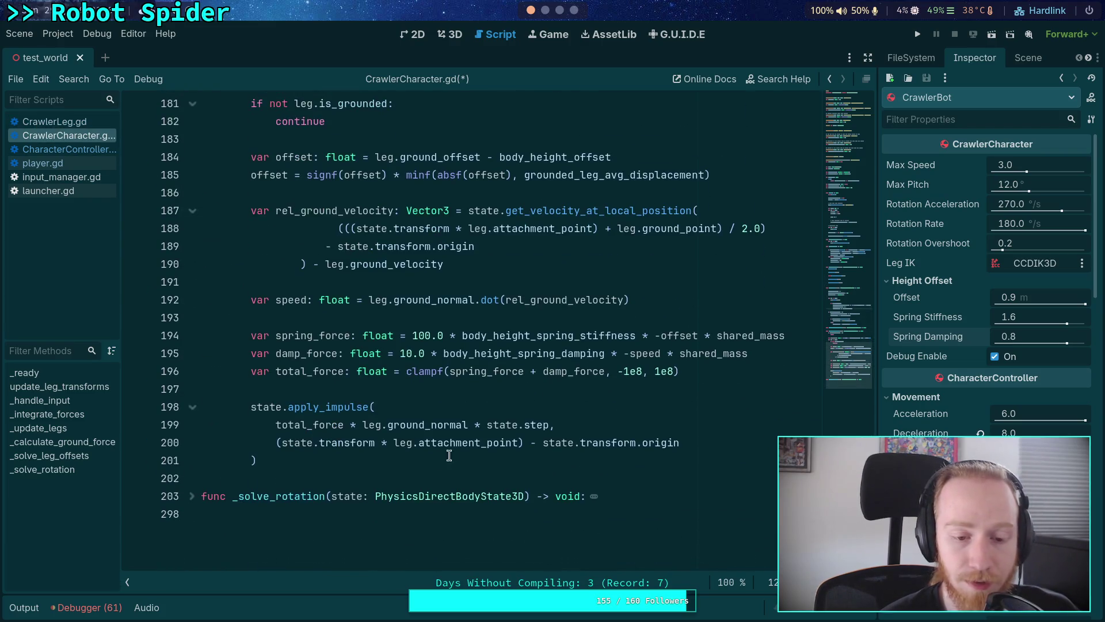
{"action": "left_click", "coordinate": [352, 459]}
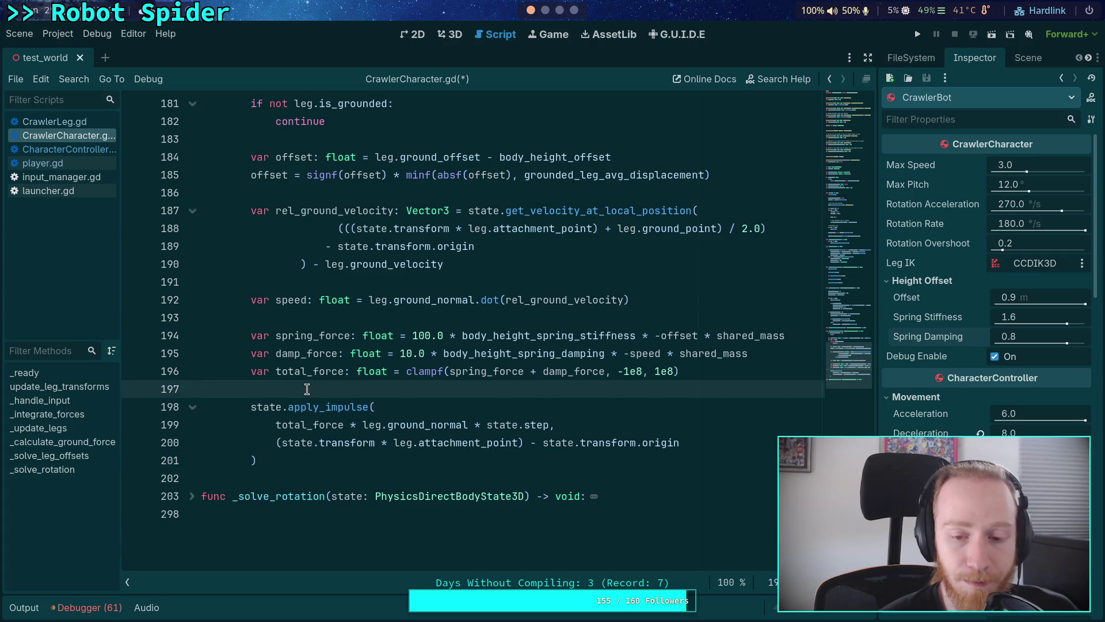
{"action": "scroll", "coordinate": [307, 389], "scroll_direction": "up", "scroll_amount": 1}
{"action": "left_click", "coordinate": [368, 340]}
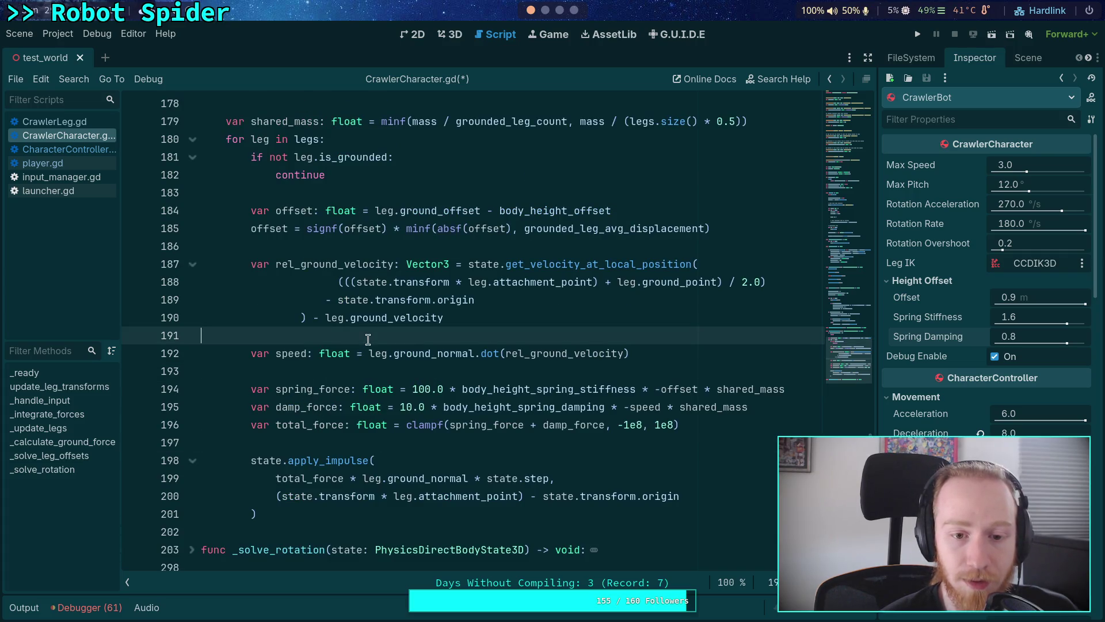
{"action": "left_click", "coordinate": [380, 248]}
{"action": "left_click", "coordinate": [388, 190]}
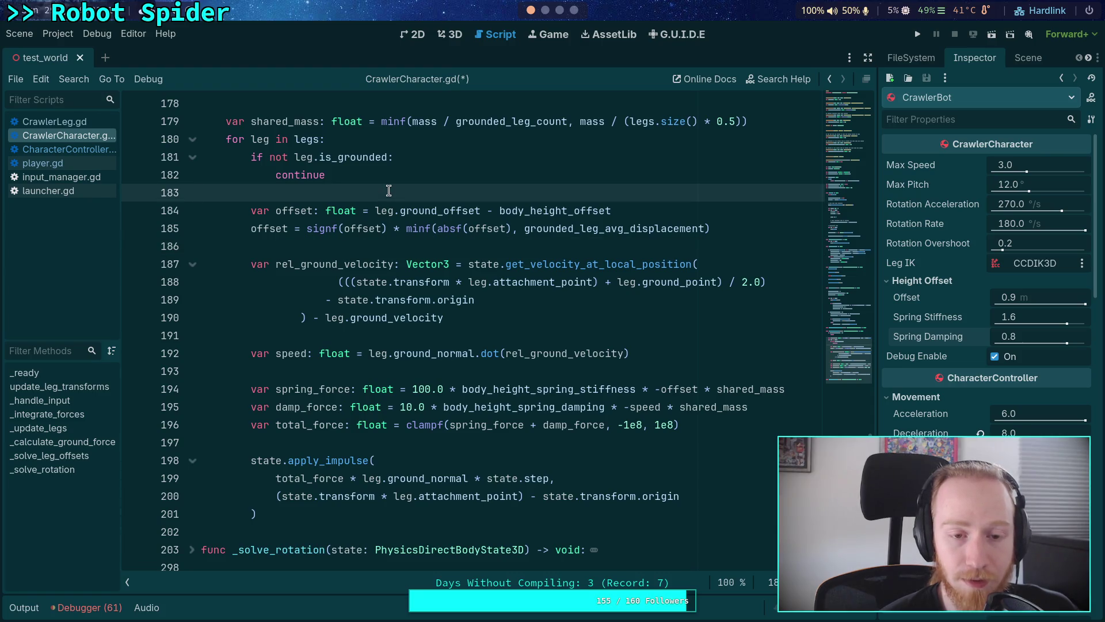
{"action": "key", "text": "Return"}
{"action": "key", "text": "Return"}
{"action": "key", "text": "Up"}
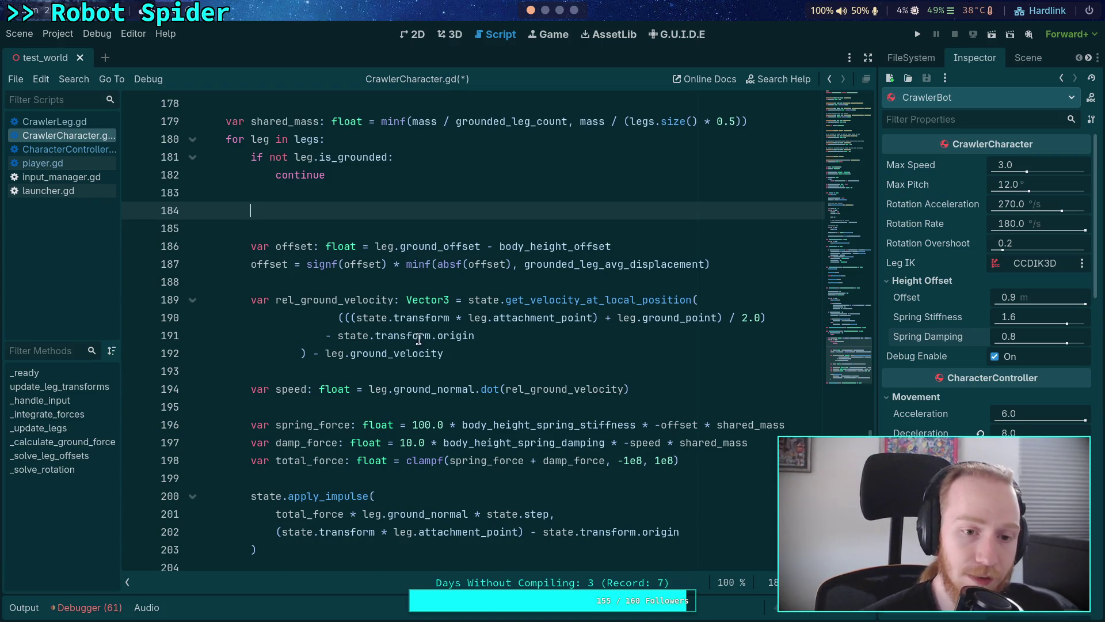
{"action": "scroll", "coordinate": [421, 337], "scroll_direction": "down", "scroll_amount": 1}
{"action": "scroll", "coordinate": [402, 406], "scroll_direction": "up", "scroll_amount": 1}
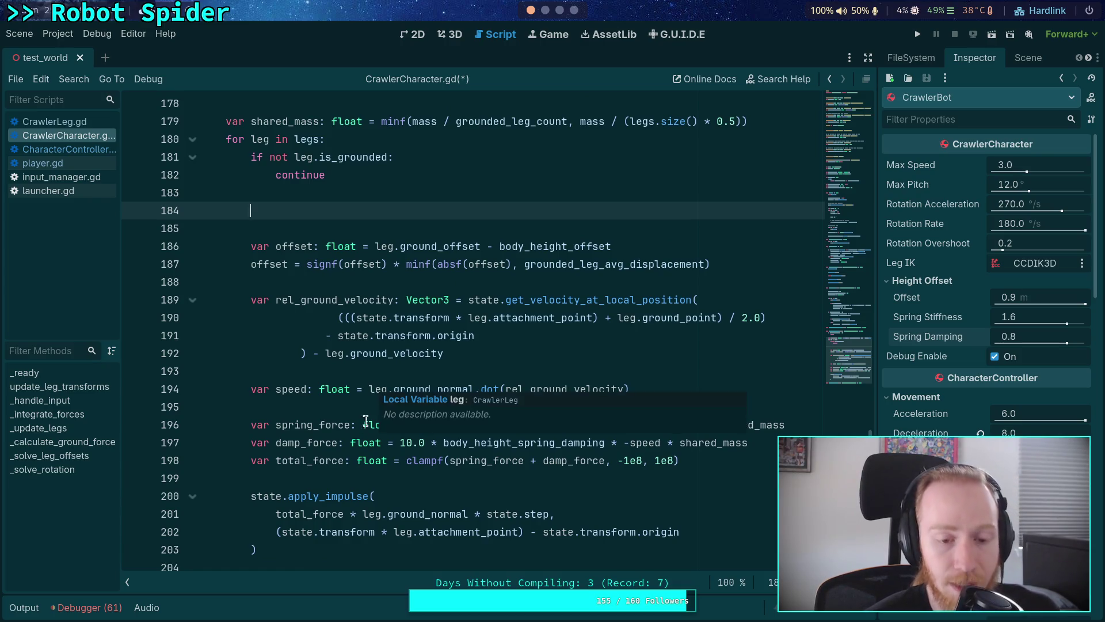
{"action": "left_click_drag", "start_coordinate": [253, 300], "coordinate": [450, 355]}
{"action": "left_click_drag", "start_coordinate": [258, 550], "coordinate": [254, 494]}
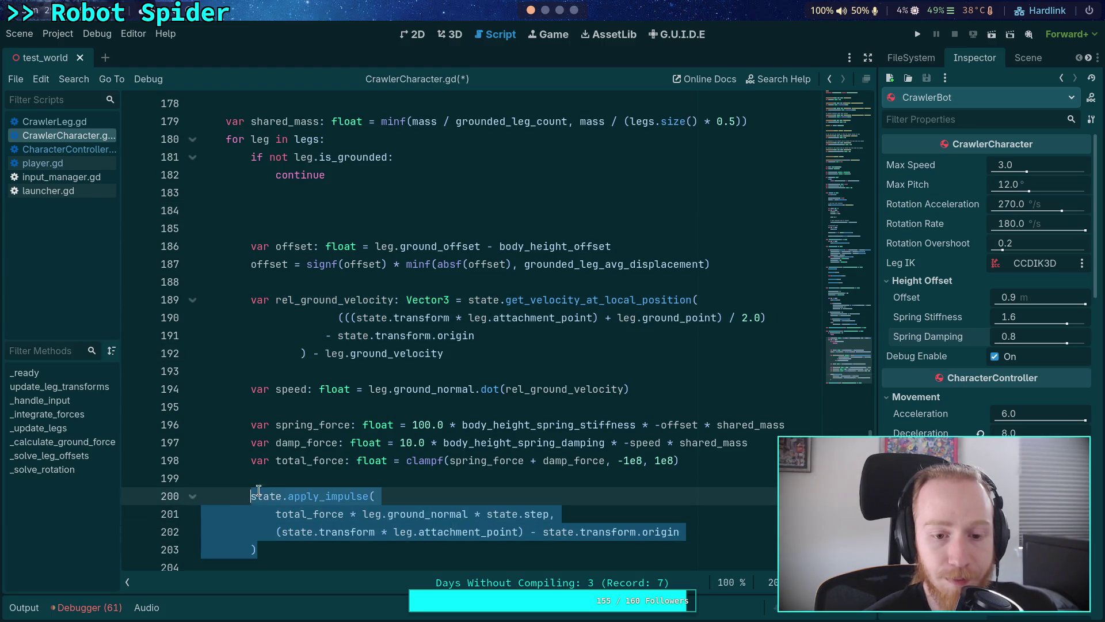
{"action": "left_click", "coordinate": [326, 372]}
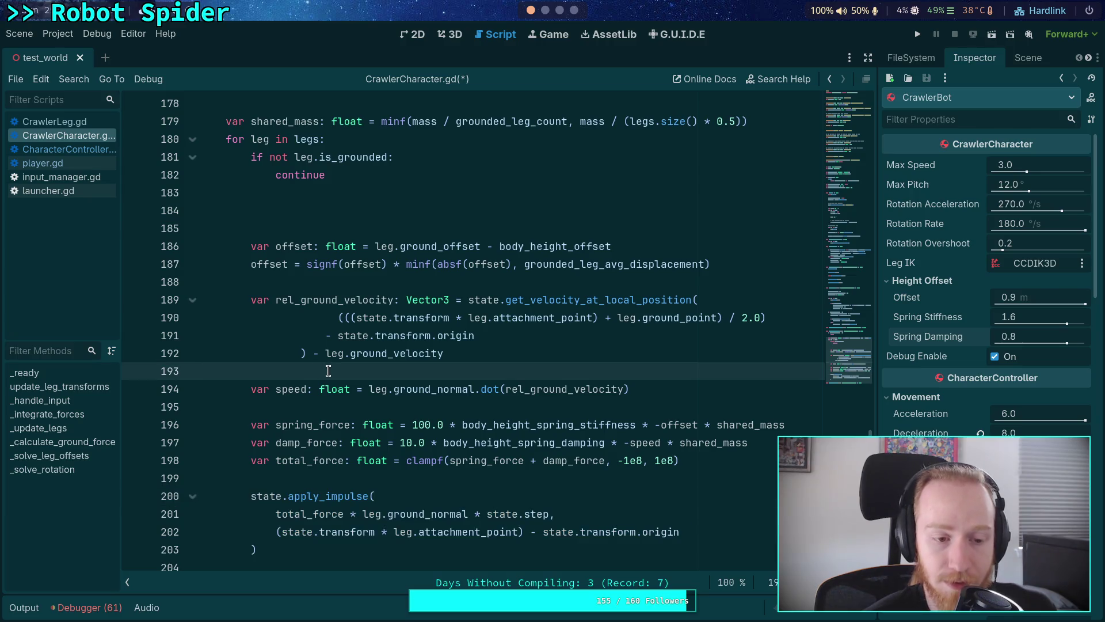
{"action": "left_click", "coordinate": [314, 201]}
{"action": "left_click", "coordinate": [319, 210]}
{"action": "key", "text": "shift+Up"}
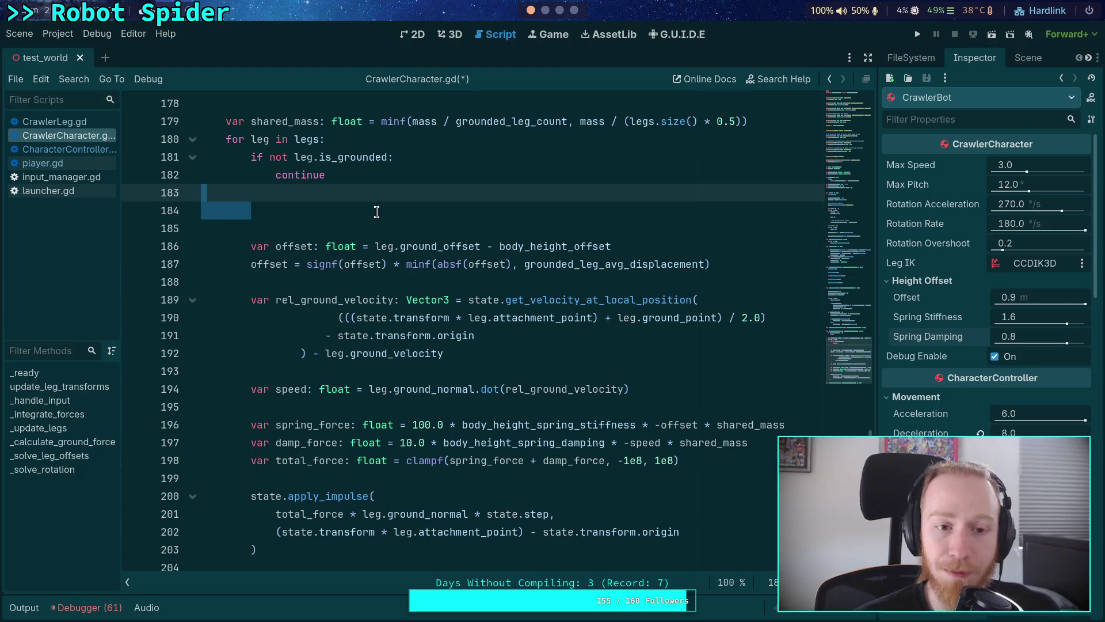
{"action": "key", "text": "ctrl+z"}
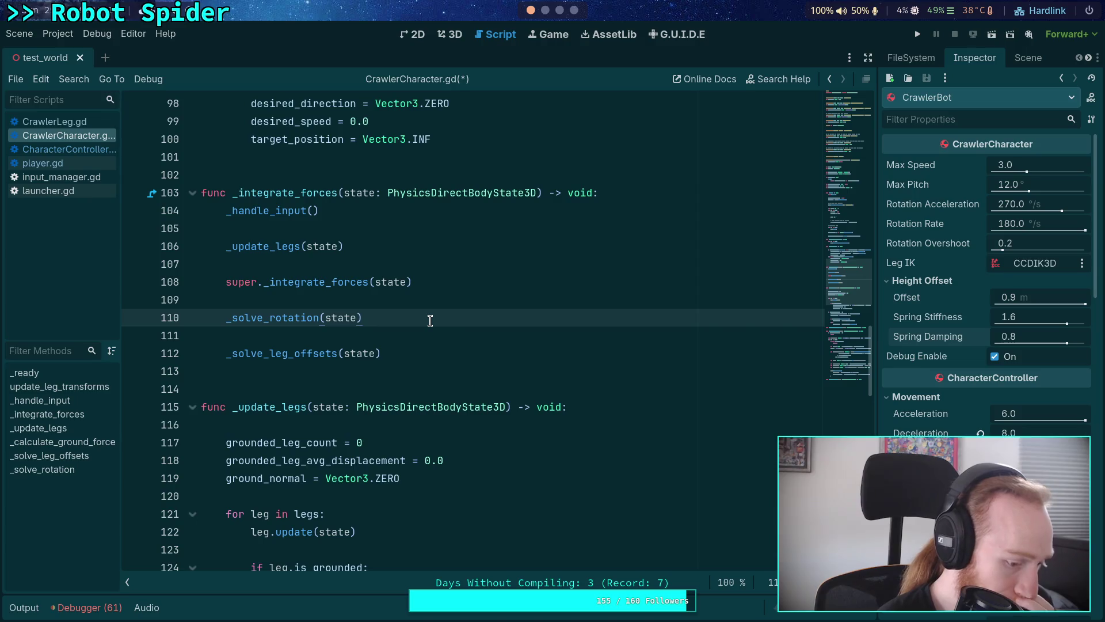
- Add a _solve_leg_anti_gravity(state) call after _solve_leg_offsets(state) on line 114
{"action": "left_click", "coordinate": [471, 349]}
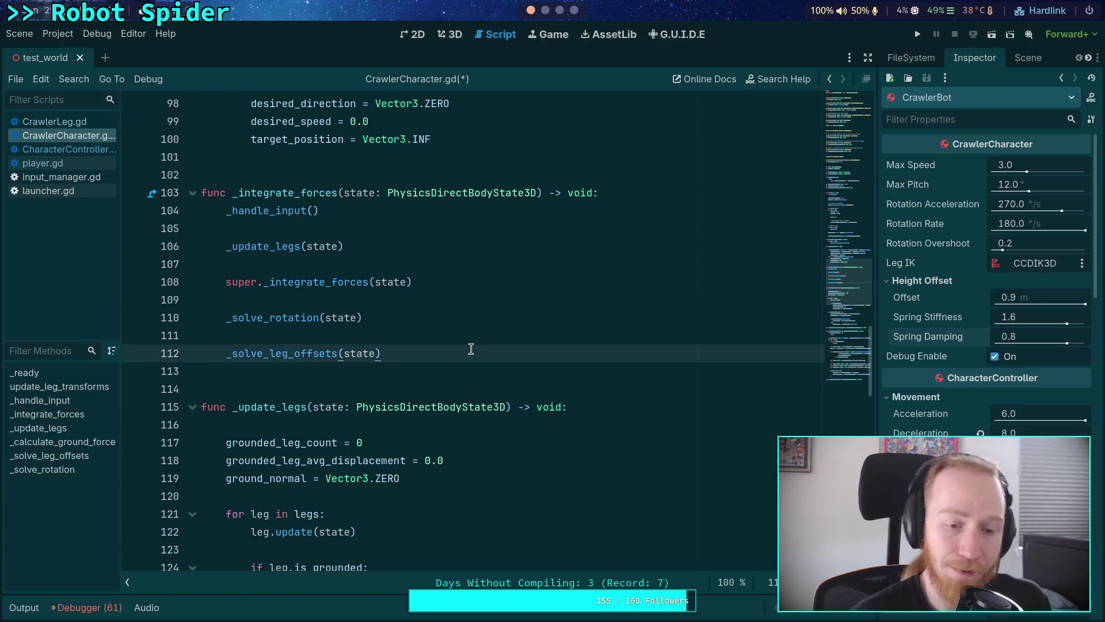
{"action": "key", "text": "Return"}
{"action": "key", "text": "Return"}
{"action": "type", "text": "_so"}
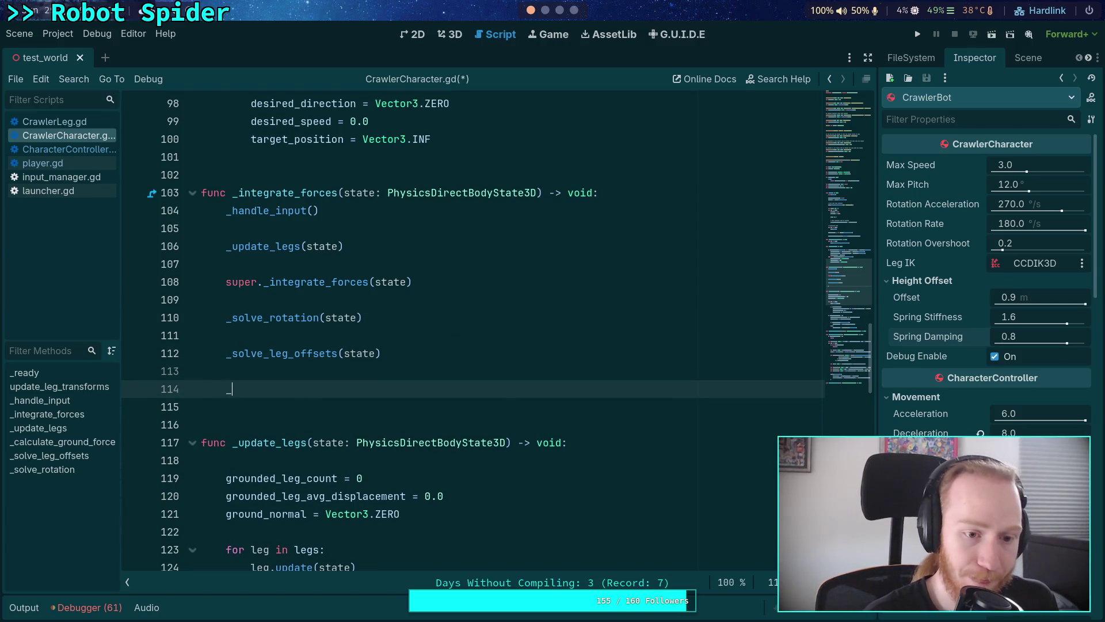
{"action": "type", "text": "lve"}
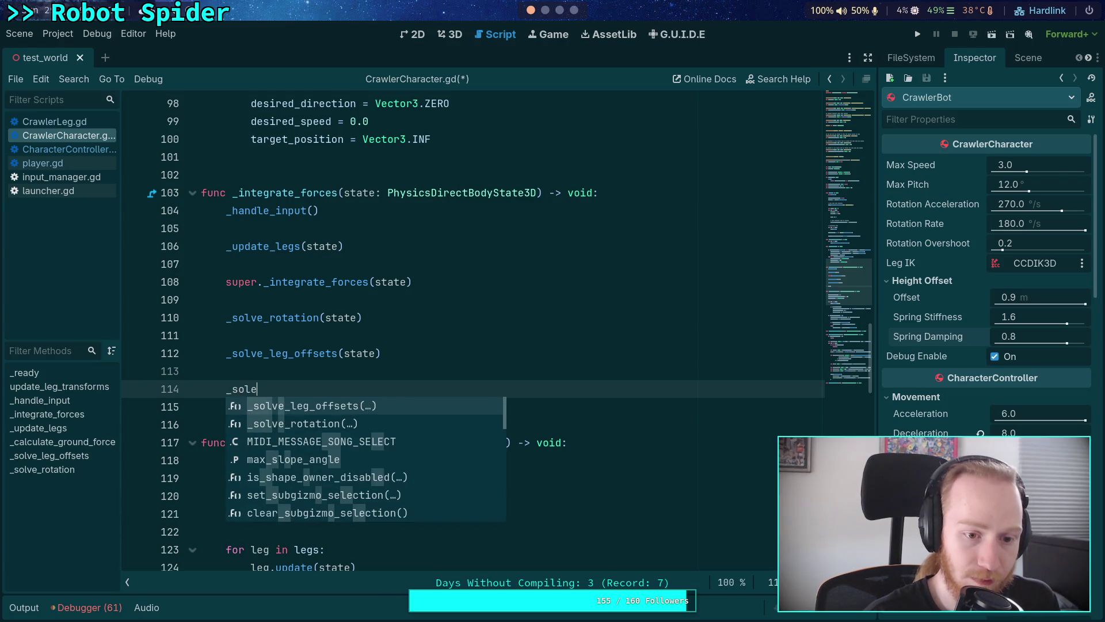
{"action": "type", "text": "-"}
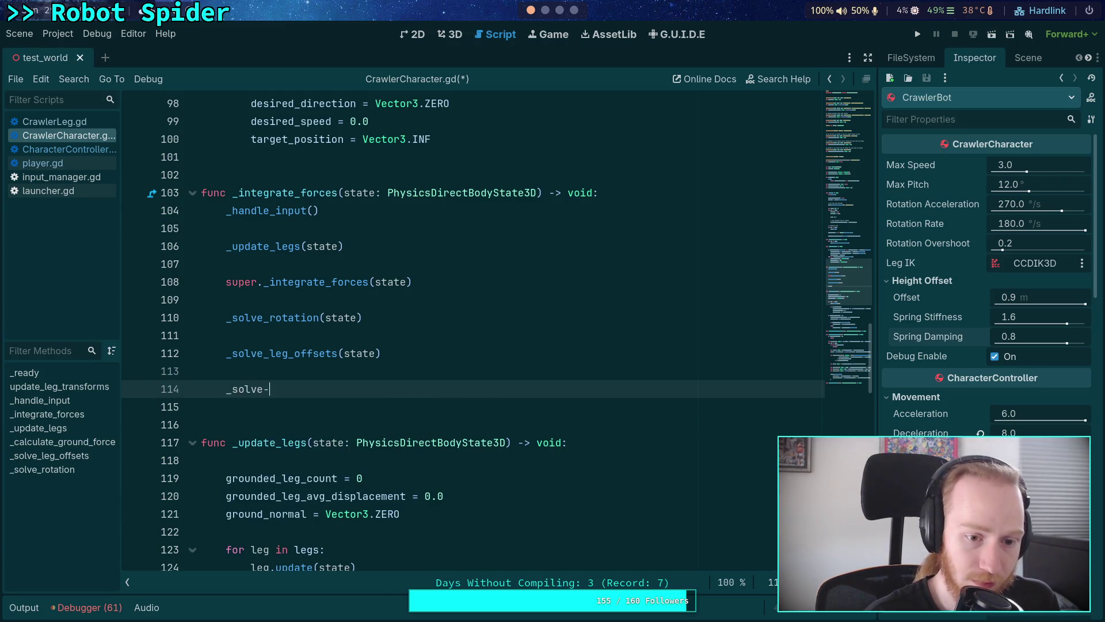
{"action": "type", "text": "_leg_anti"}
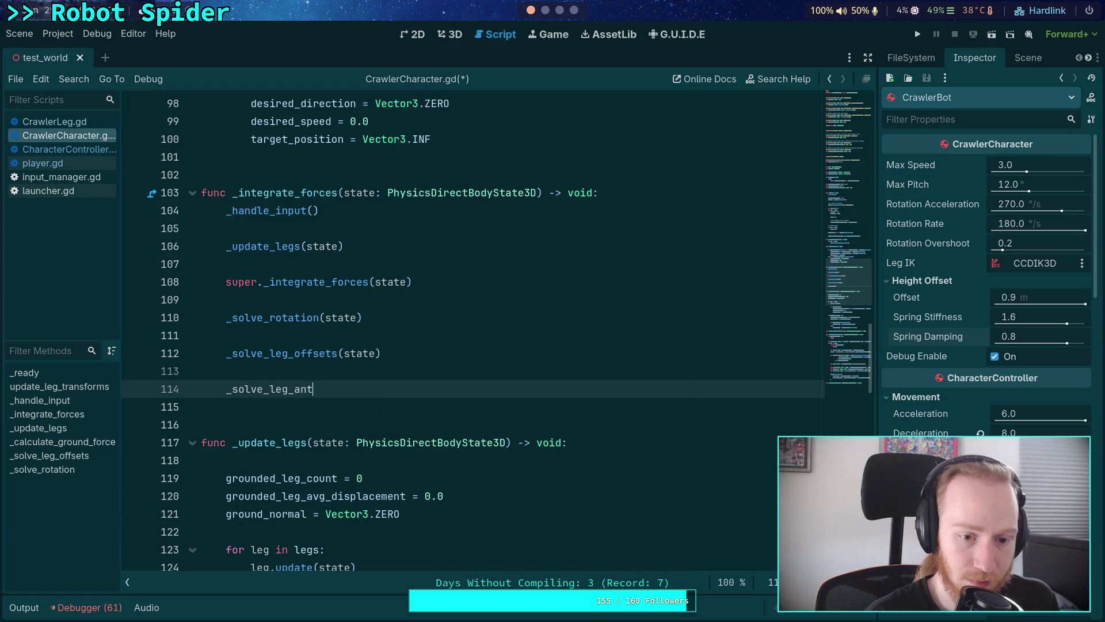
{"action": "type", "text": "_gravity(st"}
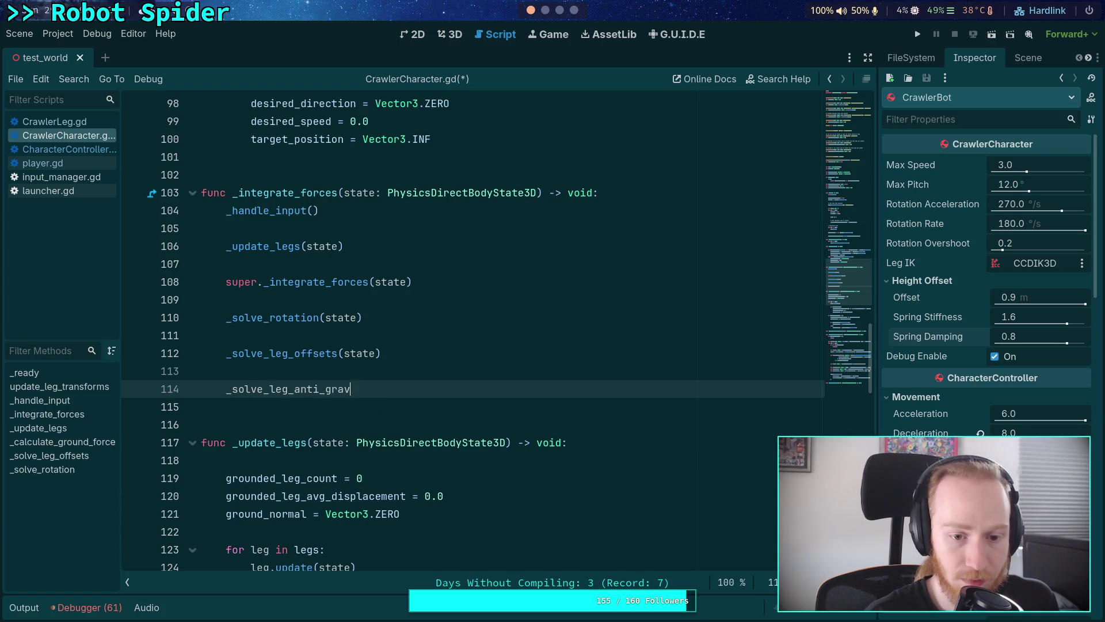
{"action": "type", "text": "ate"}
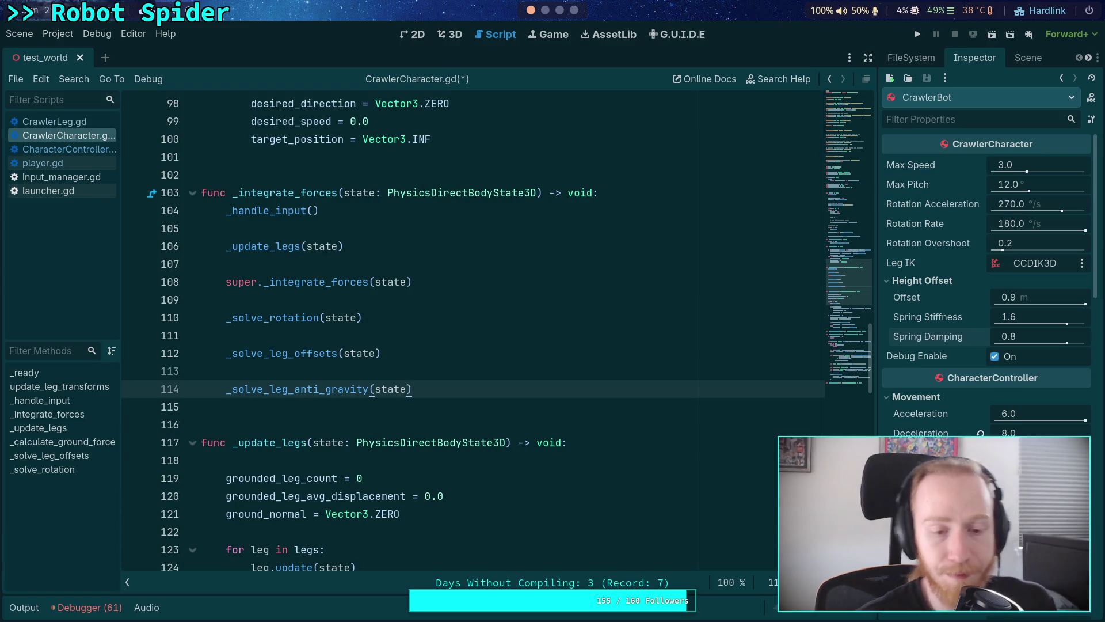
{"action": "left_click", "coordinate": [350, 423]}
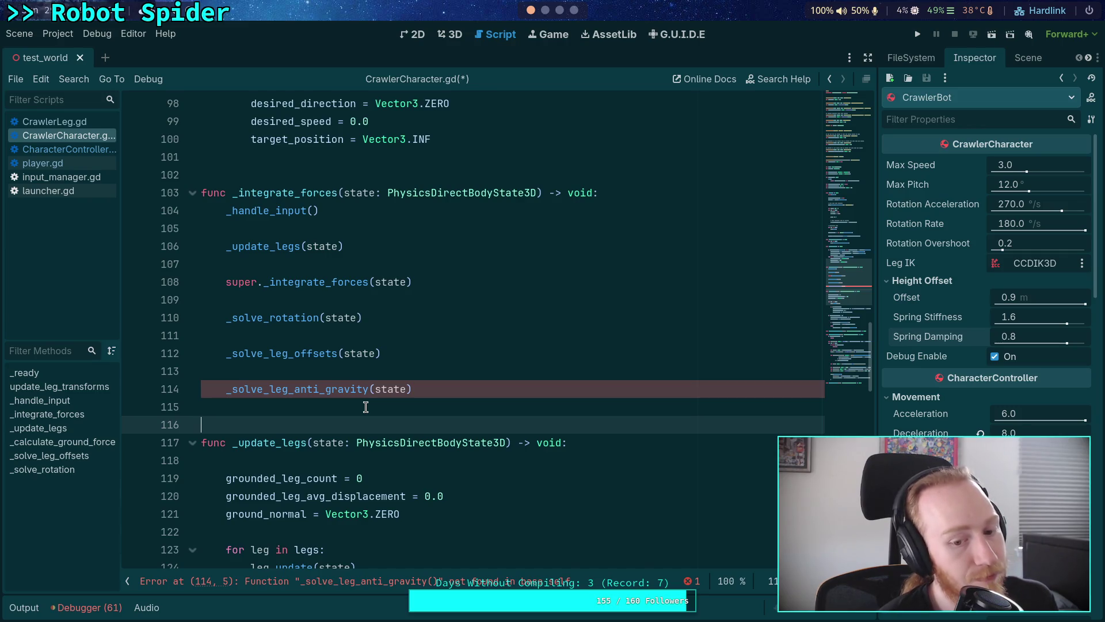
{"action": "left_click", "coordinate": [353, 403]}
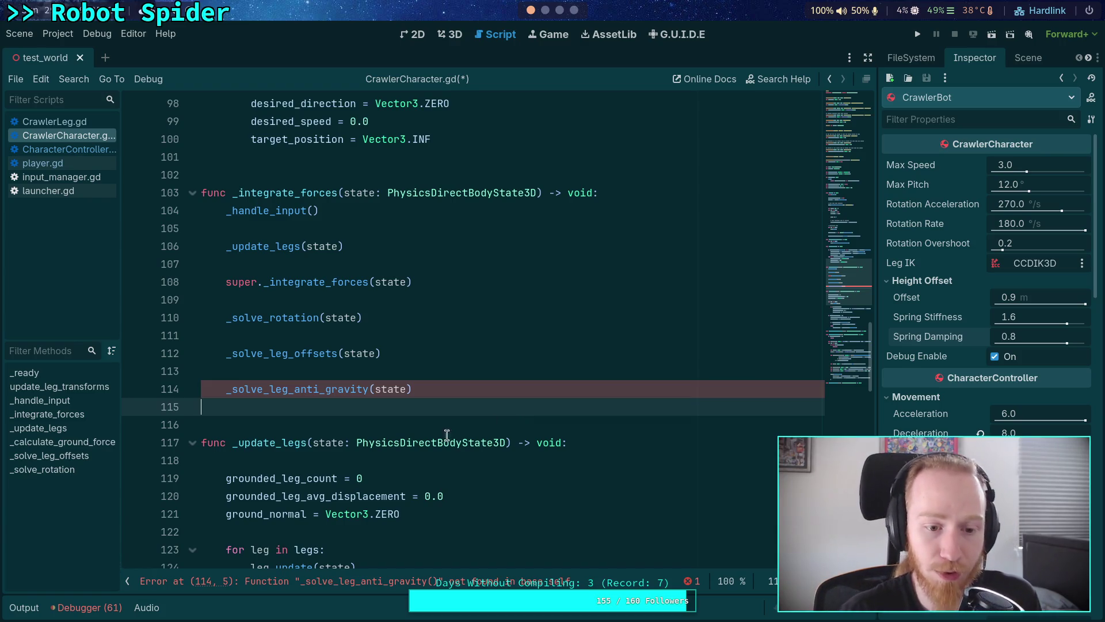
- Remove the extra blank lines and fold the _update_legs and _solve_leg_offsets functions
{"action": "key", "text": "Down"}
{"action": "key", "text": "BackSpace"}
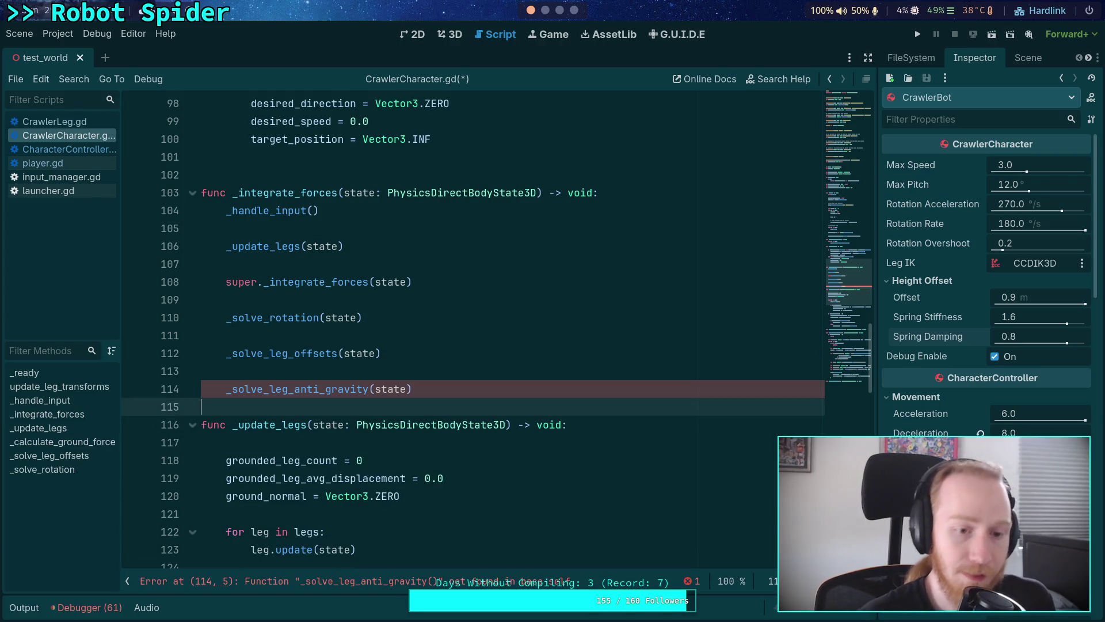
{"action": "left_click", "coordinate": [194, 426]}
{"action": "scroll", "coordinate": [194, 426], "scroll_direction": "down", "scroll_amount": 1}
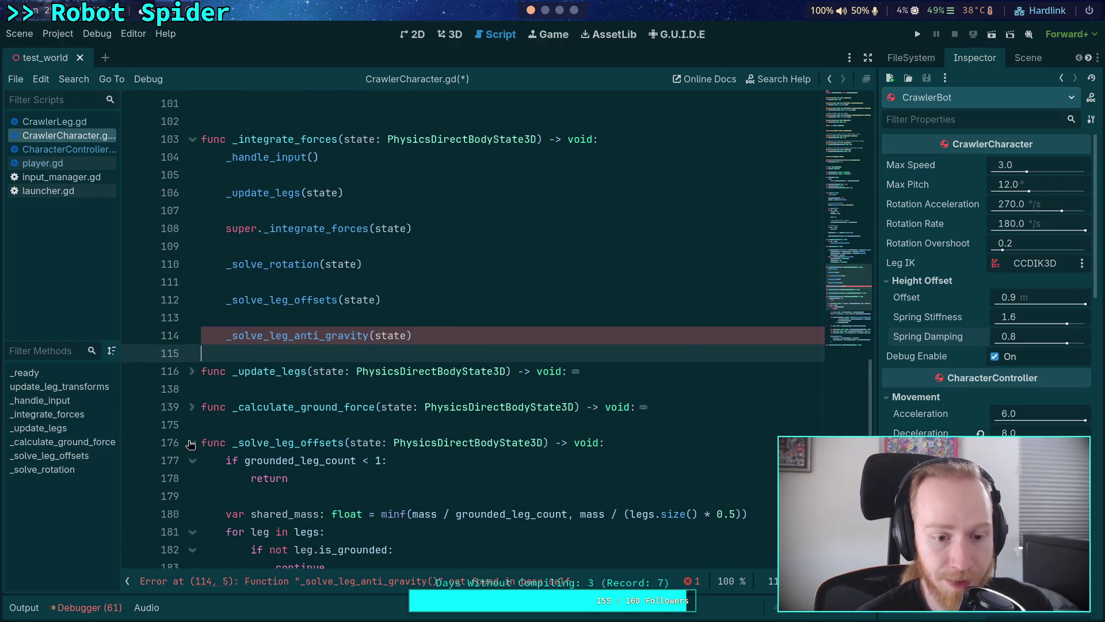
{"action": "left_click", "coordinate": [192, 442]}
- Write a stub func _solve_leg_gravity(state: PhysicsDirectBodyState3D) -> void: at the end of the script
{"action": "left_click", "coordinate": [357, 520]}
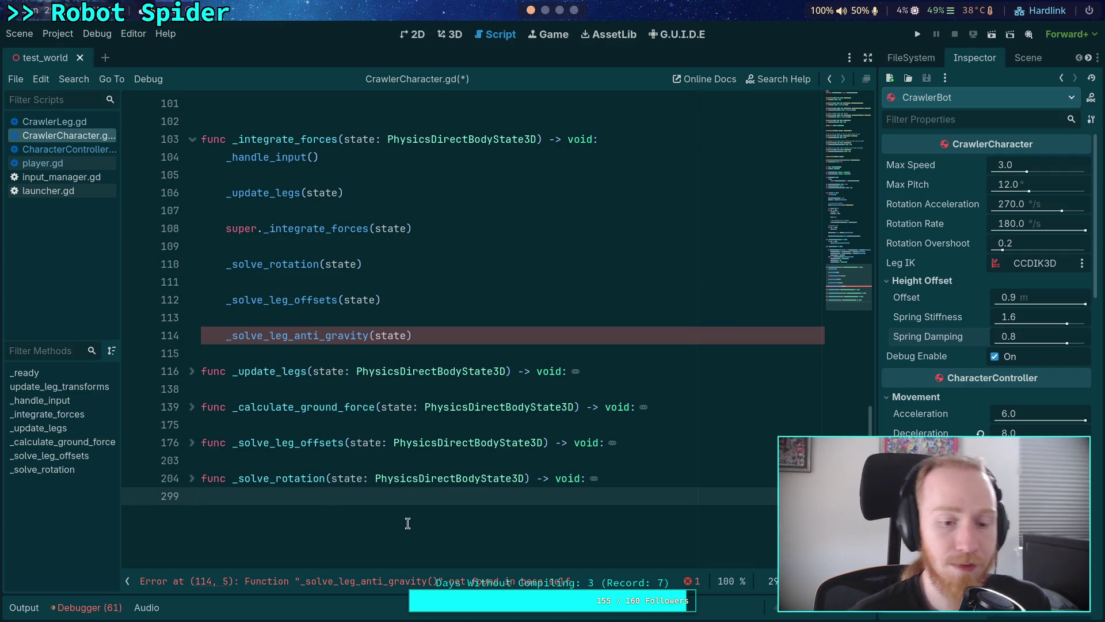
{"action": "key", "text": "Return"}
{"action": "type", "text": "fun"}
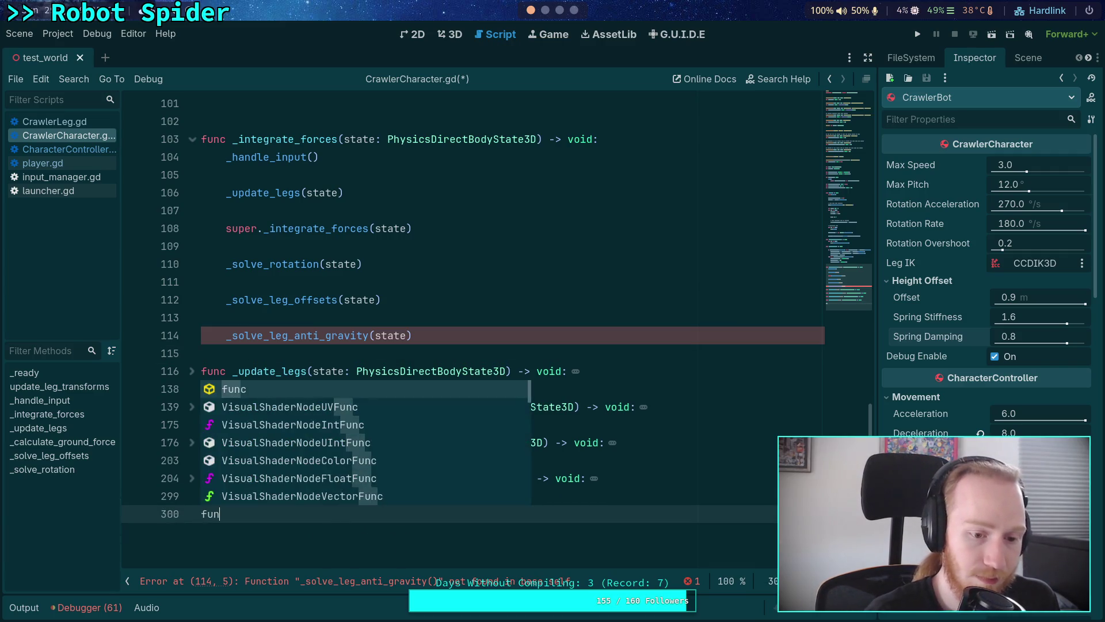
{"action": "type", "text": "c _solve"}
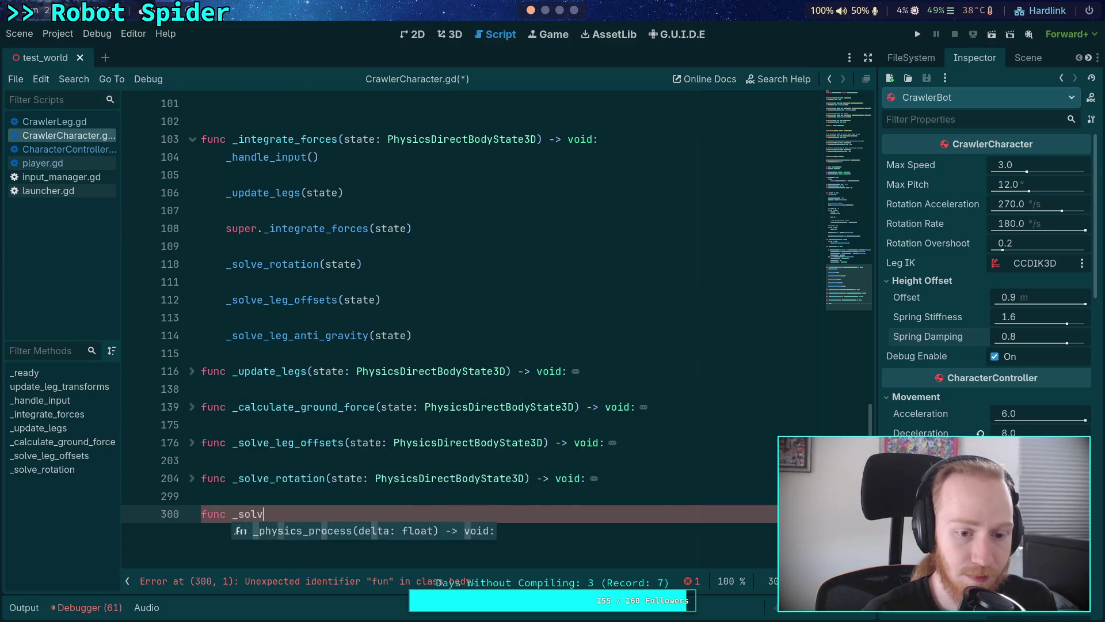
{"action": "type", "text": "_leg_ant"}
{"action": "key", "text": "BackSpace"}
{"action": "key", "text": "BackSpace"}
{"action": "key", "text": "BackSpace"}
{"action": "type", "text": "grav"}
{"action": "key", "text": "BackSpace"}
{"action": "key", "text": "BackSpace"}
{"action": "key", "text": "BackSpace"}
{"action": "type", "text": "grav"}
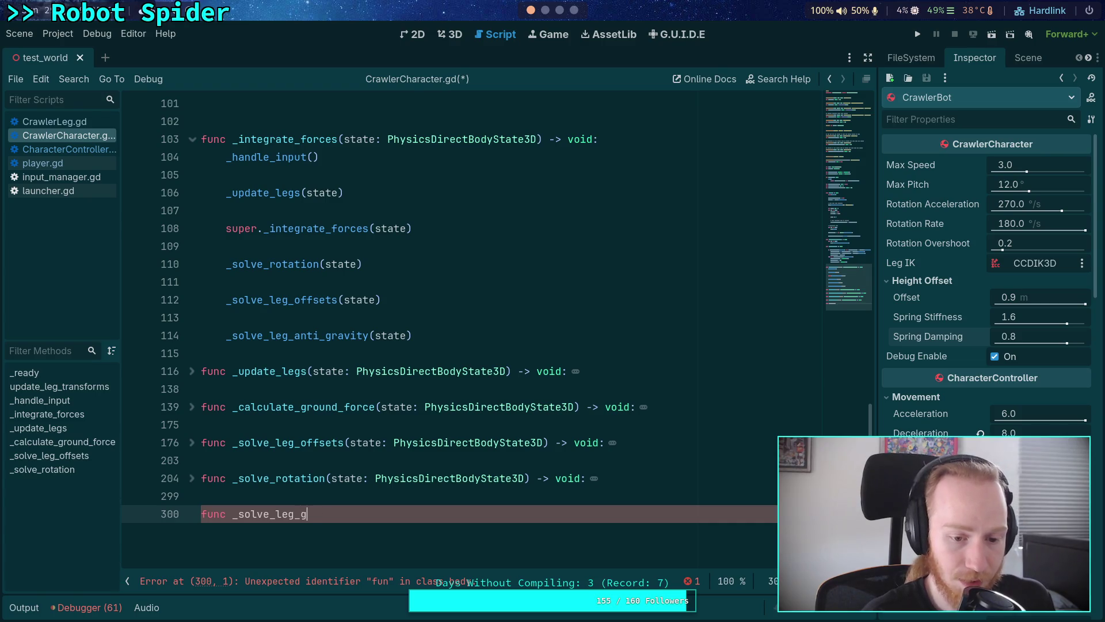
{"action": "type", "text": "ity(state: "}
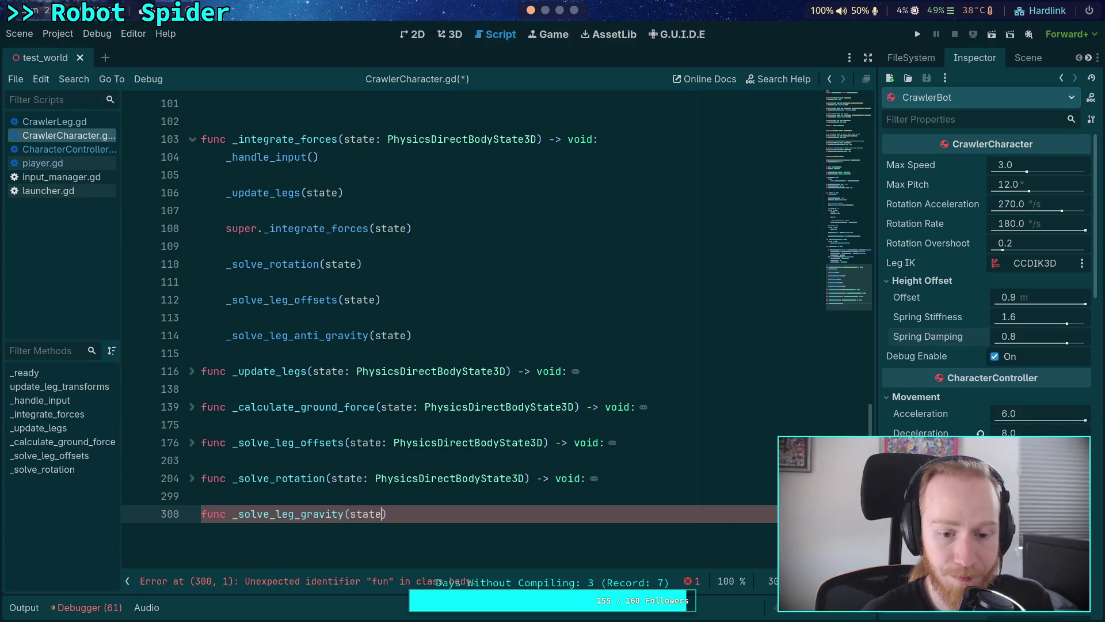
{"action": "type", "text": "PhysicsD"}
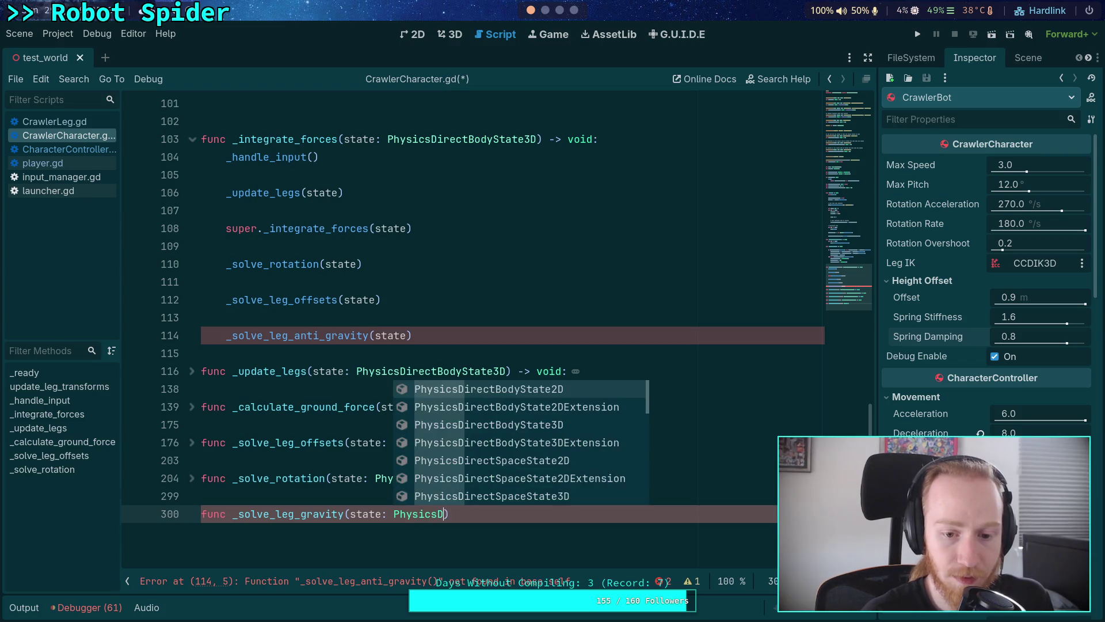
{"action": "key", "text": "Down"}
{"action": "key", "text": "Down"}
{"action": "key", "text": "Return"}
{"action": "type", "text": ") ->"}
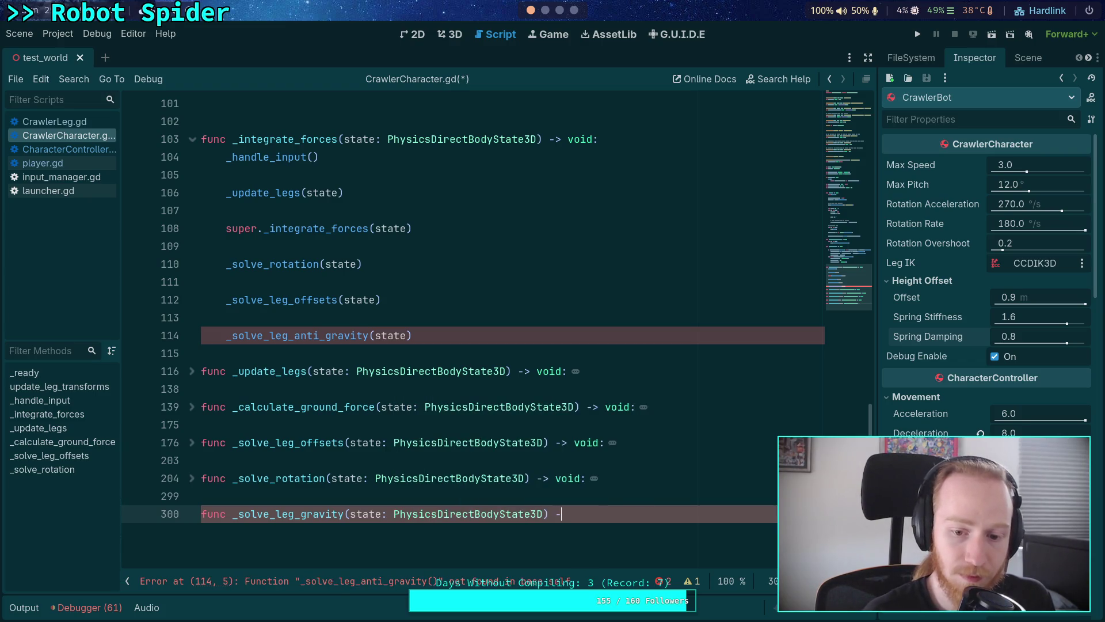
{"action": "type", "text": " v"}
{"action": "key", "text": "Escape"}
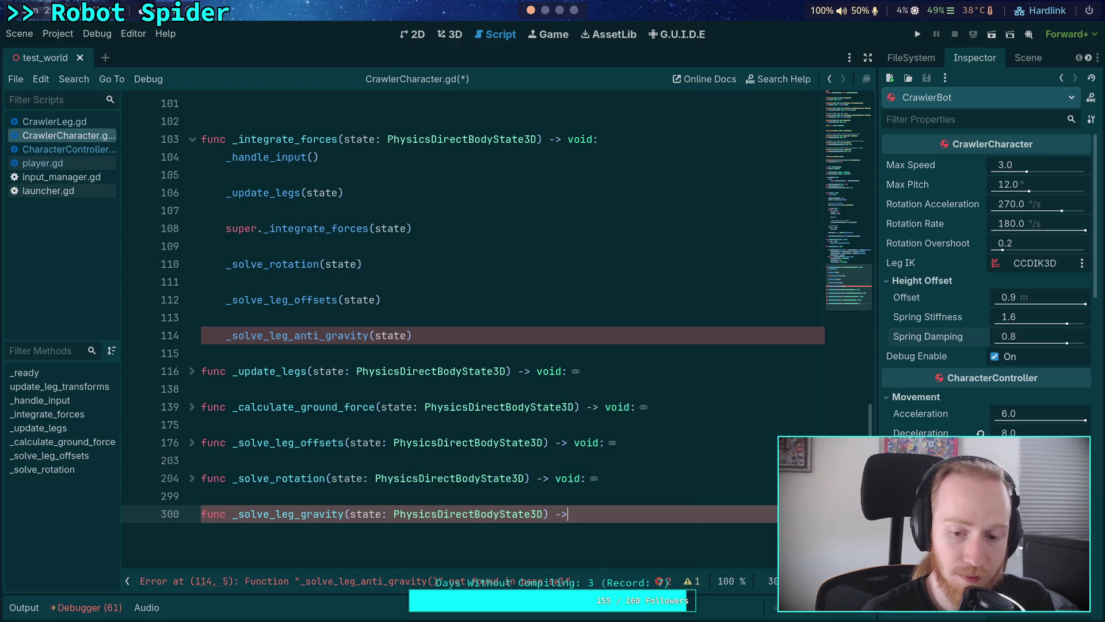
{"action": "type", "text": "oid:"}
{"action": "key", "text": "Return"}
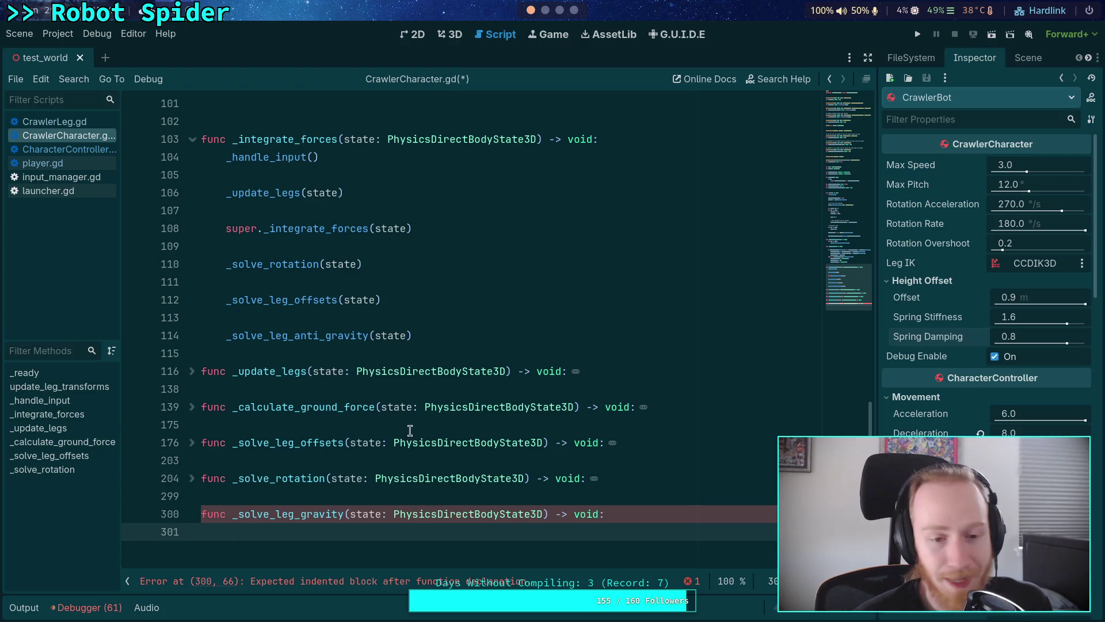
- Delete the _solve_leg_anti_gravity(state) call and the _solve_leg_gravity stub declaration
{"action": "left_click_drag", "start_coordinate": [453, 340], "coordinate": [446, 319]}
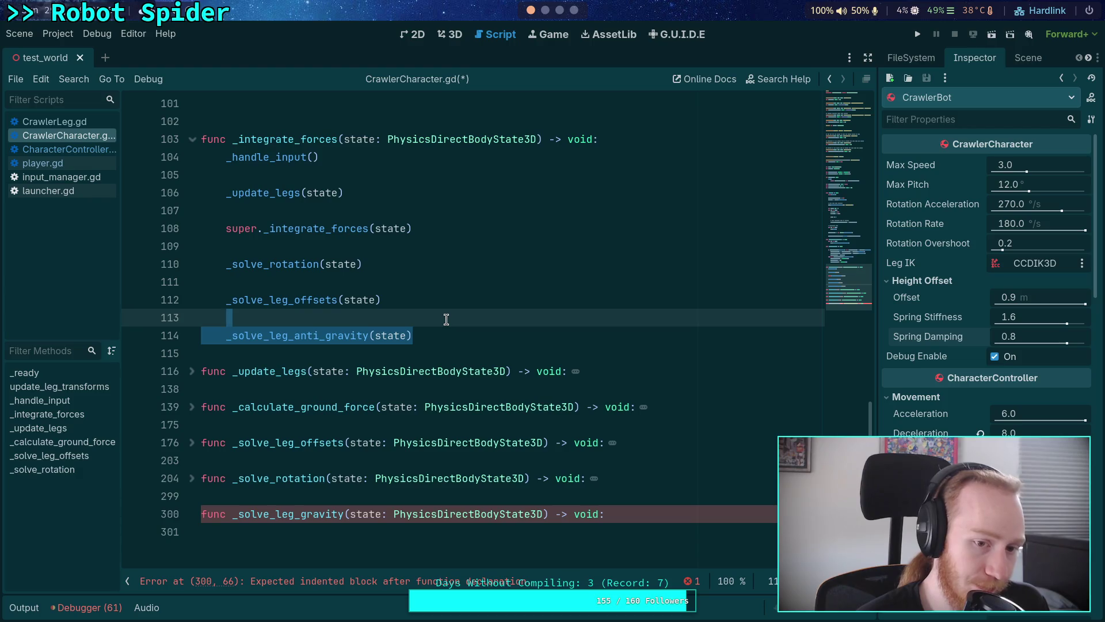
{"action": "key", "text": "BackSpace"}
{"action": "key", "text": "BackSpace"}
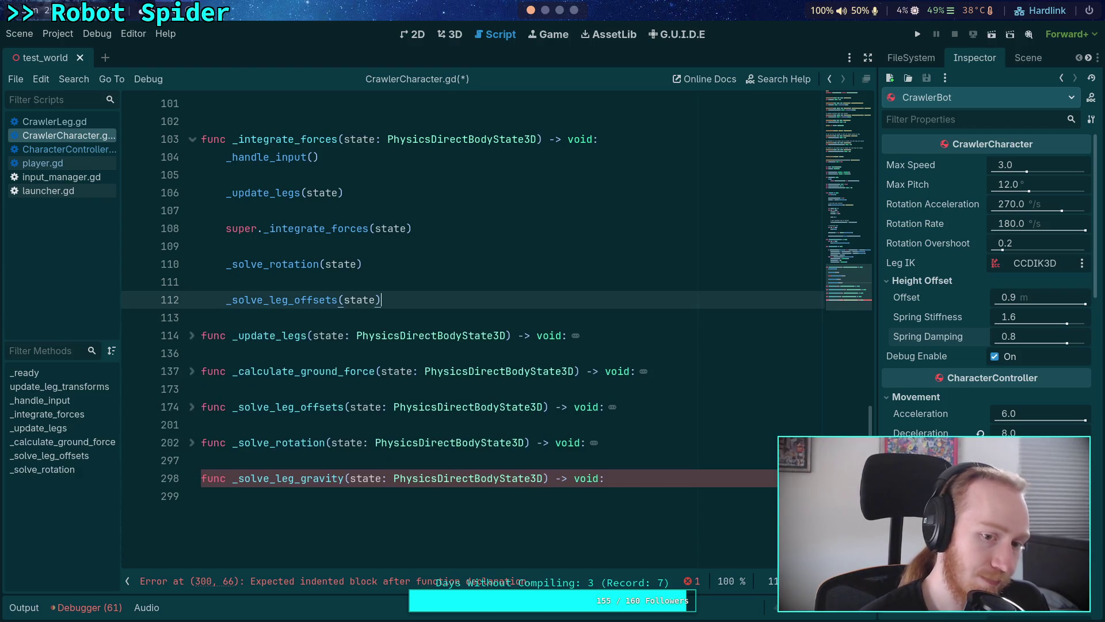
{"action": "triple_click", "coordinate": [676, 481]}
{"action": "key", "text": "BackSpace"}
{"action": "key", "text": "BackSpace"}
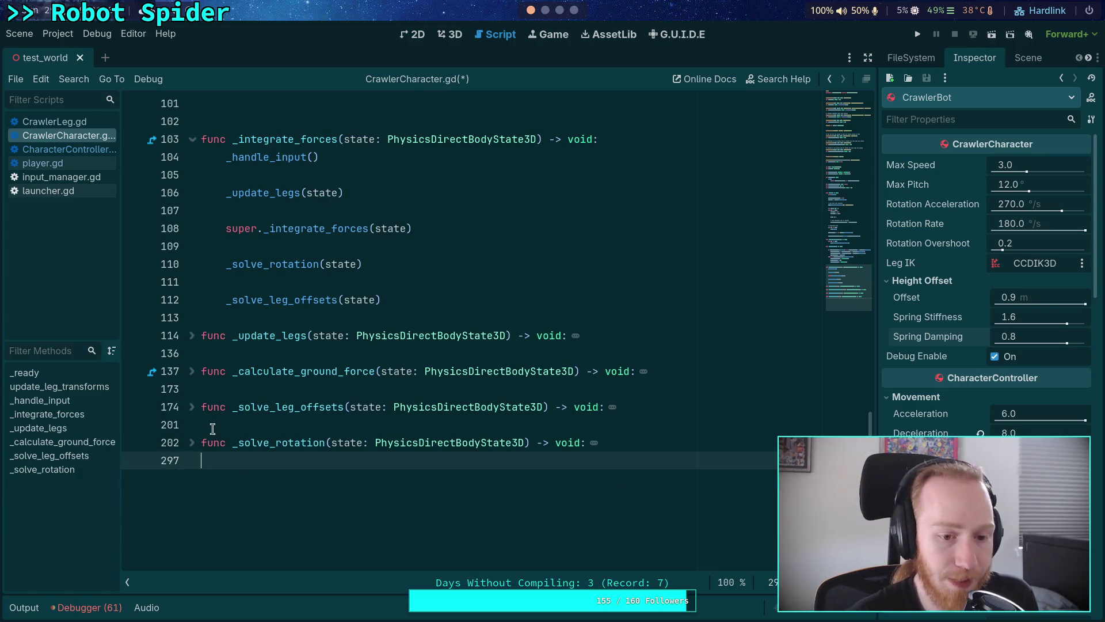
- Unfold _solve_leg_offsets and add blank lines after its closing apply_impulse call
{"action": "left_click", "coordinate": [193, 407]}
{"action": "scroll", "coordinate": [289, 405], "scroll_direction": "down", "scroll_amount": 8}
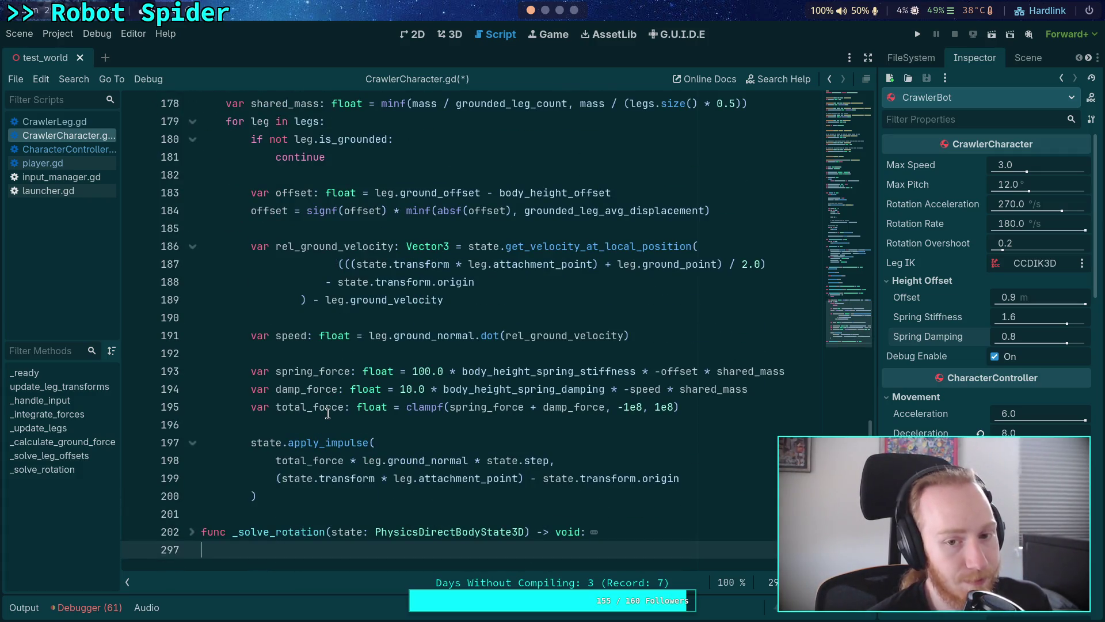
{"action": "mouse_move", "coordinate": [254, 247]}
{"action": "left_mouse_down"}
{"action": "mouse_move", "coordinate": [575, 248]}
{"action": "mouse_move", "coordinate": [449, 300]}
{"action": "left_mouse_up"}
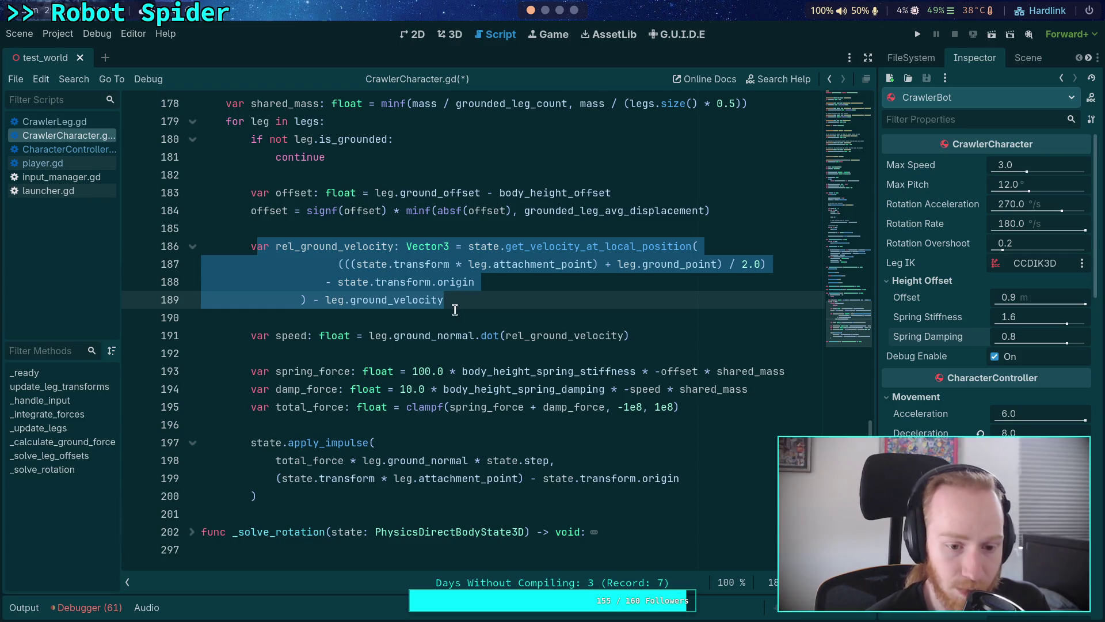
{"action": "left_click", "coordinate": [333, 493]}
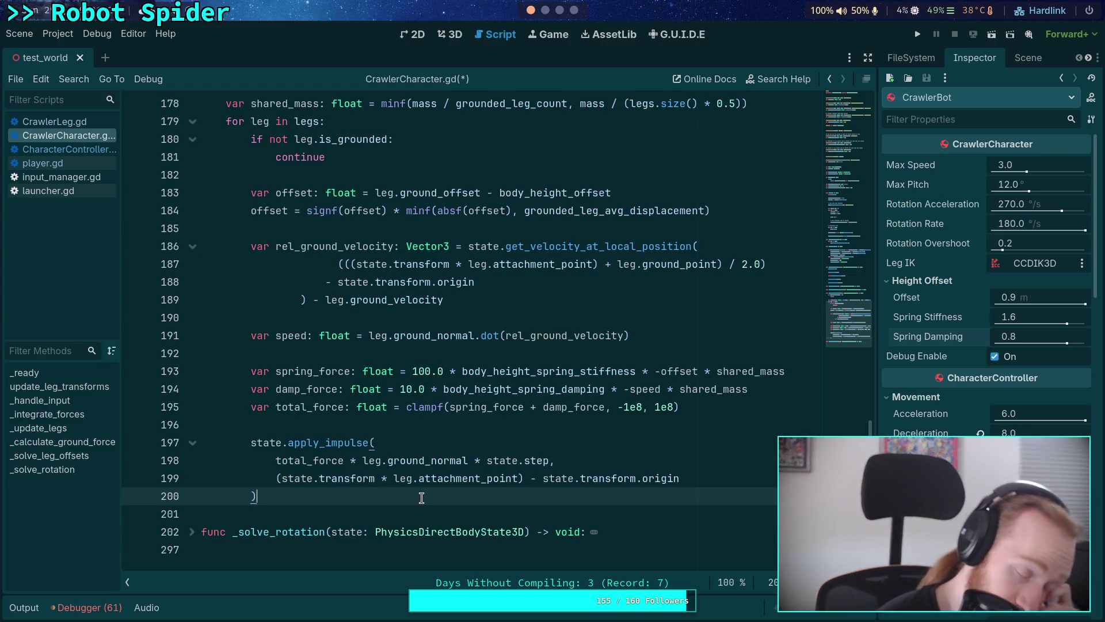
{"action": "key", "text": "Return"}
{"action": "key", "text": "Return"}
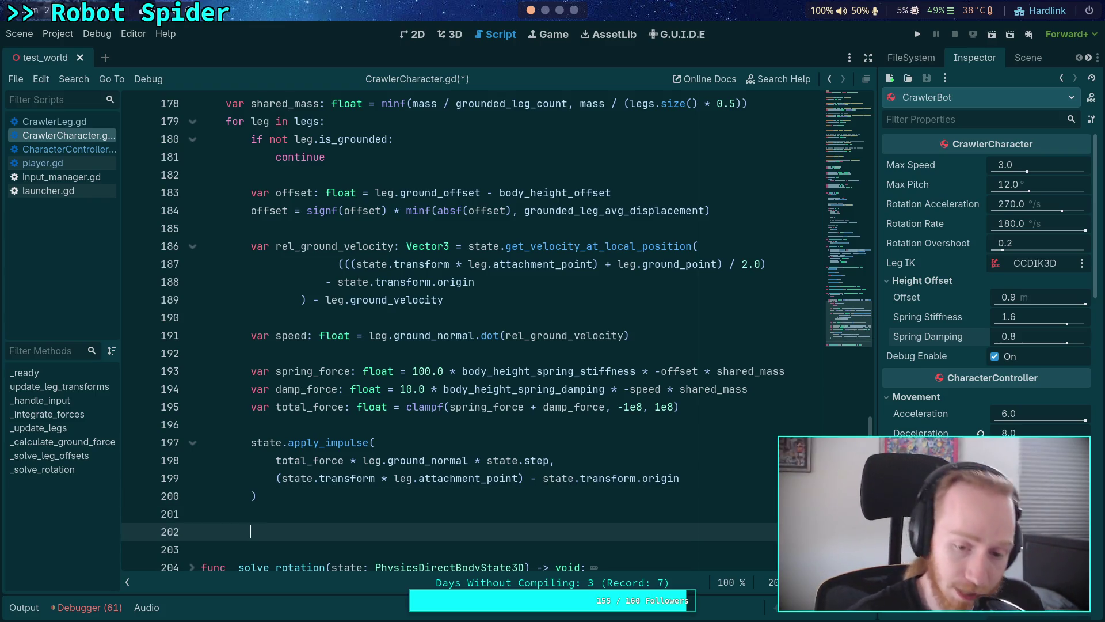
{"action": "mouse_move", "coordinate": [361, 460]}
{"action": "left_mouse_down"}
{"action": "mouse_move", "coordinate": [468, 460]}
{"action": "mouse_move", "coordinate": [359, 460]}
{"action": "left_mouse_up"}
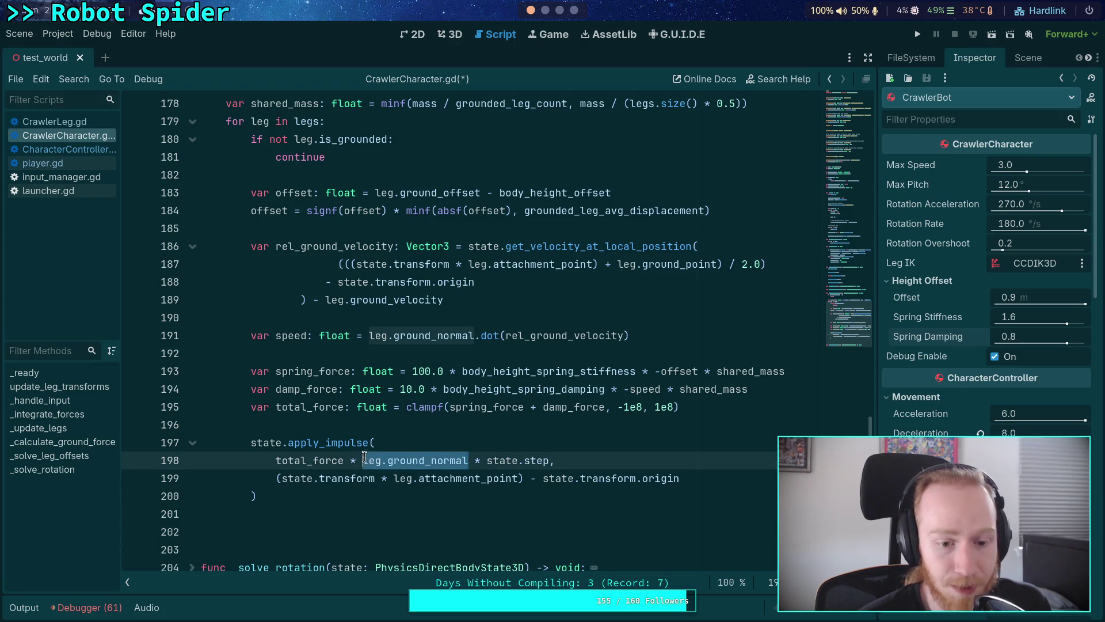
{"action": "mouse_move", "coordinate": [296, 495]}
{"action": "left_mouse_down"}
{"action": "mouse_move", "coordinate": [270, 479]}
{"action": "mouse_move", "coordinate": [251, 441]}
{"action": "left_mouse_up"}
{"action": "left_click", "coordinate": [314, 531]}
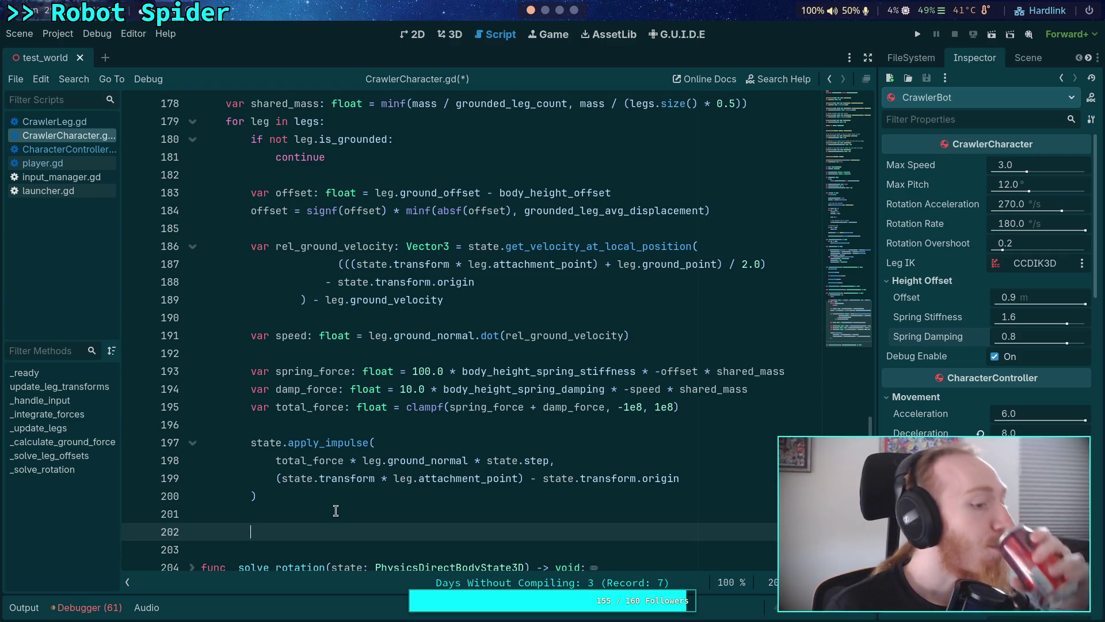
- Unfold _update_legs and move up to the exported variables at the top of the script
{"action": "mouse_move", "coordinate": [395, 453]}
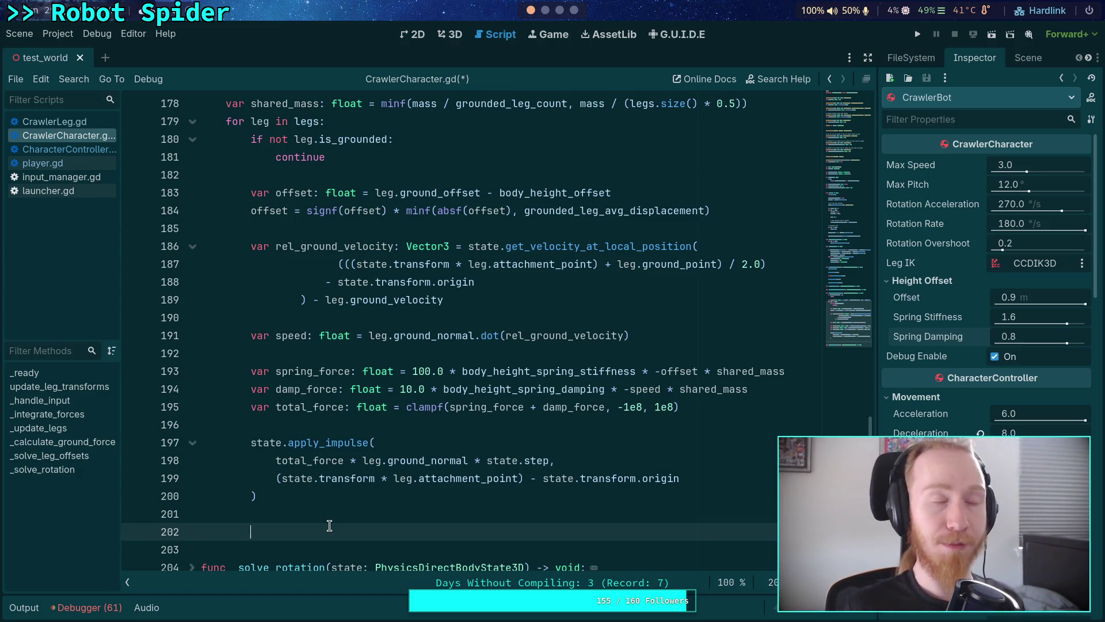
{"action": "mouse_move", "coordinate": [506, 464]}
{"action": "scroll", "coordinate": [505, 464], "scroll_direction": "up", "scroll_amount": 20}
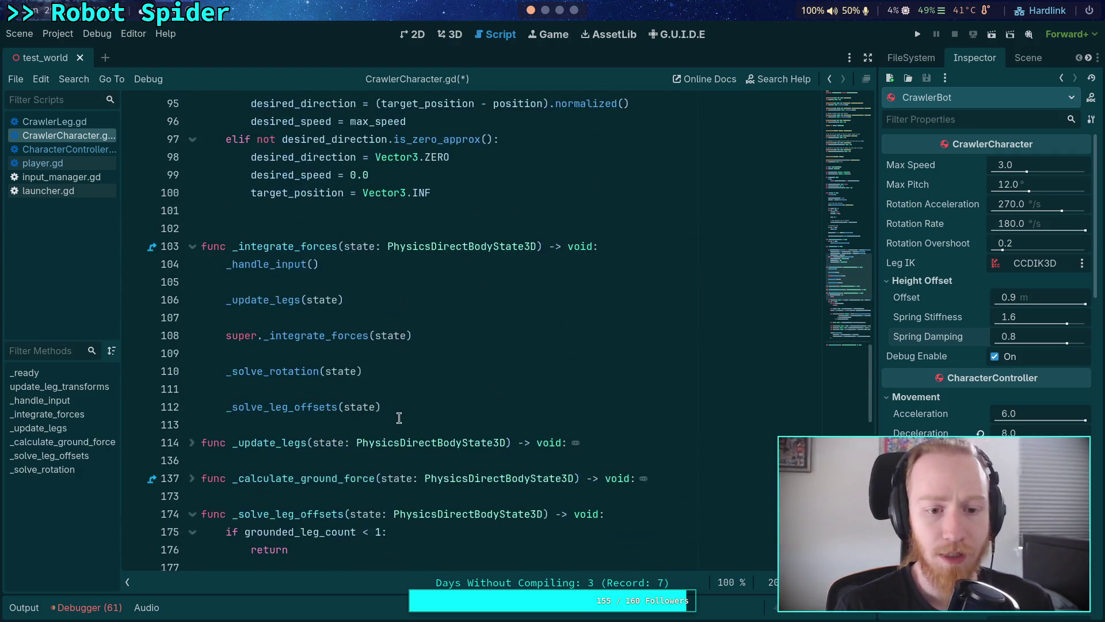
{"action": "scroll", "coordinate": [321, 360], "scroll_direction": "up", "scroll_amount": 2}
{"action": "scroll", "coordinate": [241, 354], "scroll_direction": "down", "scroll_amount": 8}
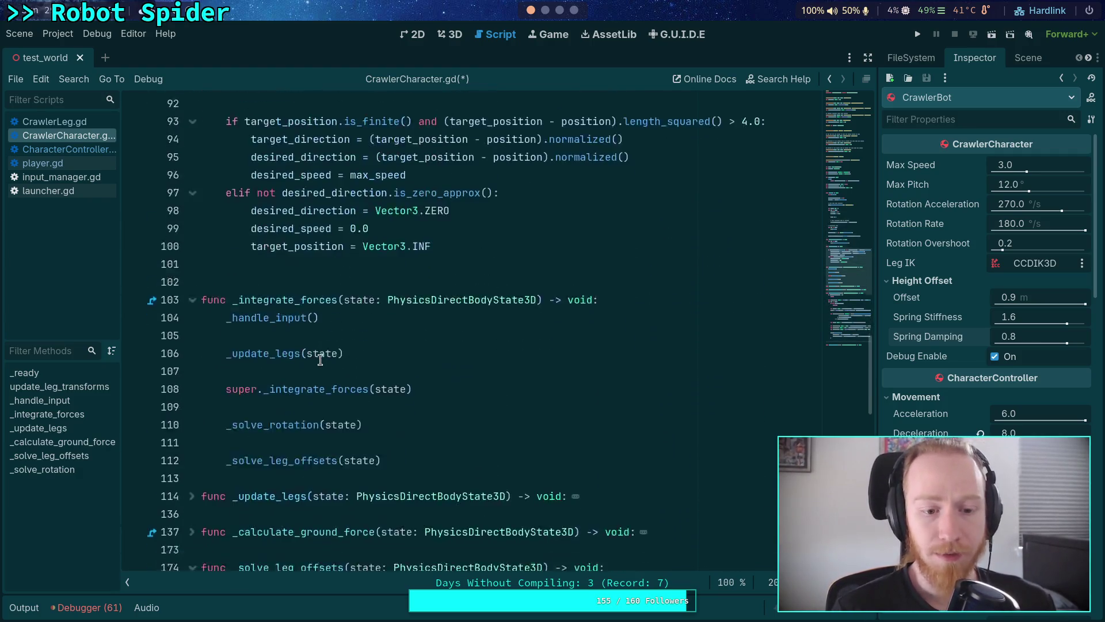
{"action": "left_click", "coordinate": [191, 338]}
{"action": "scroll", "coordinate": [435, 375], "scroll_direction": "down", "scroll_amount": 6}
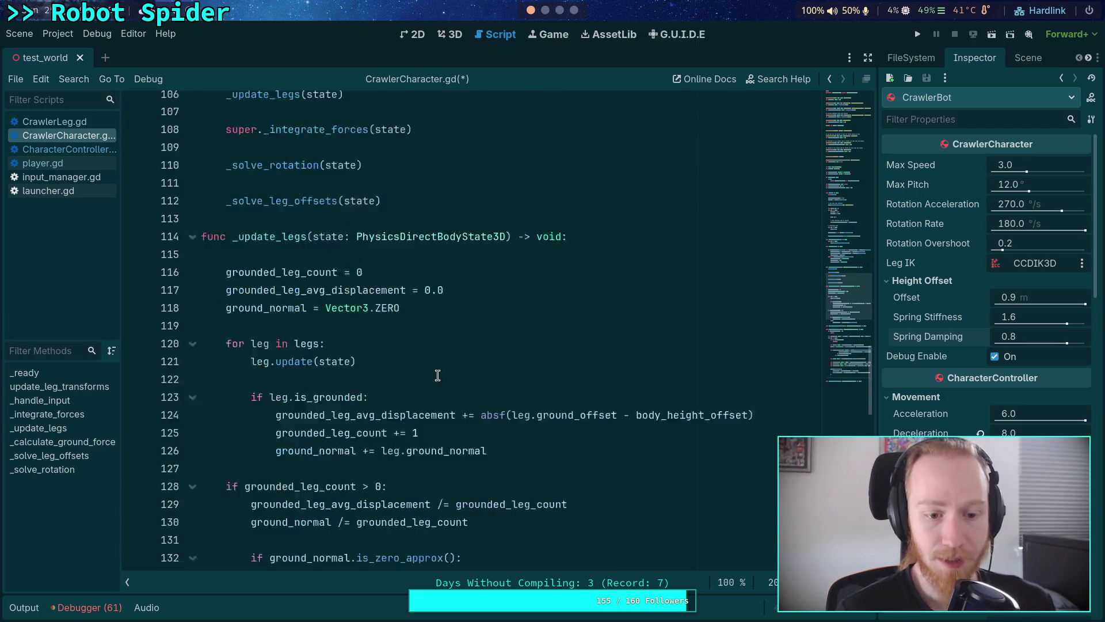
{"action": "scroll", "coordinate": [468, 380], "scroll_direction": "up", "scroll_amount": 2}
{"action": "left_click_drag", "start_coordinate": [850, 305], "coordinate": [852, 144]}
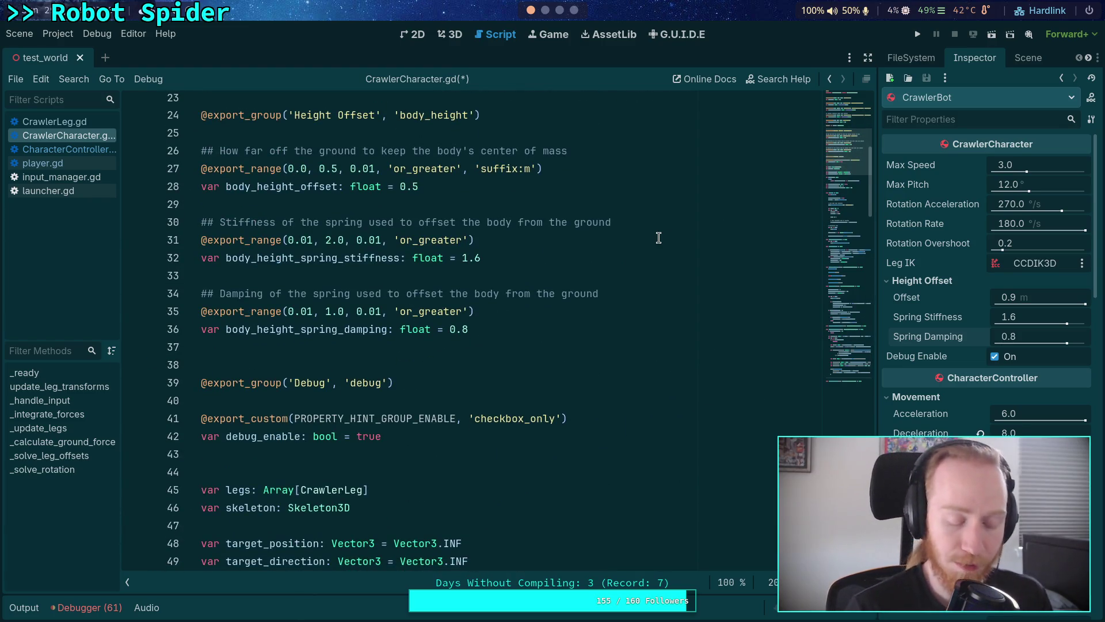
{"action": "scroll", "coordinate": [659, 238], "scroll_direction": "down", "scroll_amount": 6}
- Begin a 'var grounded_leg_' declaration on new line 58 below grounded_leg_avg_displacement
{"action": "left_click", "coordinate": [567, 383]}
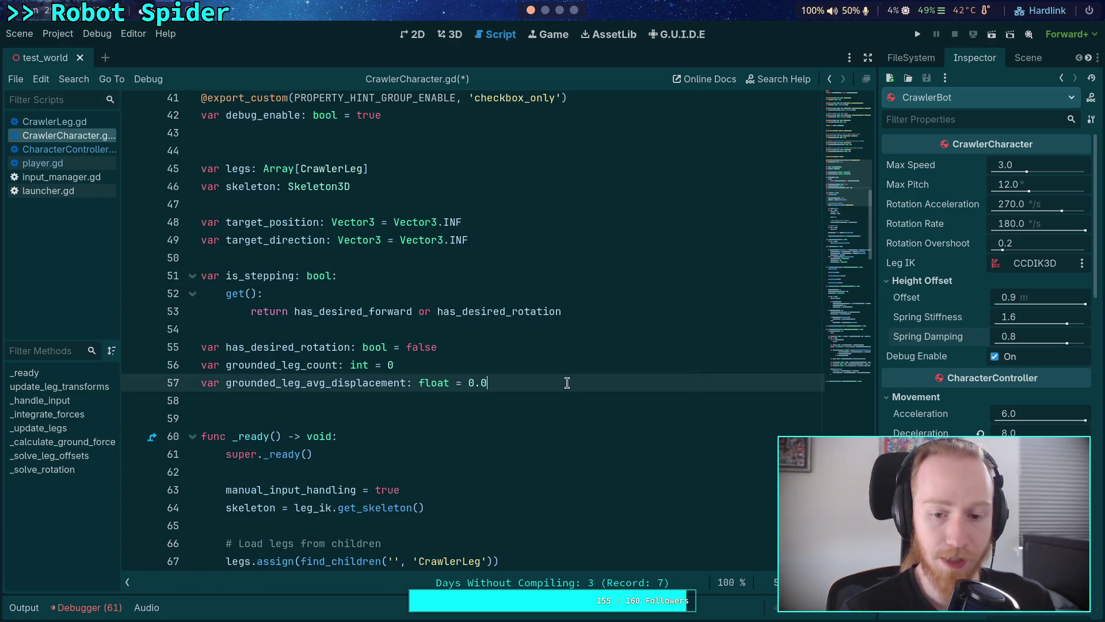
{"action": "key", "text": "Return"}
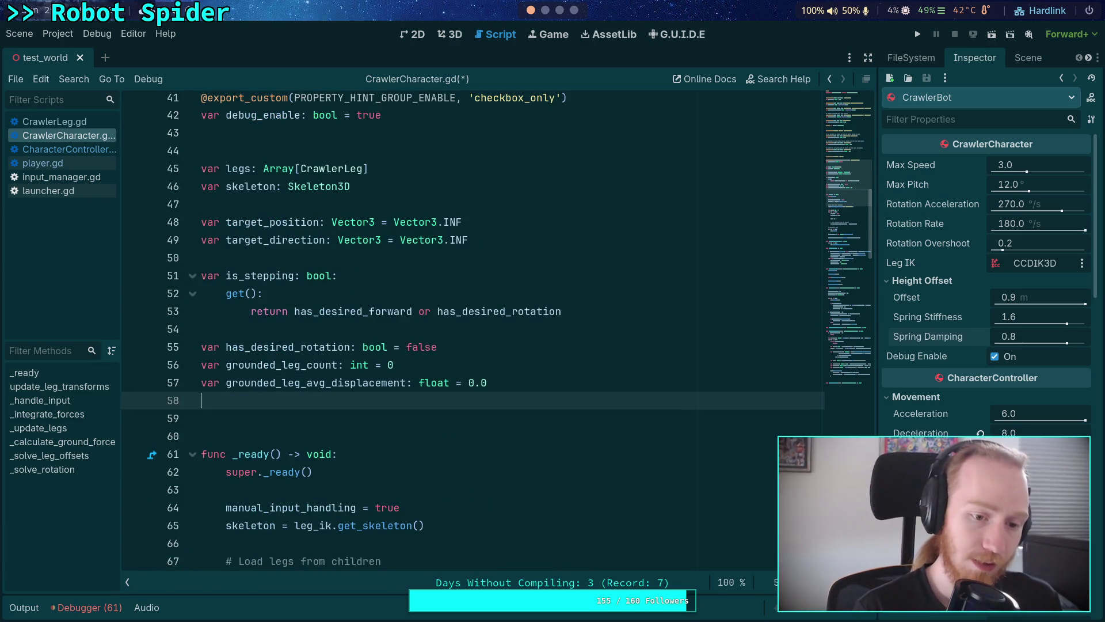
{"action": "type", "text": "var "}
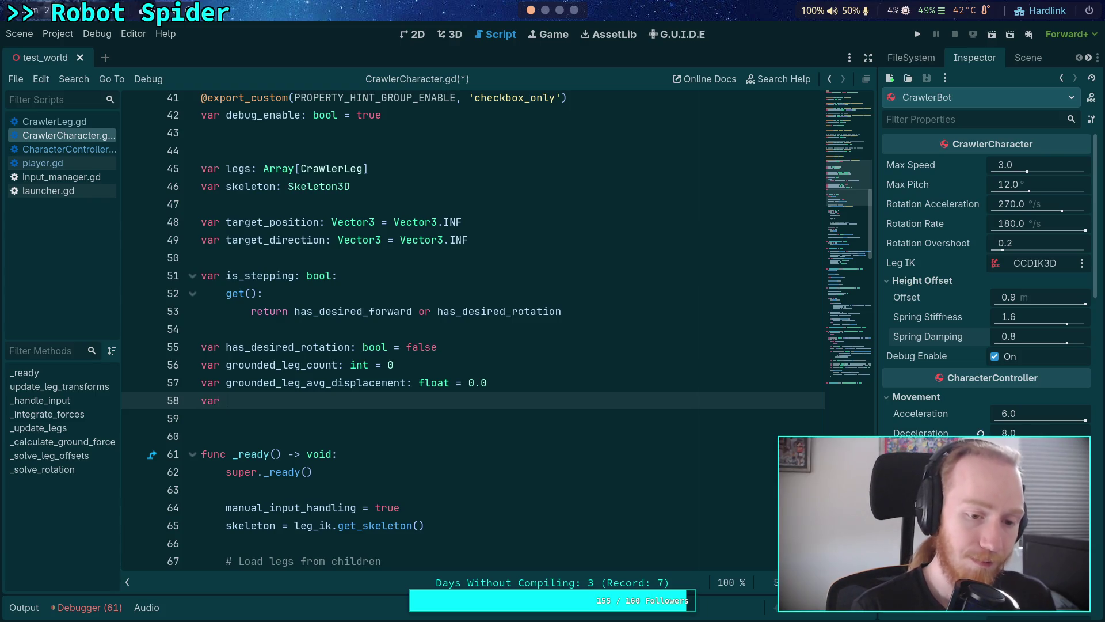
{"action": "type", "text": "ground"}
{"action": "key", "text": "BackSpace"}
{"action": "key", "text": "BackSpace"}
{"action": "key", "text": "BackSpace"}
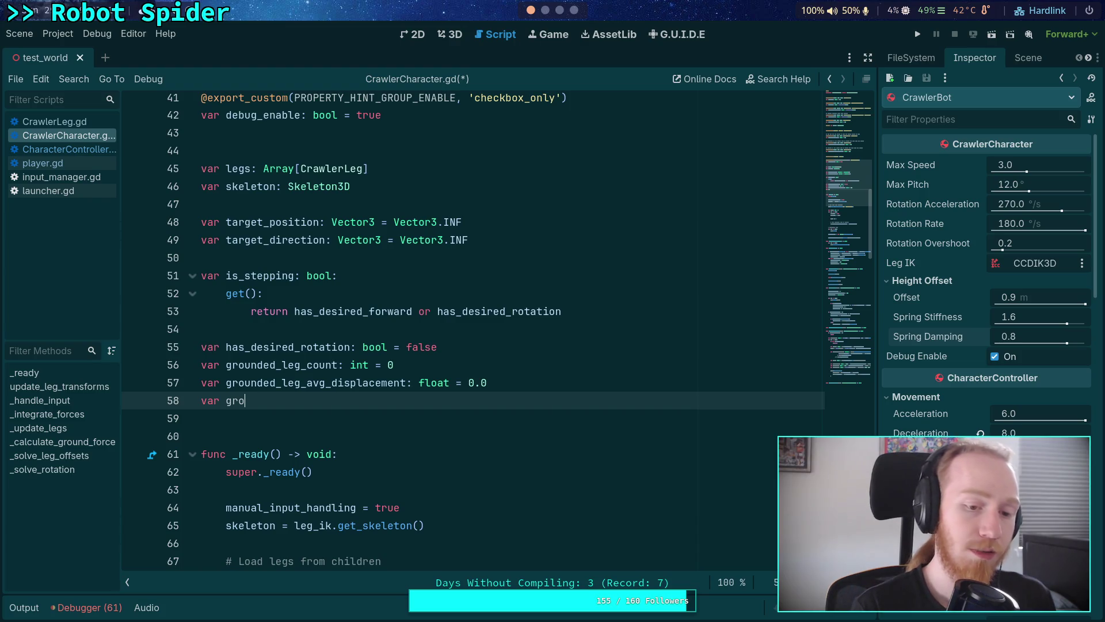
{"action": "type", "text": "unded_"}
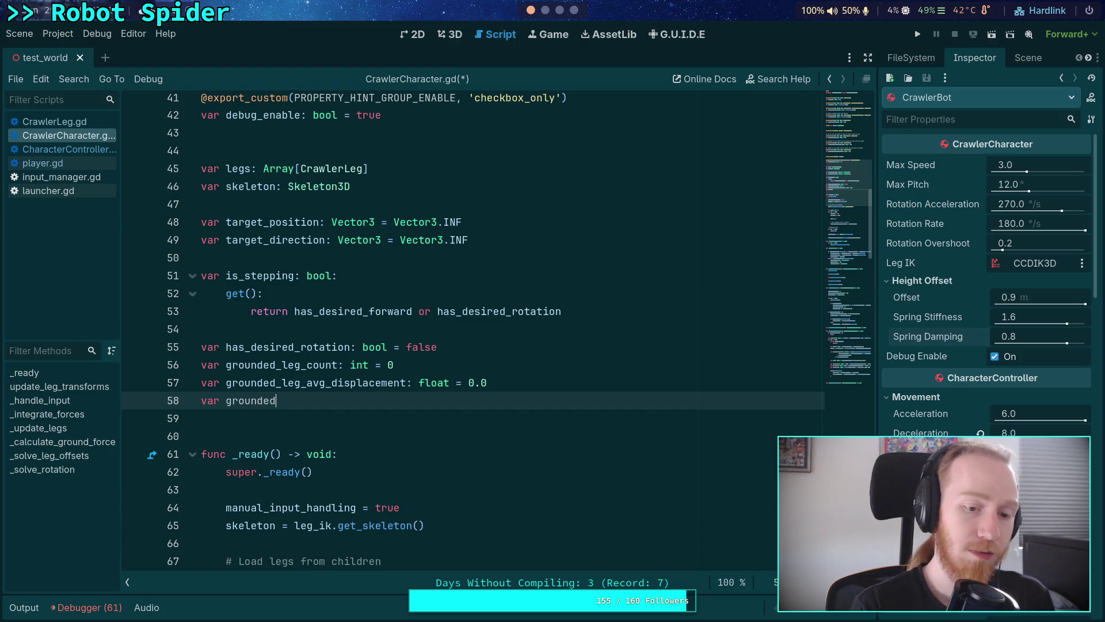
{"action": "type", "text": "leg_"}
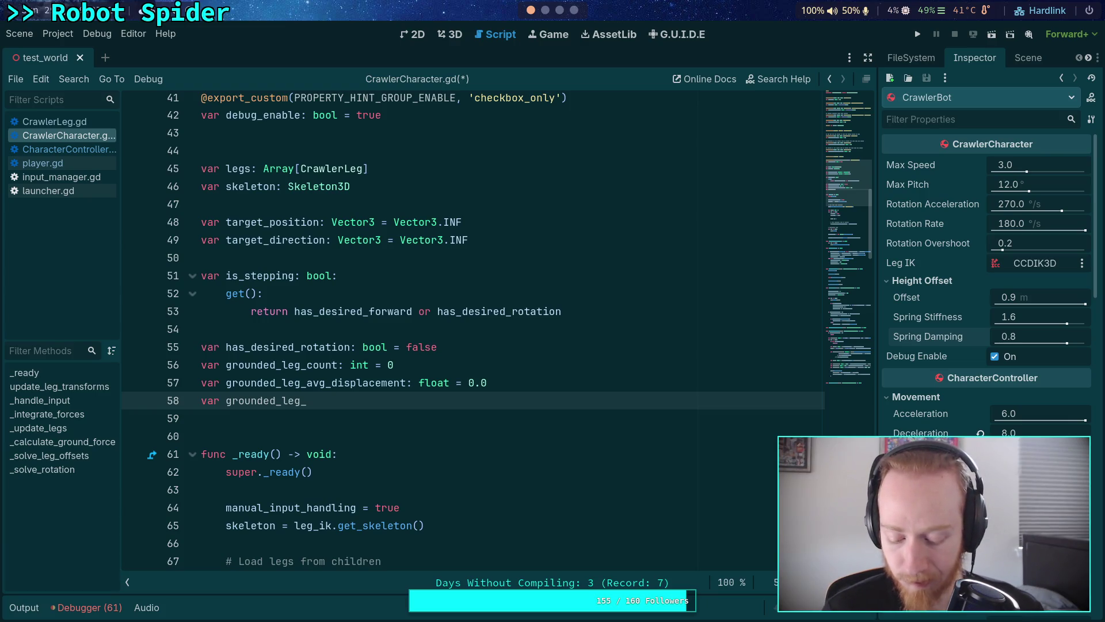
{"action": "left_click_drag", "start_coordinate": [338, 396], "coordinate": [172, 396]}
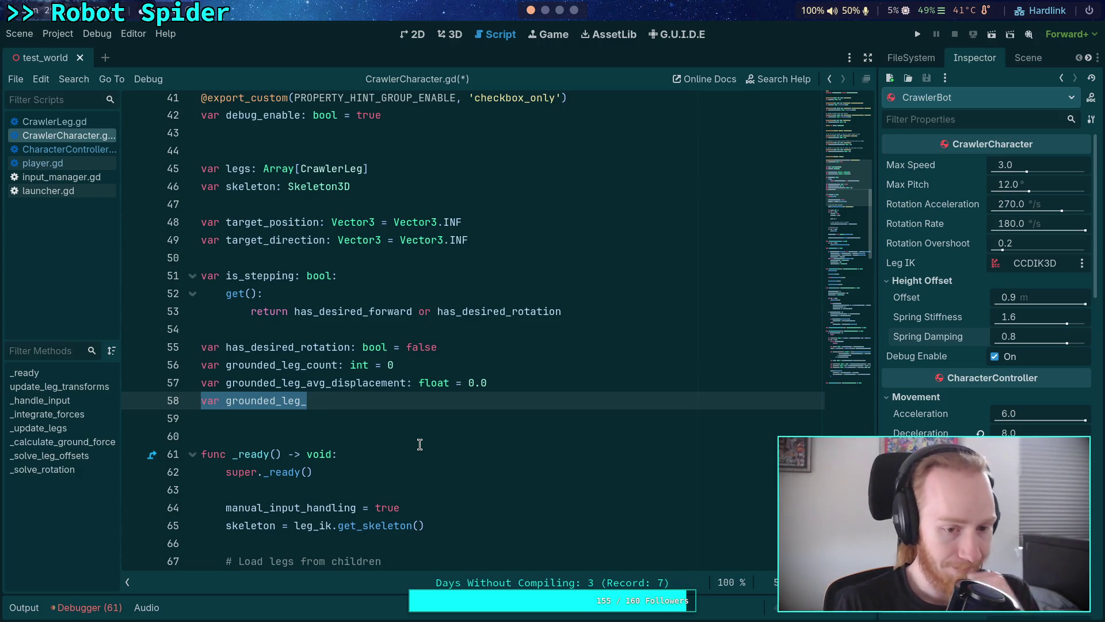
{"action": "scroll", "coordinate": [422, 426], "scroll_direction": "up", "scroll_amount": 8}
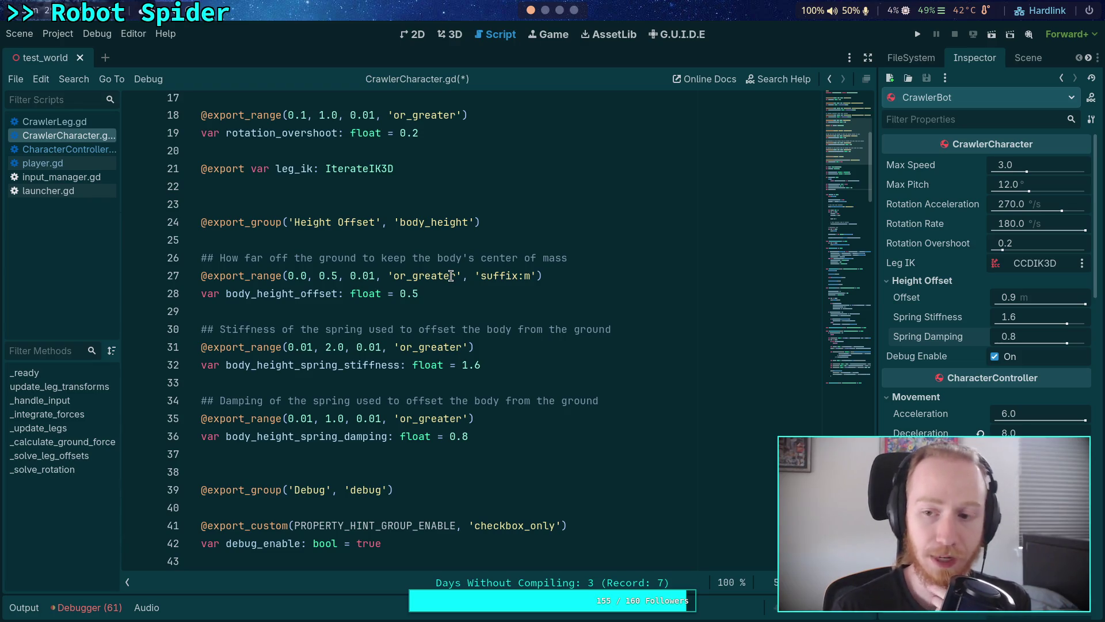
- Add blank lines after the 0.8 spring-damping export and rename the Height Offset group to 'Leg Parameters'
{"action": "left_click", "coordinate": [522, 437]}
{"action": "scroll", "coordinate": [535, 409], "scroll_direction": "down", "scroll_amount": 6}
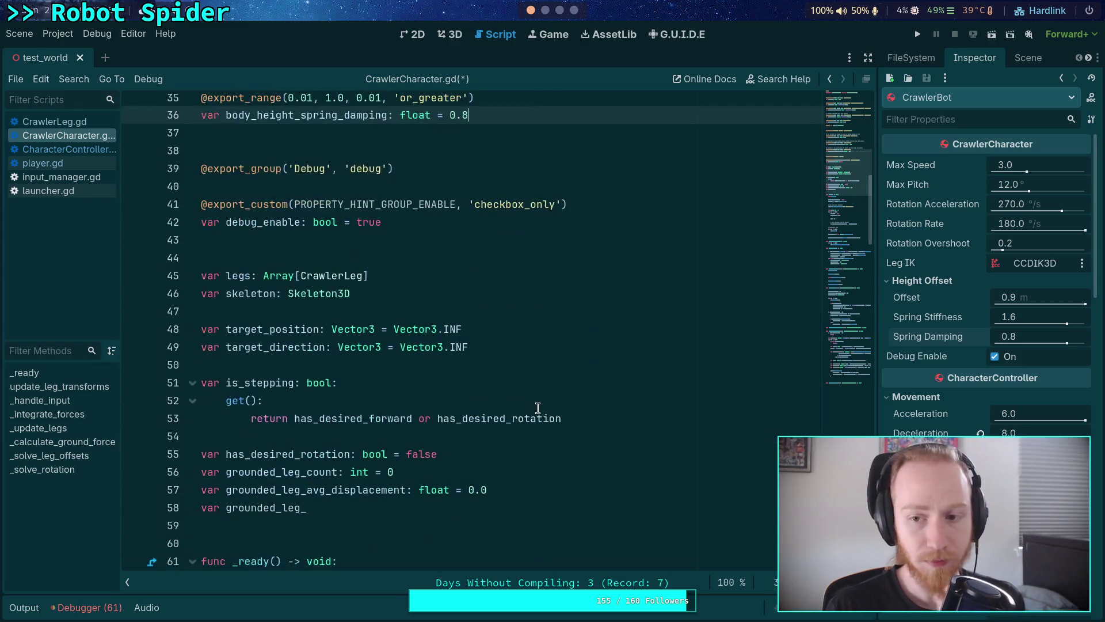
{"action": "scroll", "coordinate": [538, 408], "scroll_direction": "up", "scroll_amount": 5}
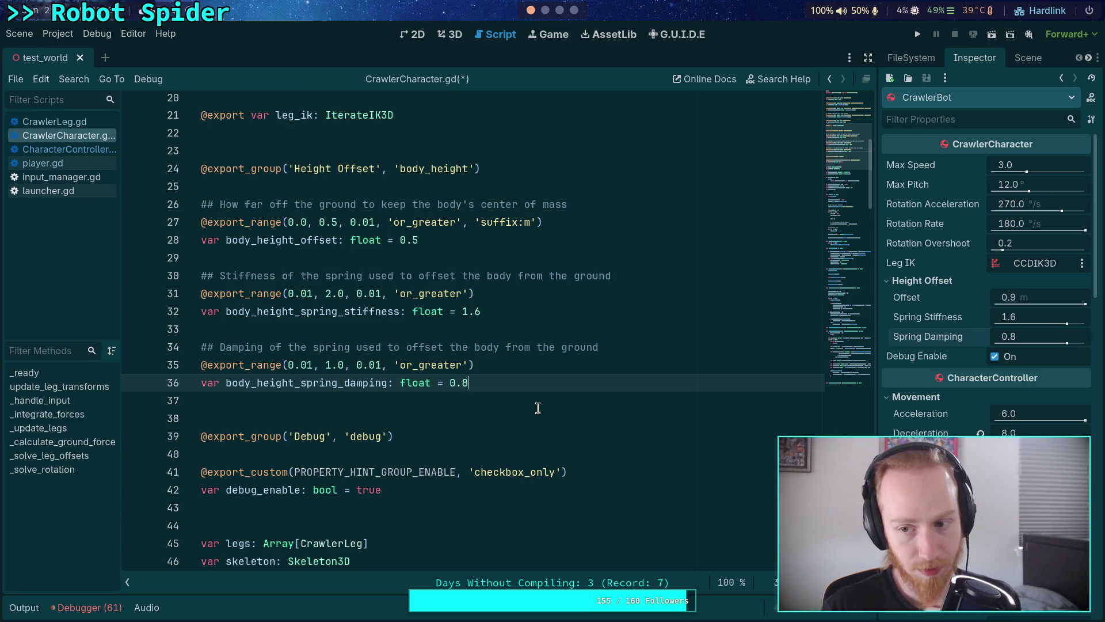
{"action": "scroll", "coordinate": [492, 386], "scroll_direction": "up", "scroll_amount": 2}
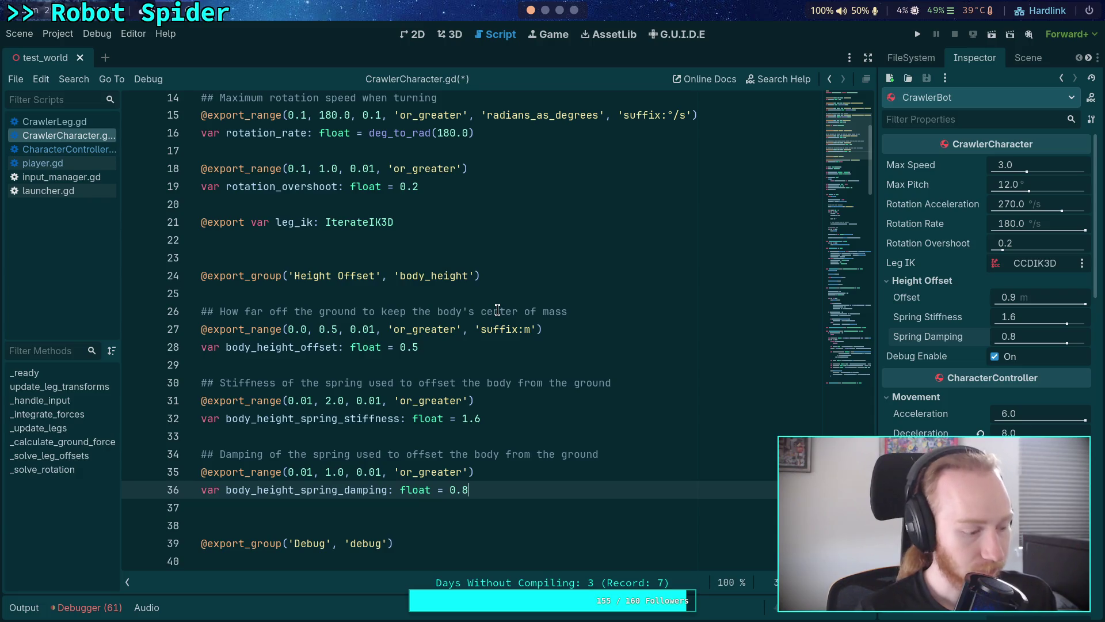
{"action": "scroll", "coordinate": [588, 463], "scroll_direction": "down", "scroll_amount": 2}
{"action": "left_click", "coordinate": [499, 399]}
{"action": "left_click", "coordinate": [560, 381]}
{"action": "key", "text": "Return"}
{"action": "key", "text": "Return"}
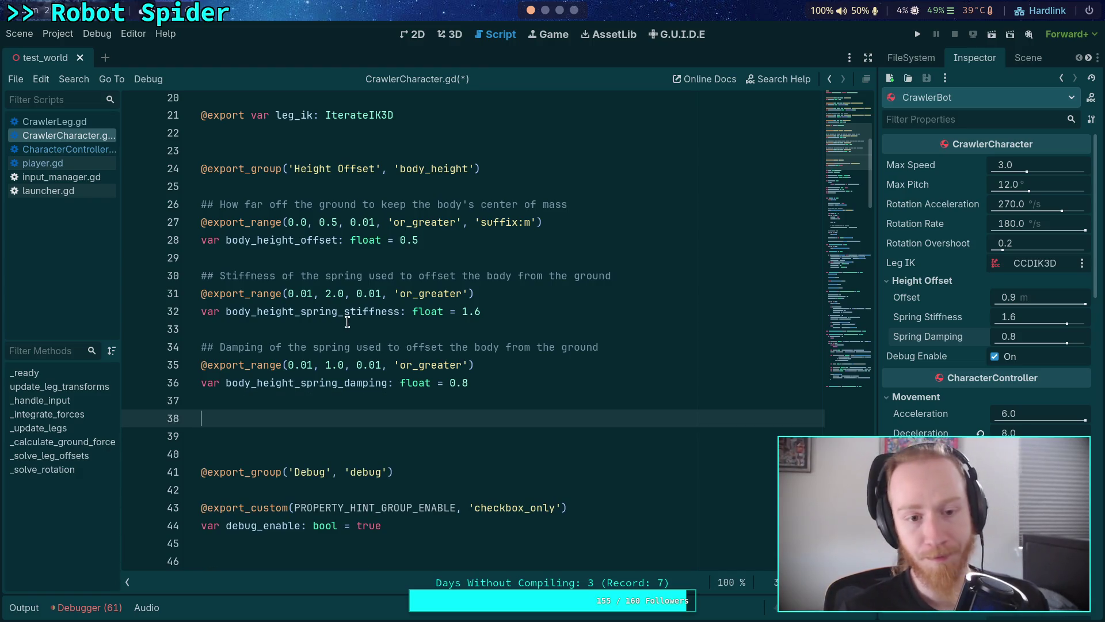
{"action": "left_click_drag", "start_coordinate": [295, 171], "coordinate": [374, 171]}
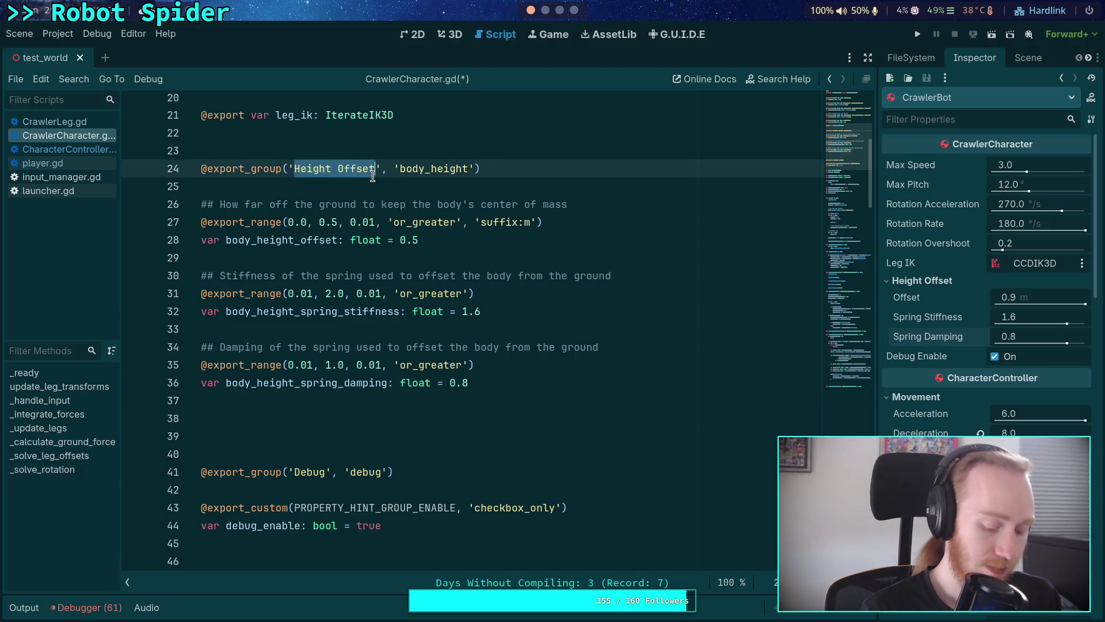
{"action": "type", "text": "Leg"}
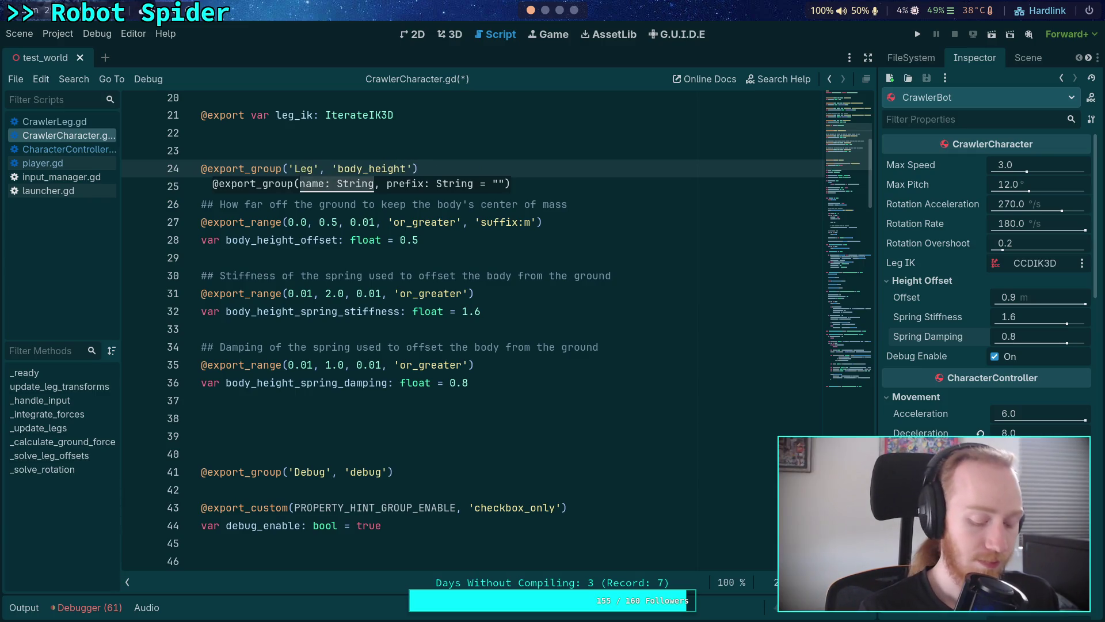
{"action": "type", "text": " Parameters"}
- Shorten the group prefix from 'body_height' to 'body' on line 24
{"action": "left_click", "coordinate": [405, 168]}
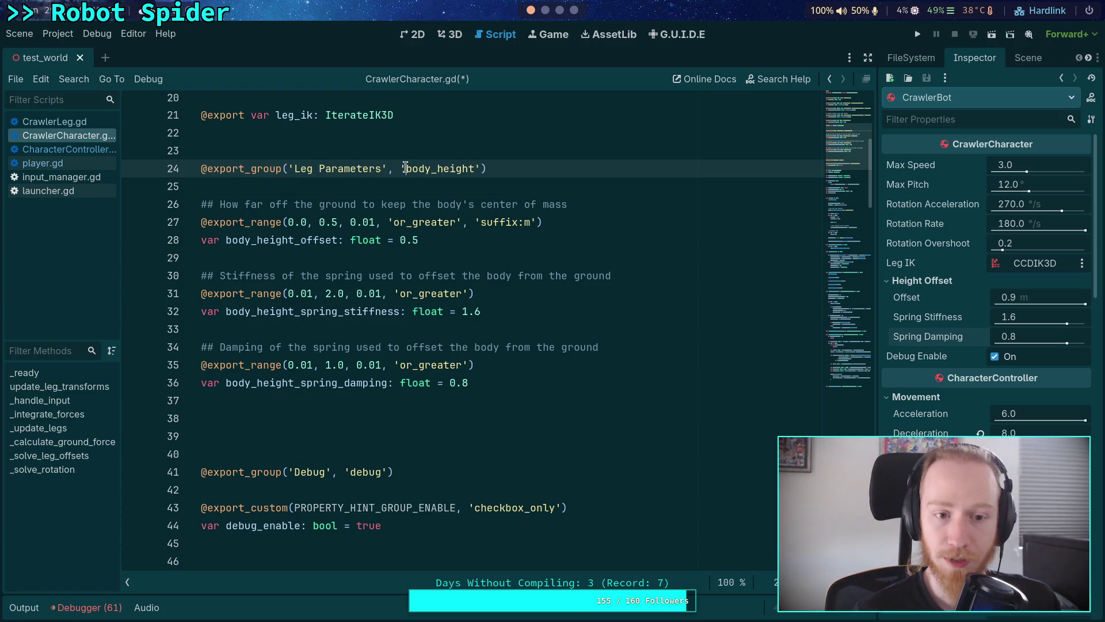
{"action": "left_click_drag", "start_coordinate": [431, 168], "coordinate": [475, 168]}
{"action": "key", "text": "BackSpace"}
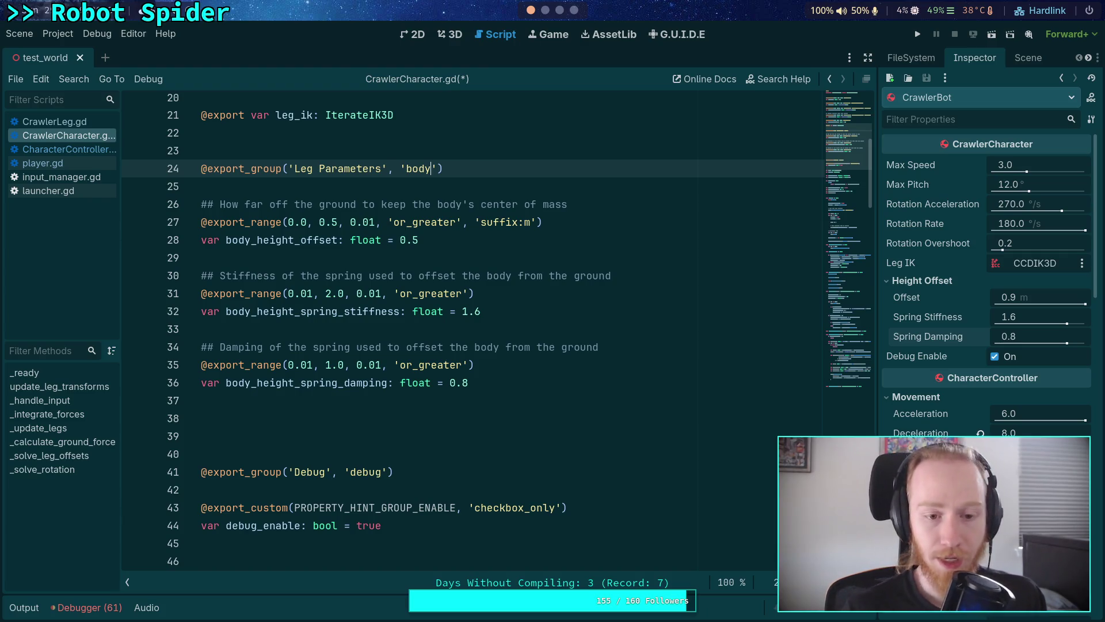
{"action": "left_click", "coordinate": [458, 409]}
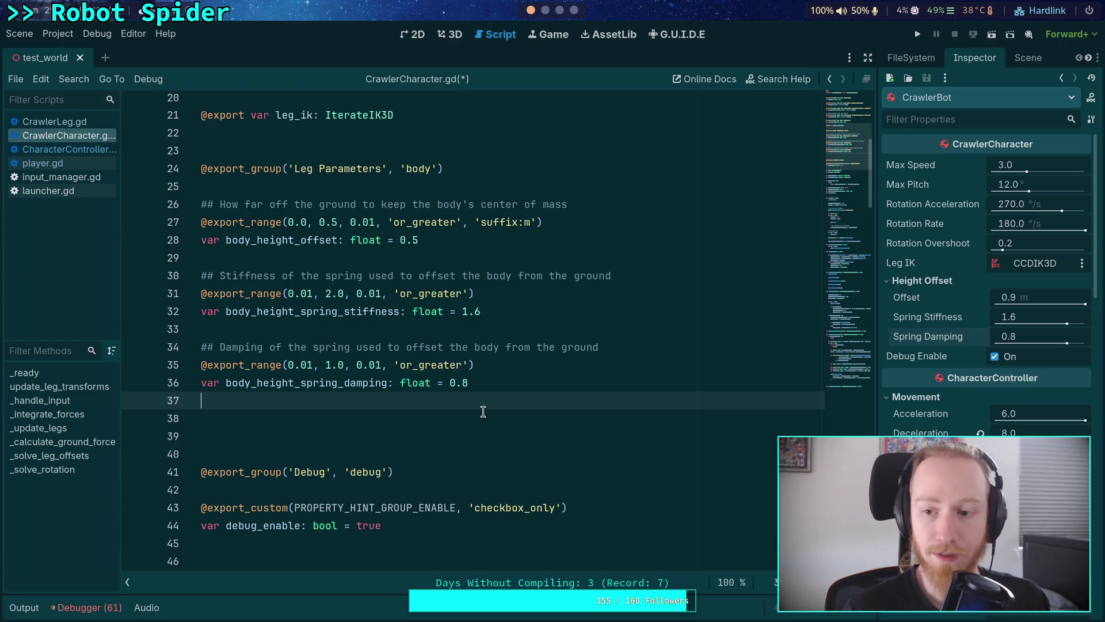
{"action": "left_click", "coordinate": [483, 411]}
{"action": "type", "text": "@export_ra"}
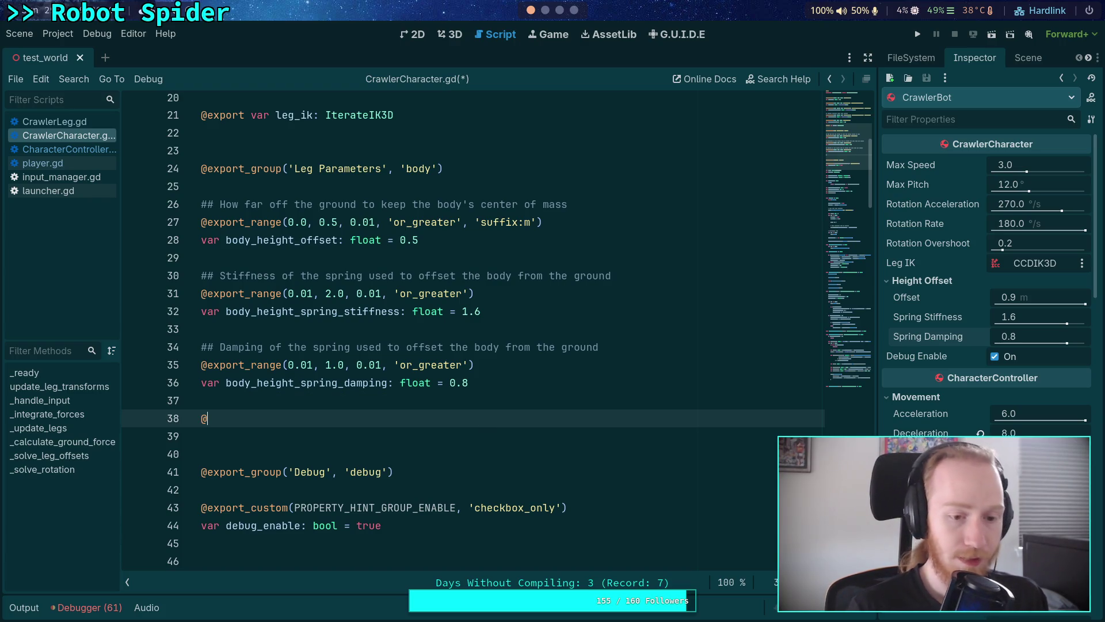
{"action": "type", "text": "nge("}
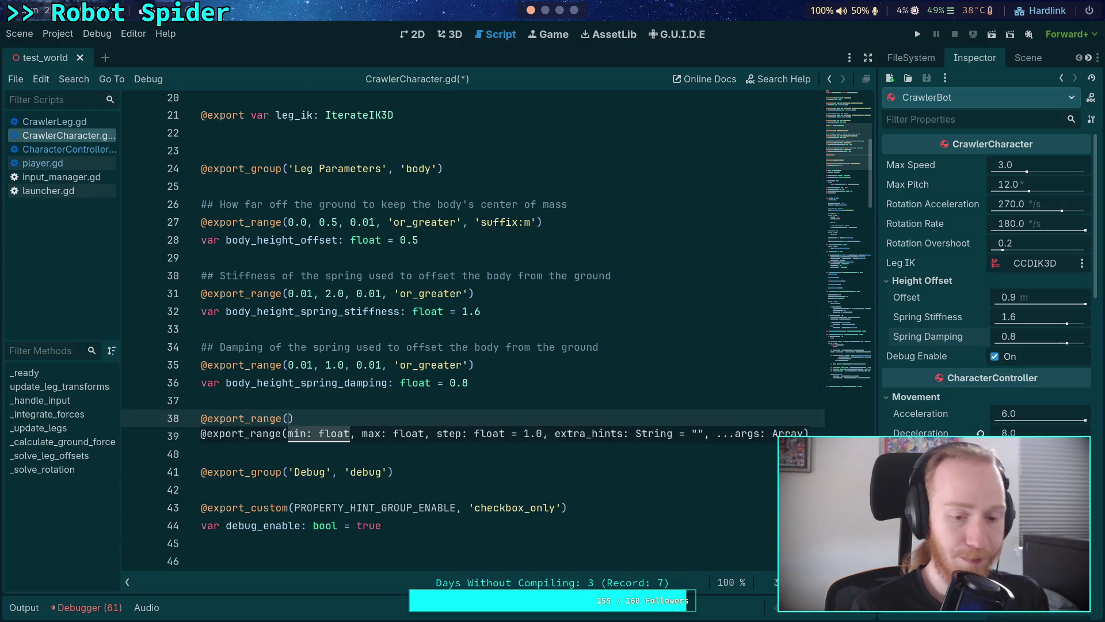
{"action": "type", "text": "0"}
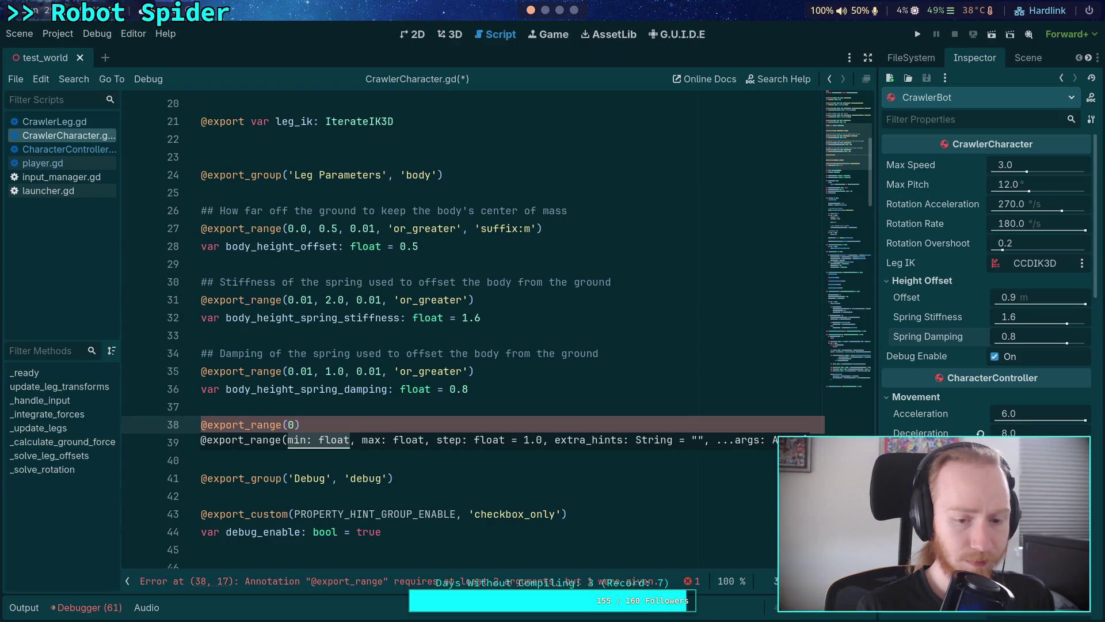
{"action": "type", "text": ".0,"}
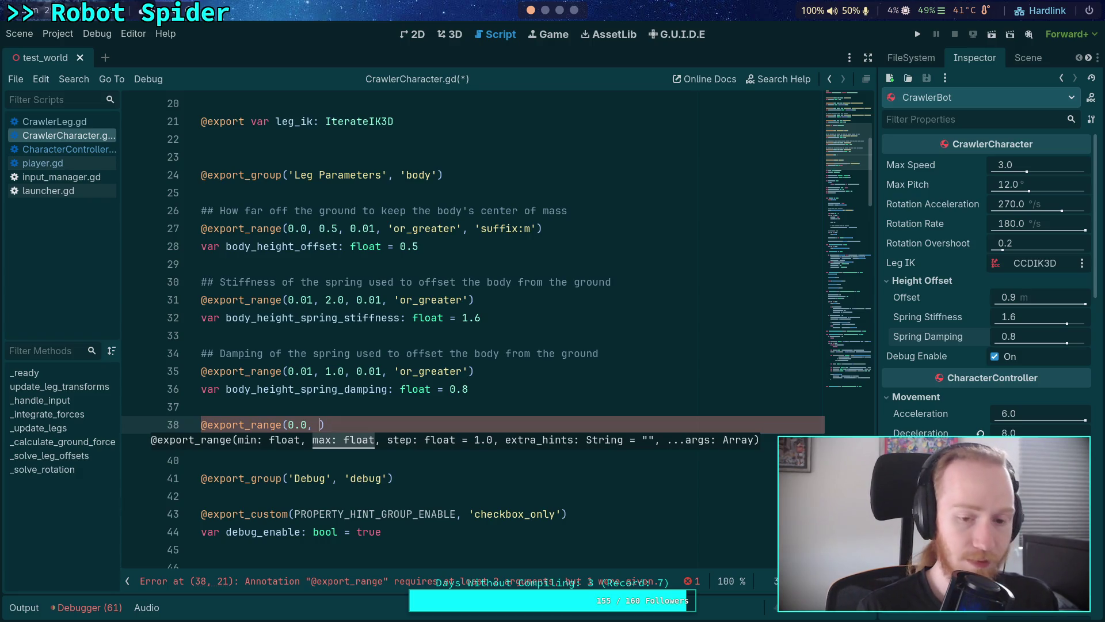
{"action": "type", "text": "1.0, 0.0"}
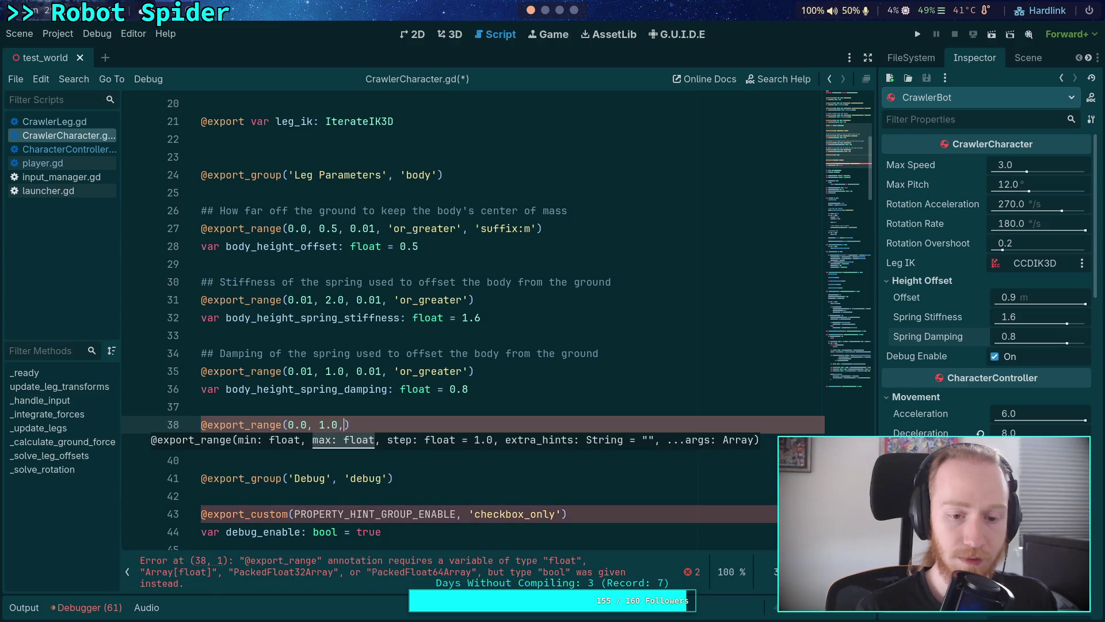
{"action": "type", "text": "1"}
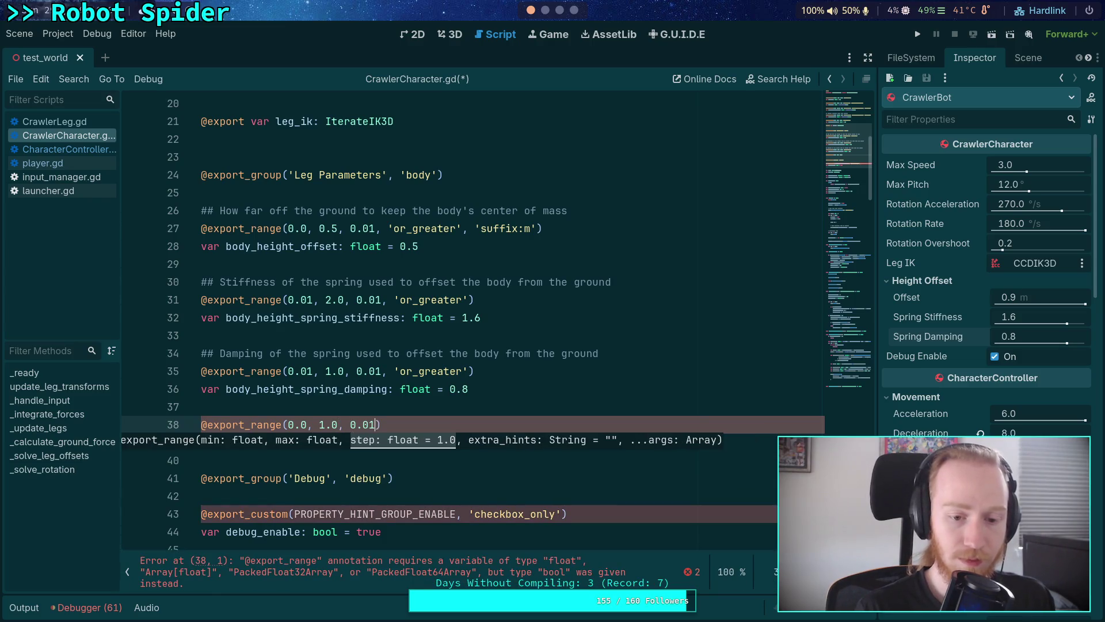
{"action": "type", "text": ", '"}
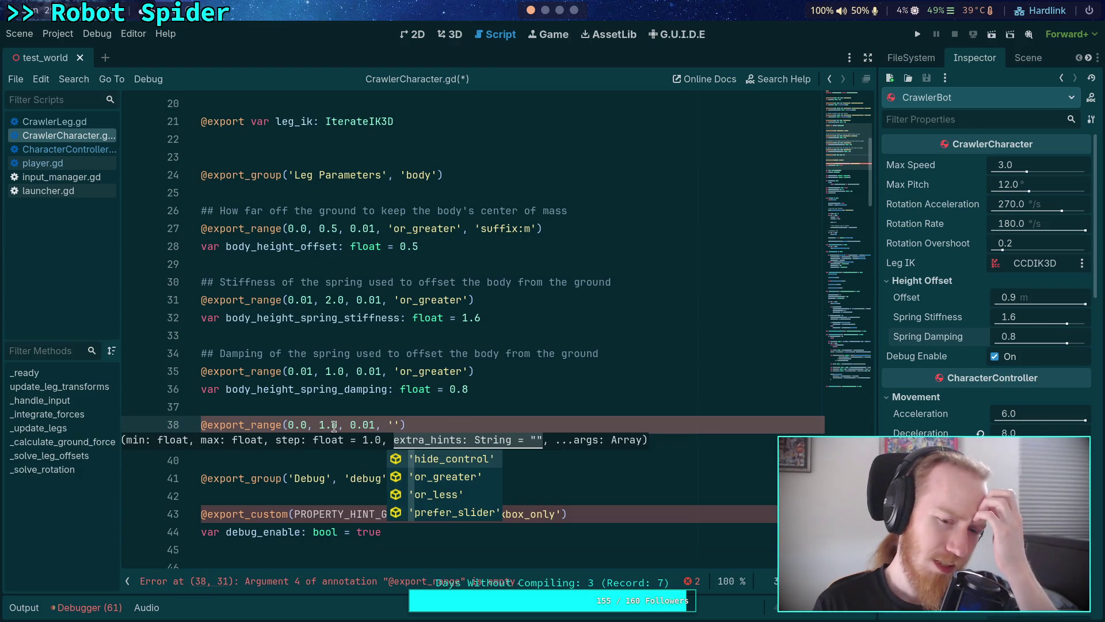
- Leave line 38 and switch to the browser workspace
{"action": "left_click", "coordinate": [396, 407]}
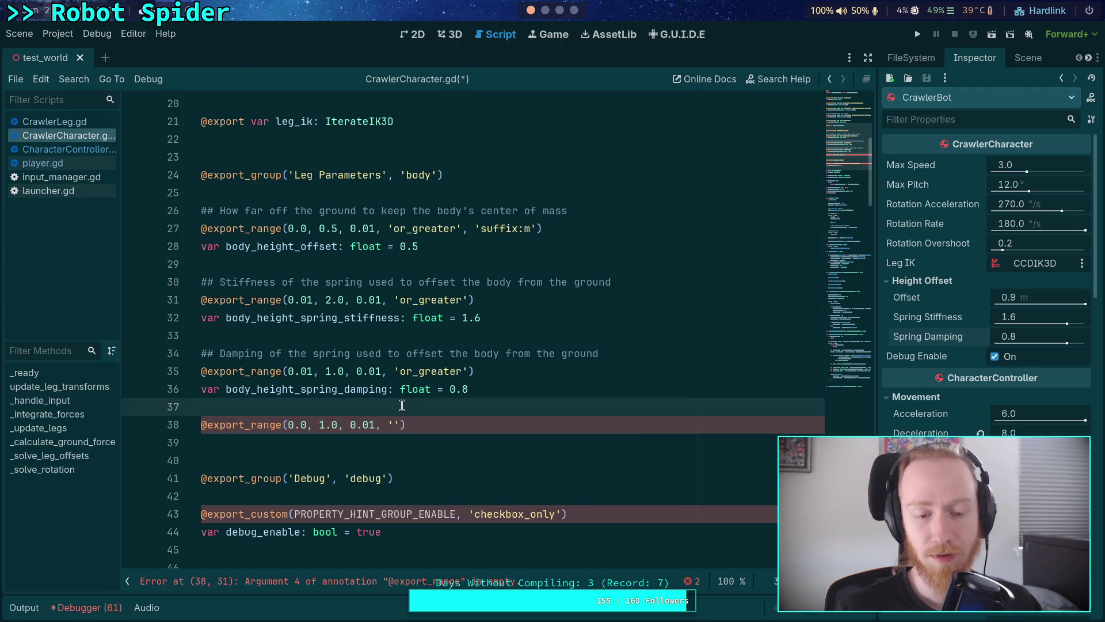
{"action": "key", "text": "super+3"}
{"action": "key", "text": "super+4"}
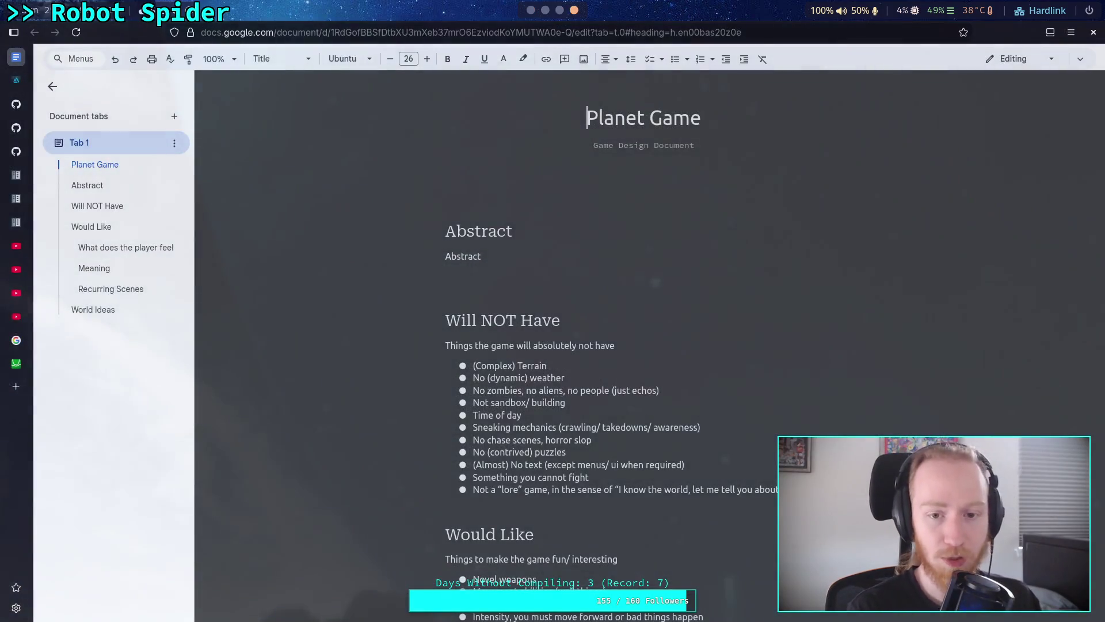
- Close the Quaternion and Node documentation tabs in the browser
{"action": "left_click", "coordinate": [16, 175]}
{"action": "left_click", "coordinate": [298, 112]}
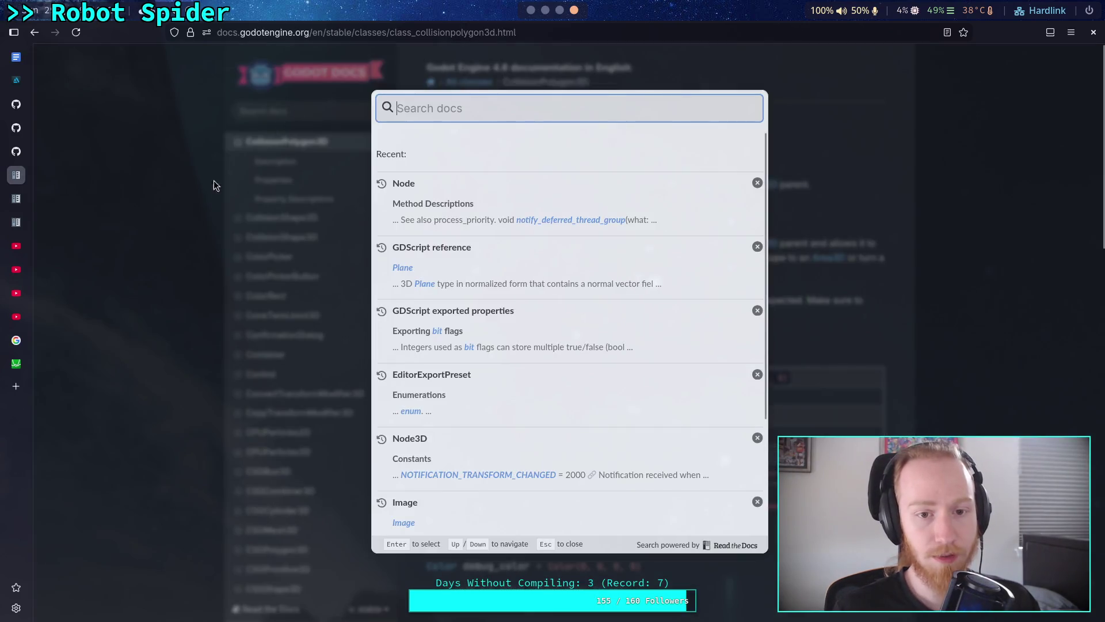
{"action": "key", "text": "Escape"}
{"action": "left_click", "coordinate": [16, 198]}
{"action": "left_click", "coordinate": [22, 223]}
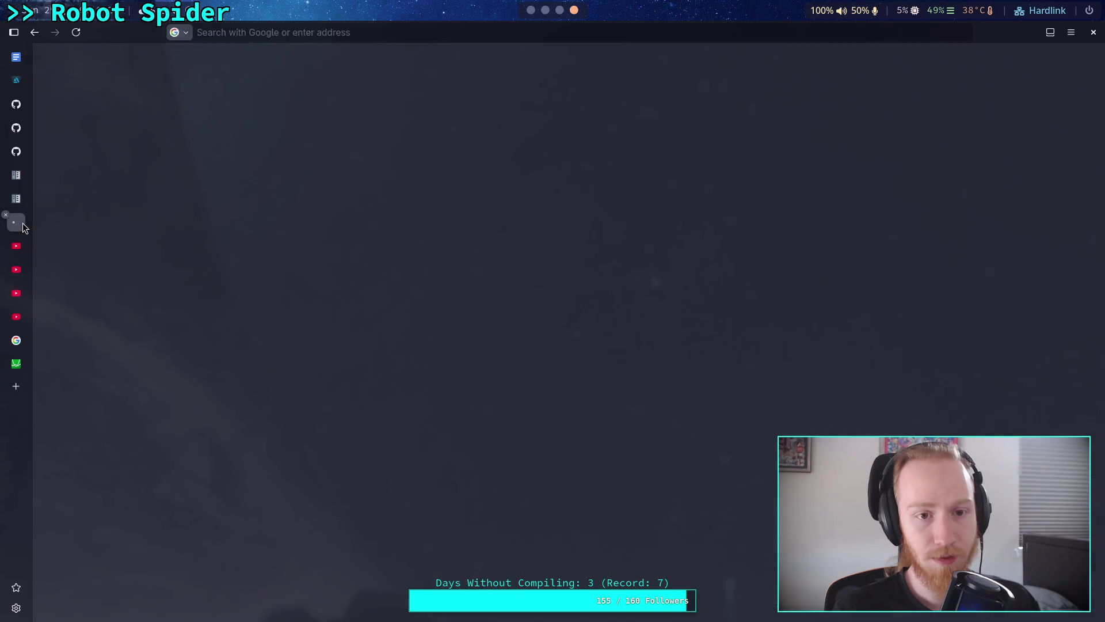
{"action": "middle_click", "coordinate": [16, 222]}
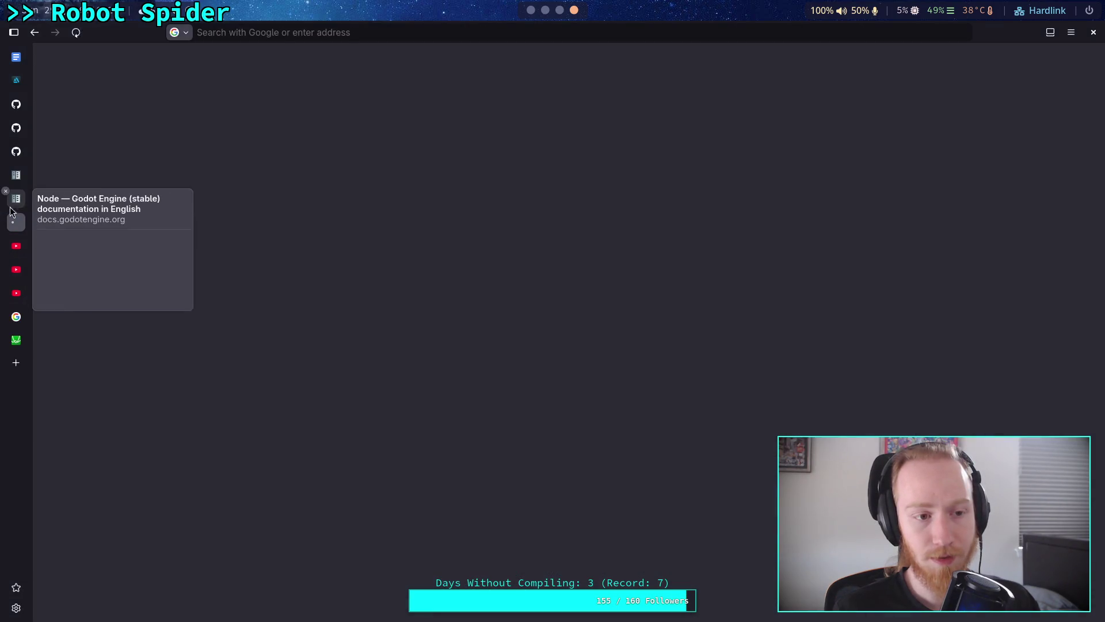
{"action": "middle_click", "coordinate": [16, 198]}
{"action": "left_click", "coordinate": [16, 176]}
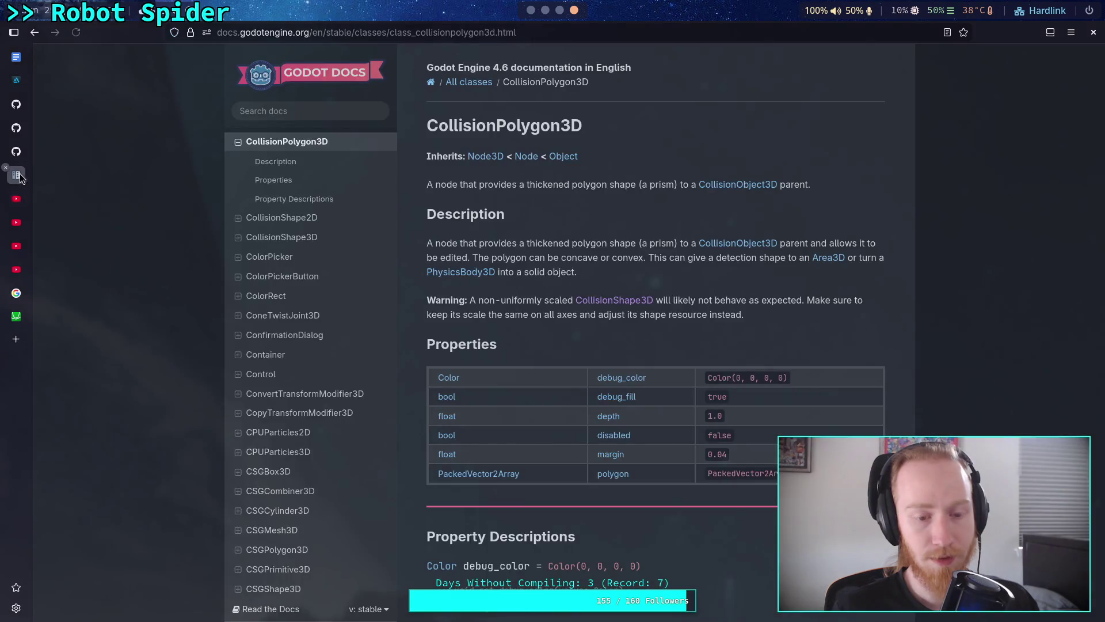
{"action": "left_click", "coordinate": [16, 199]}
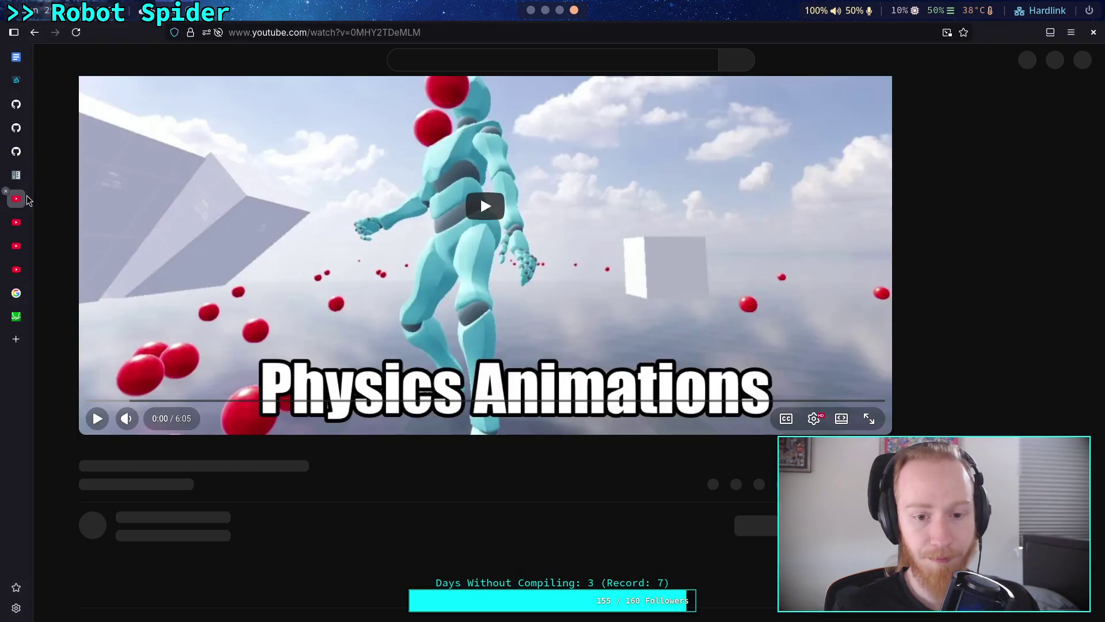
{"action": "left_click", "coordinate": [16, 176]}
{"action": "middle_click", "coordinate": [16, 198]}
{"action": "left_click", "coordinate": [321, 113]}
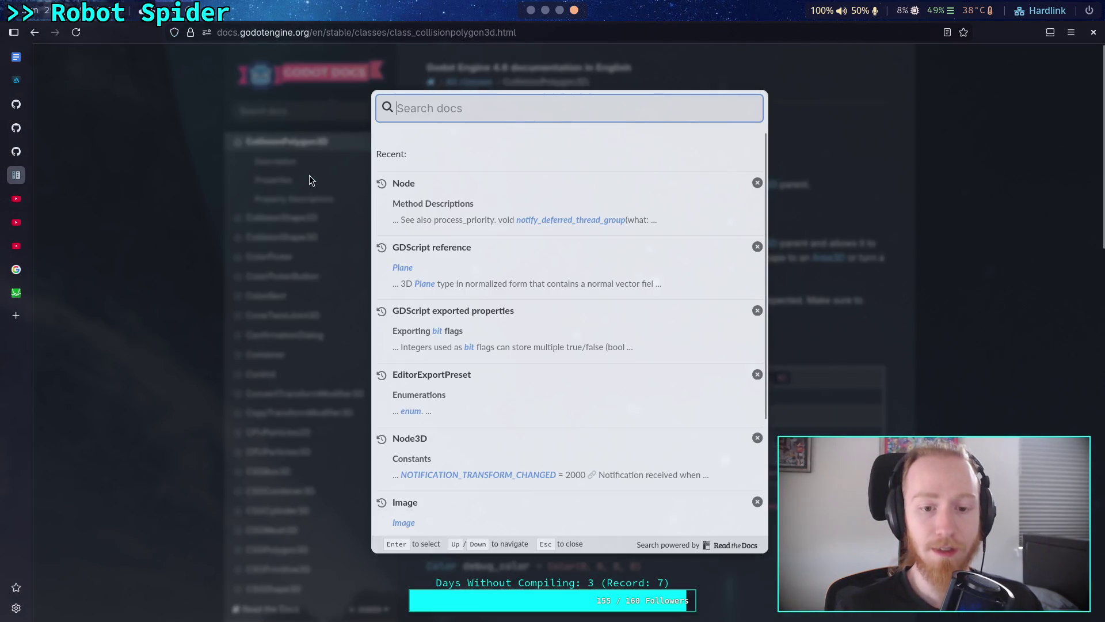
{"action": "type", "text": "@export_cust"}
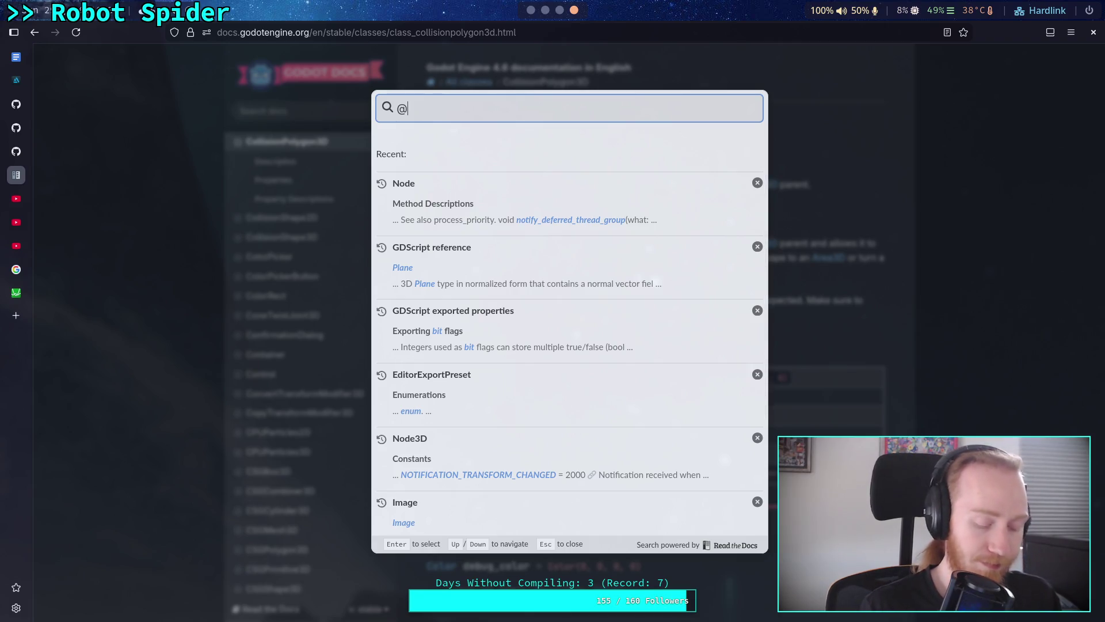
{"action": "type", "text": "om"}
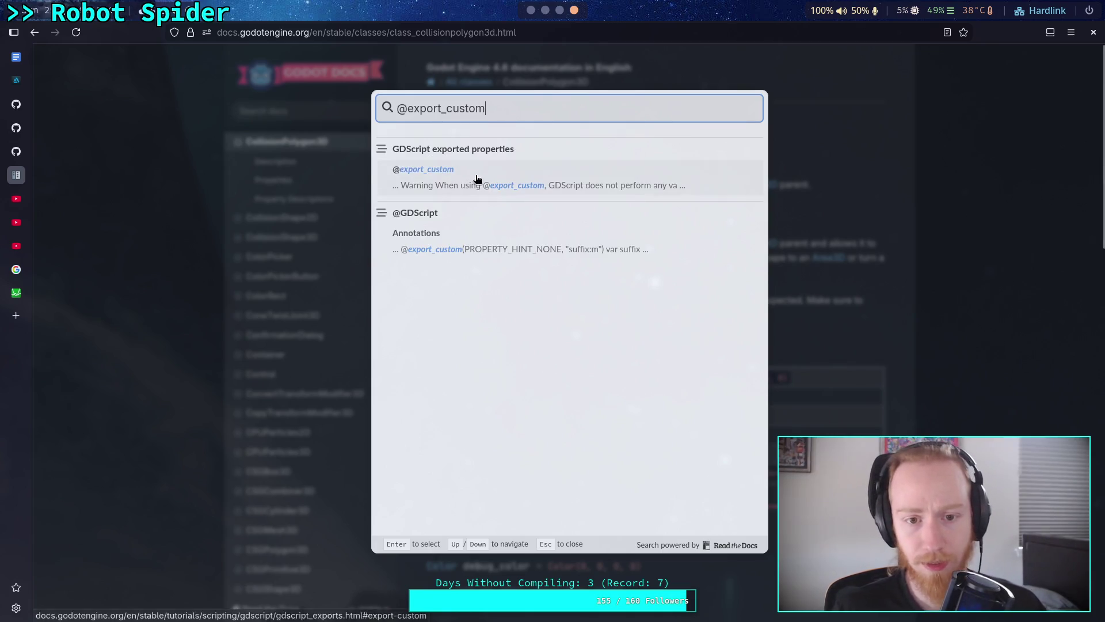
{"action": "left_click", "coordinate": [477, 178]}
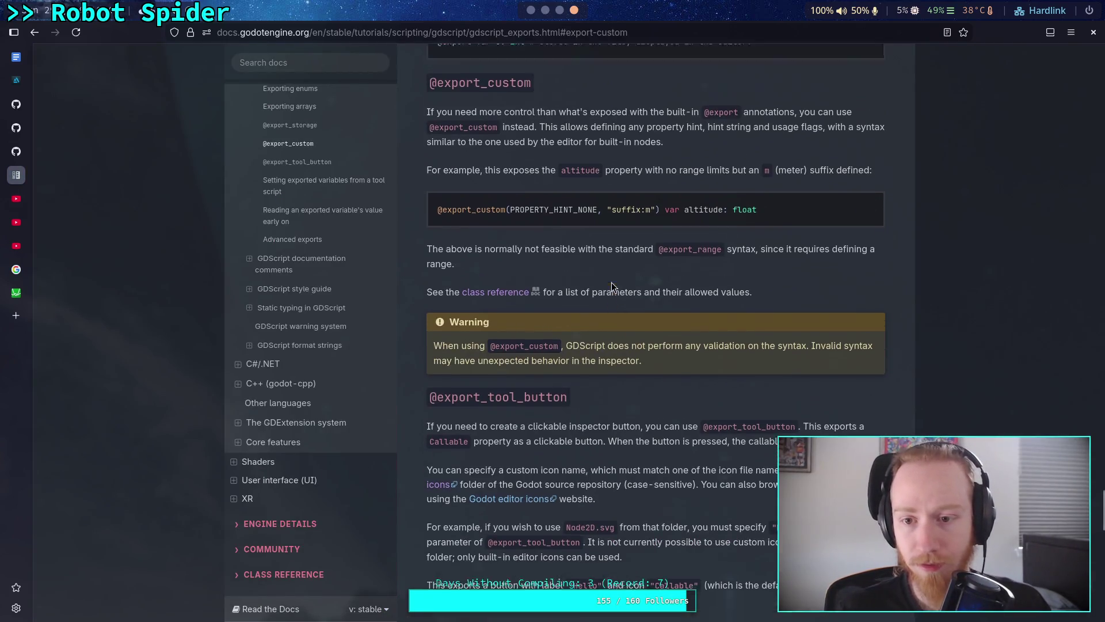
{"action": "scroll", "coordinate": [613, 306], "scroll_direction": "down", "scroll_amount": 5}
{"action": "scroll", "coordinate": [614, 305], "scroll_direction": "down", "scroll_amount": 4}
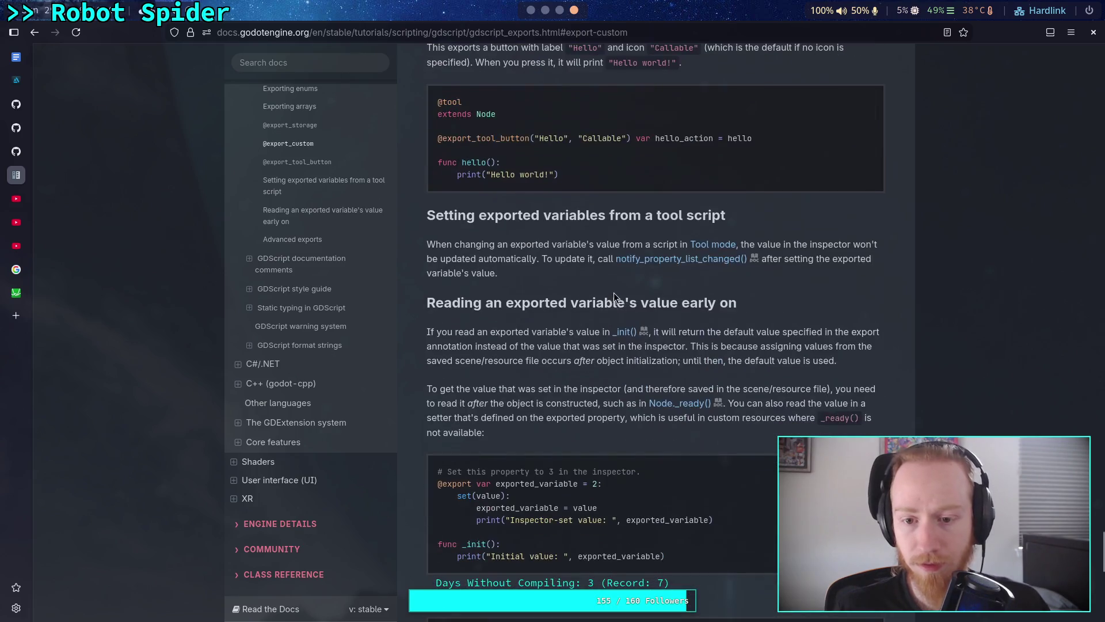
{"action": "scroll", "coordinate": [617, 291], "scroll_direction": "down", "scroll_amount": 8}
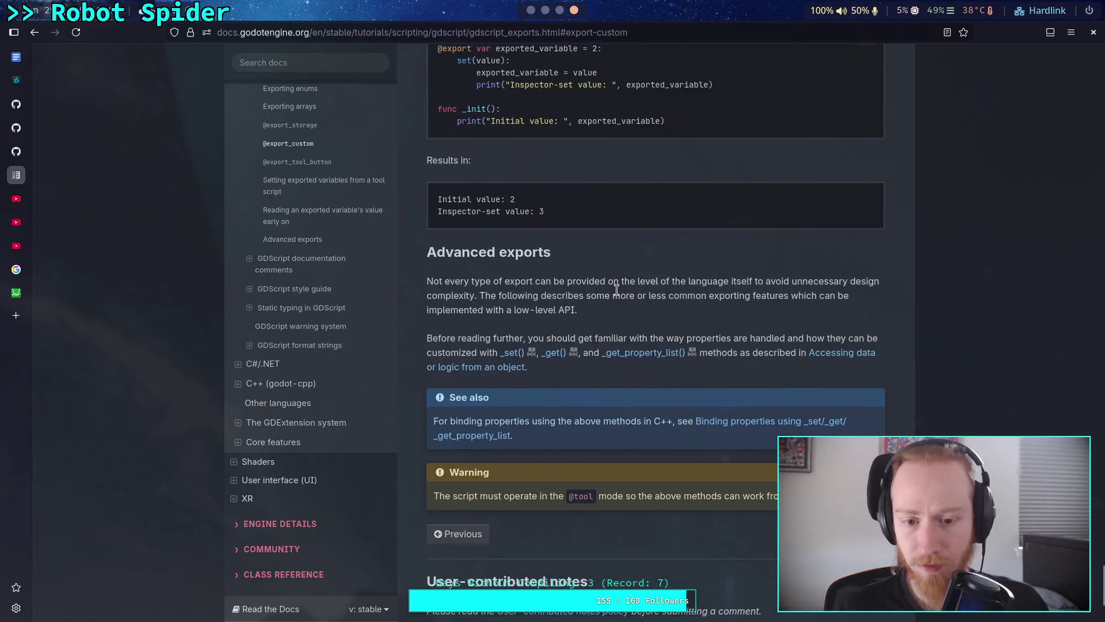
{"action": "scroll", "coordinate": [622, 269], "scroll_direction": "up", "scroll_amount": 20}
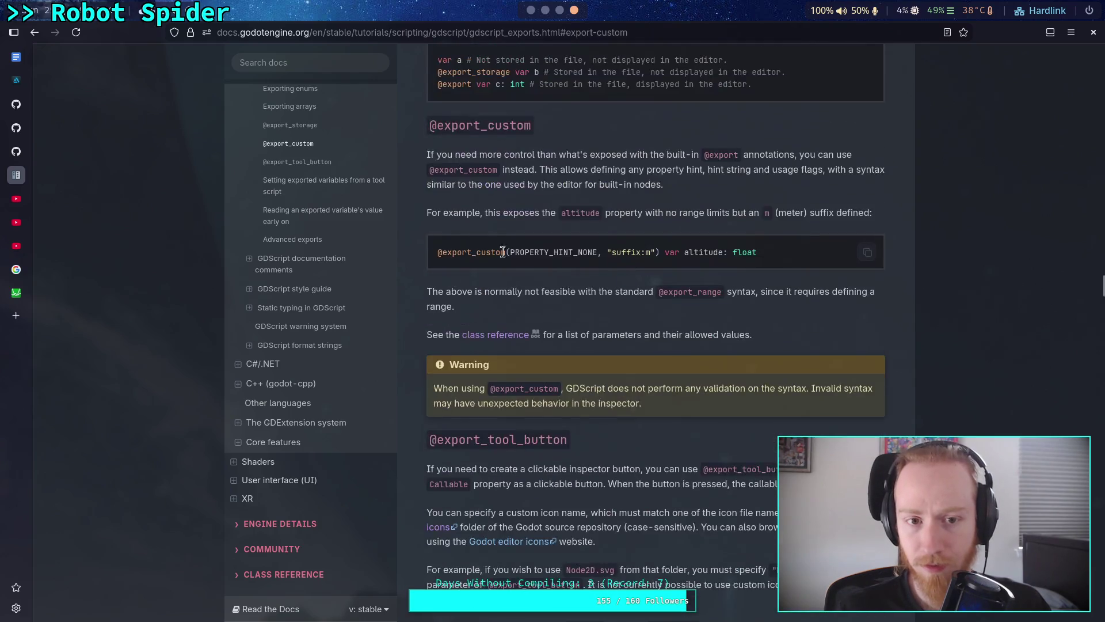
{"action": "scroll", "coordinate": [357, 232], "scroll_direction": "up", "scroll_amount": 3}
{"action": "scroll", "coordinate": [357, 232], "scroll_direction": "up", "scroll_amount": 2}
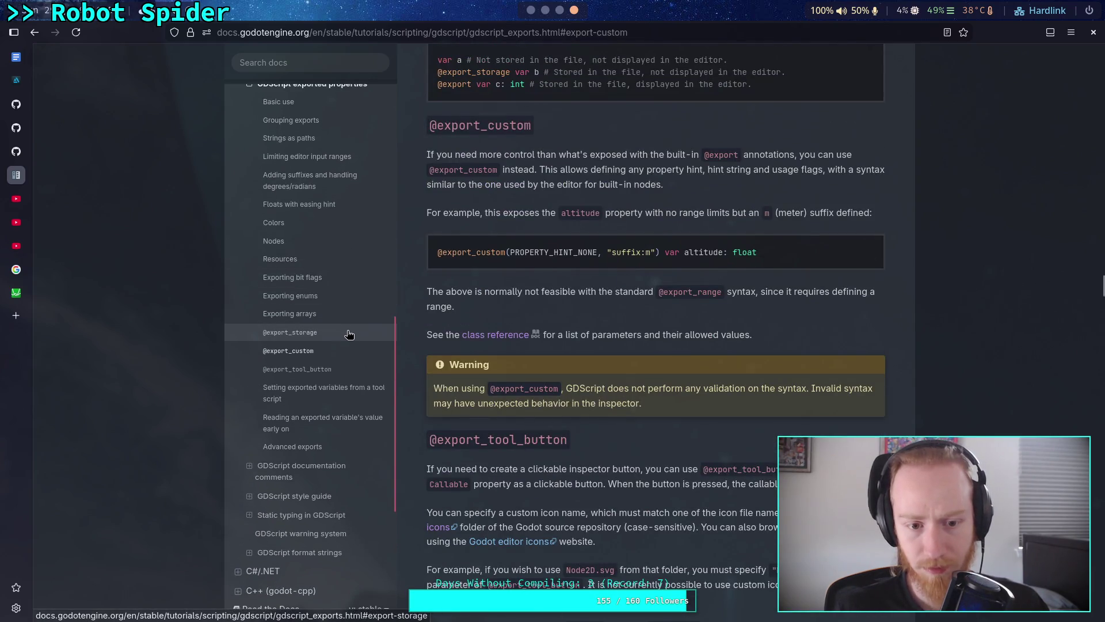
{"action": "scroll", "coordinate": [530, 352], "scroll_direction": "up", "scroll_amount": 5}
{"action": "scroll", "coordinate": [527, 348], "scroll_direction": "up", "scroll_amount": 5}
{"action": "scroll", "coordinate": [316, 296], "scroll_direction": "up", "scroll_amount": 1}
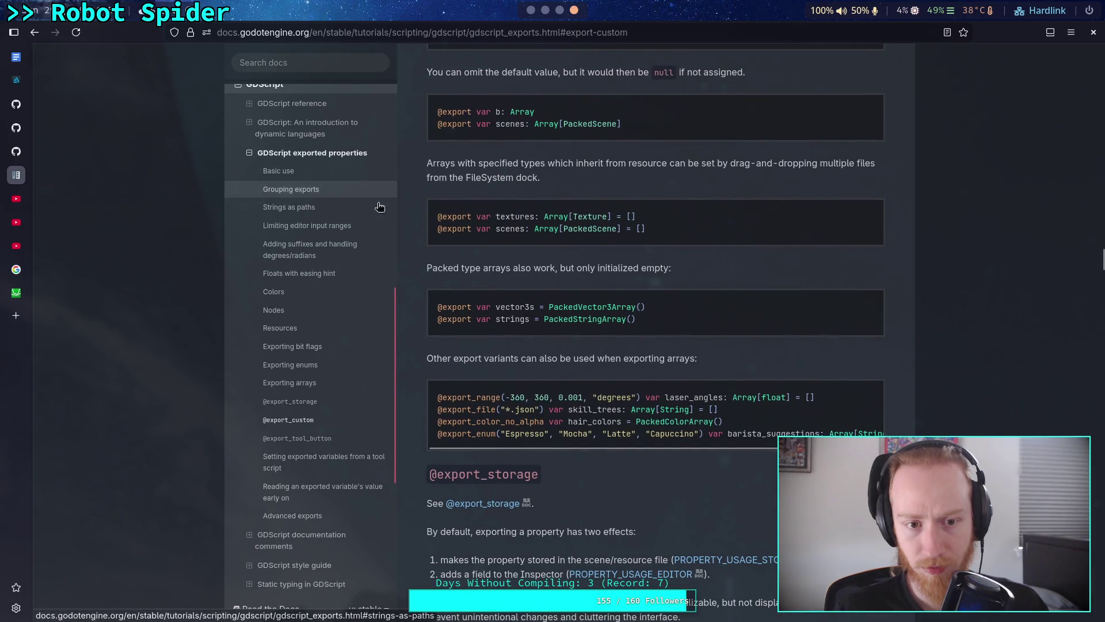
{"action": "scroll", "coordinate": [567, 314], "scroll_direction": "up", "scroll_amount": 6}
{"action": "scroll", "coordinate": [567, 316], "scroll_direction": "up", "scroll_amount": 9}
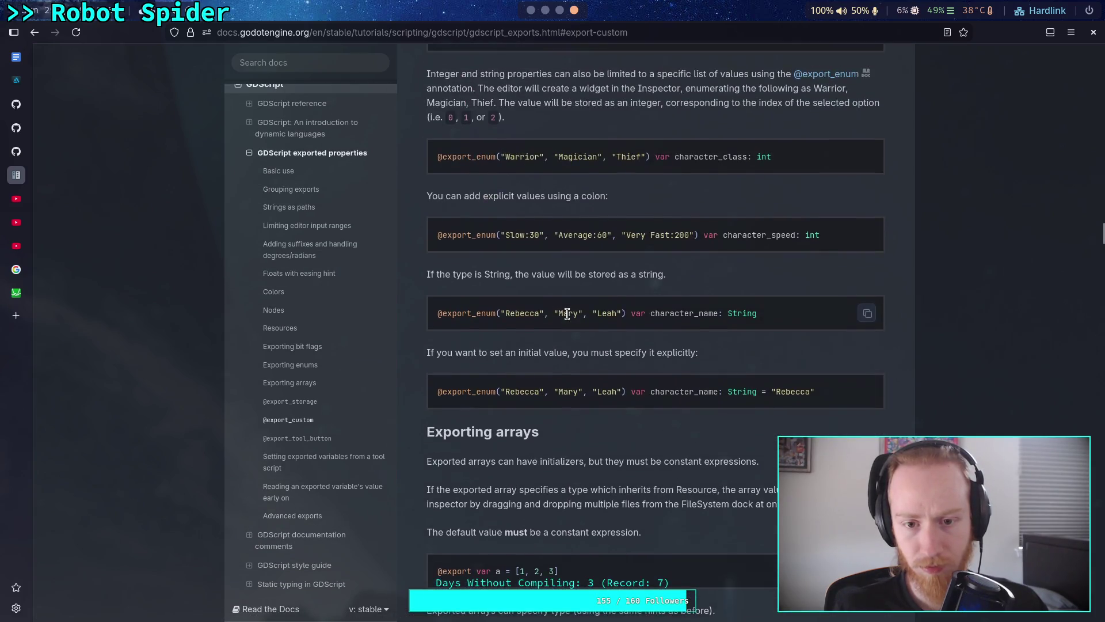
{"action": "scroll", "coordinate": [567, 314], "scroll_direction": "up", "scroll_amount": 8}
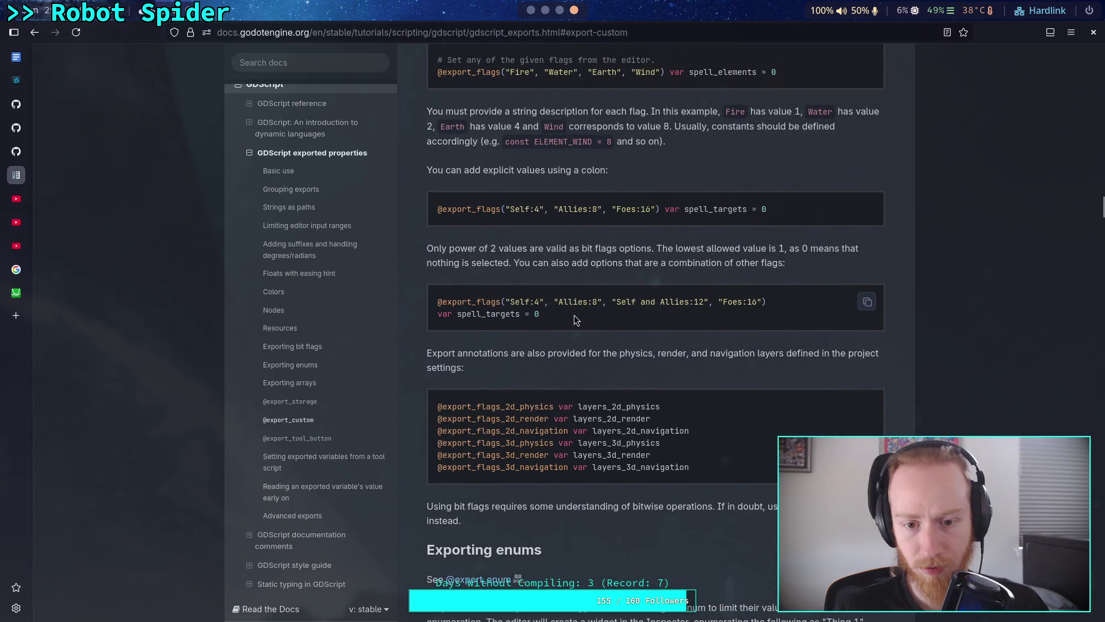
{"action": "scroll", "coordinate": [575, 313], "scroll_direction": "up", "scroll_amount": 9}
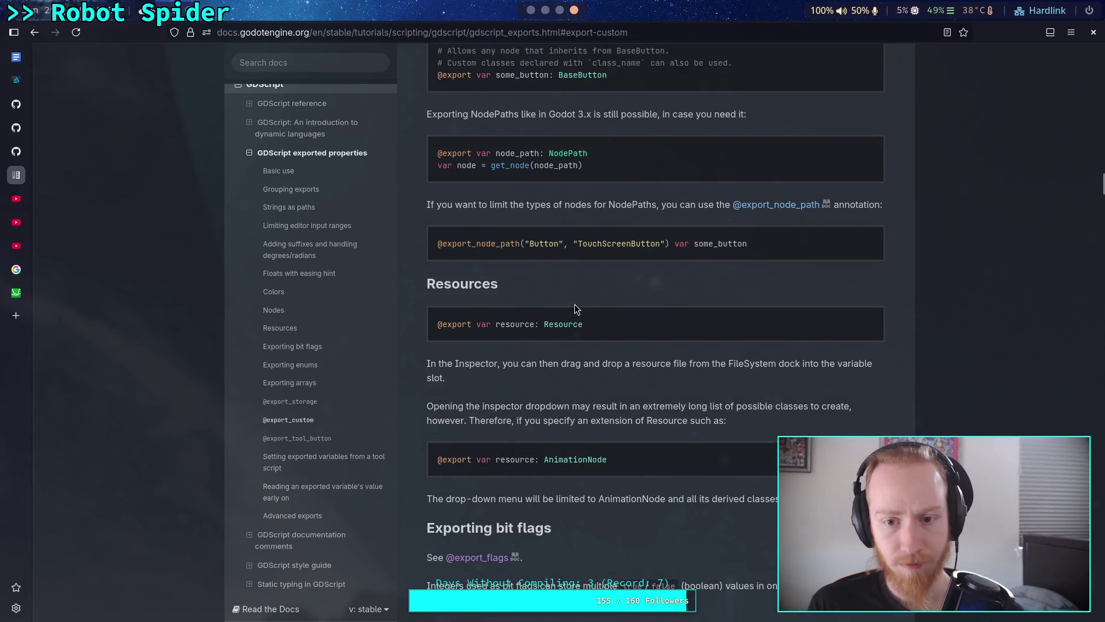
{"action": "scroll", "coordinate": [574, 304], "scroll_direction": "up", "scroll_amount": 5}
{"action": "scroll", "coordinate": [575, 304], "scroll_direction": "down", "scroll_amount": 20}
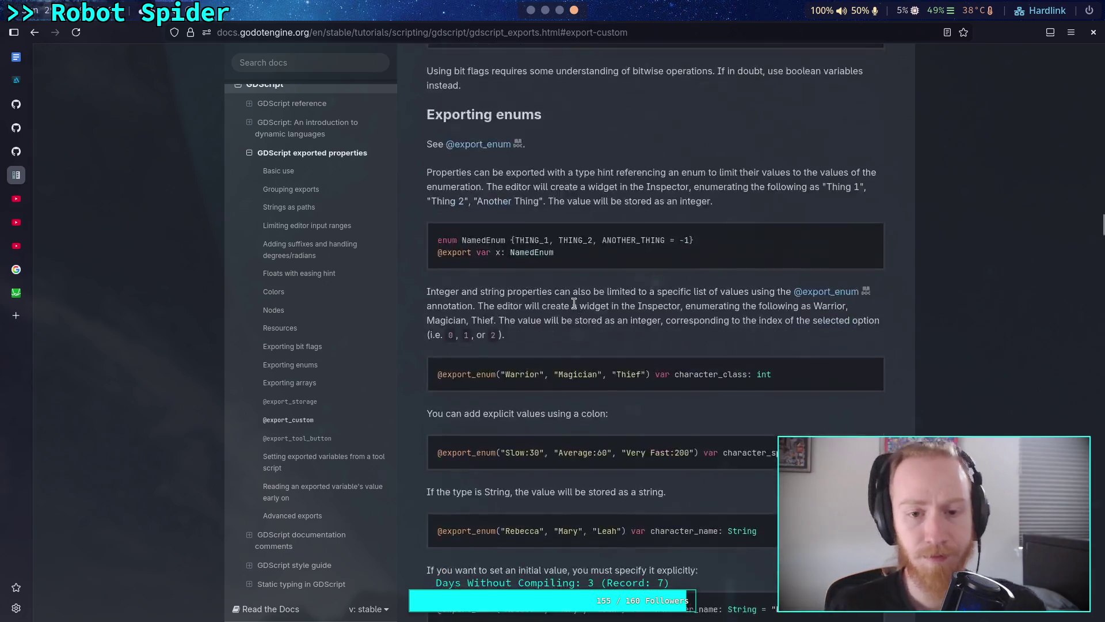
{"action": "scroll", "coordinate": [575, 304], "scroll_direction": "down", "scroll_amount": 20}
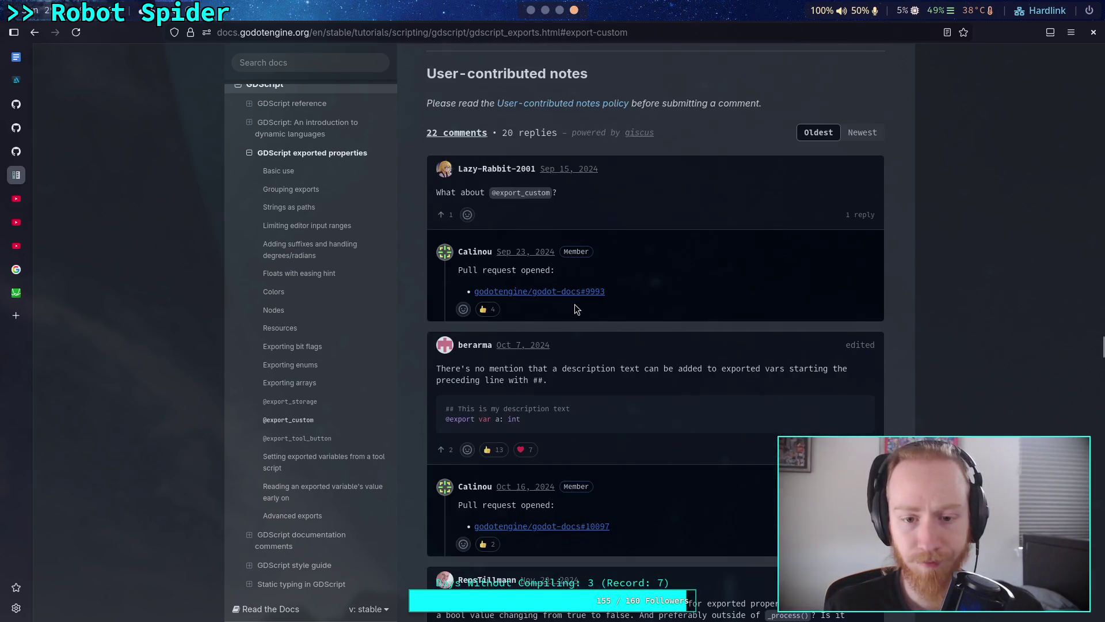
{"action": "scroll", "coordinate": [574, 309], "scroll_direction": "up", "scroll_amount": 15}
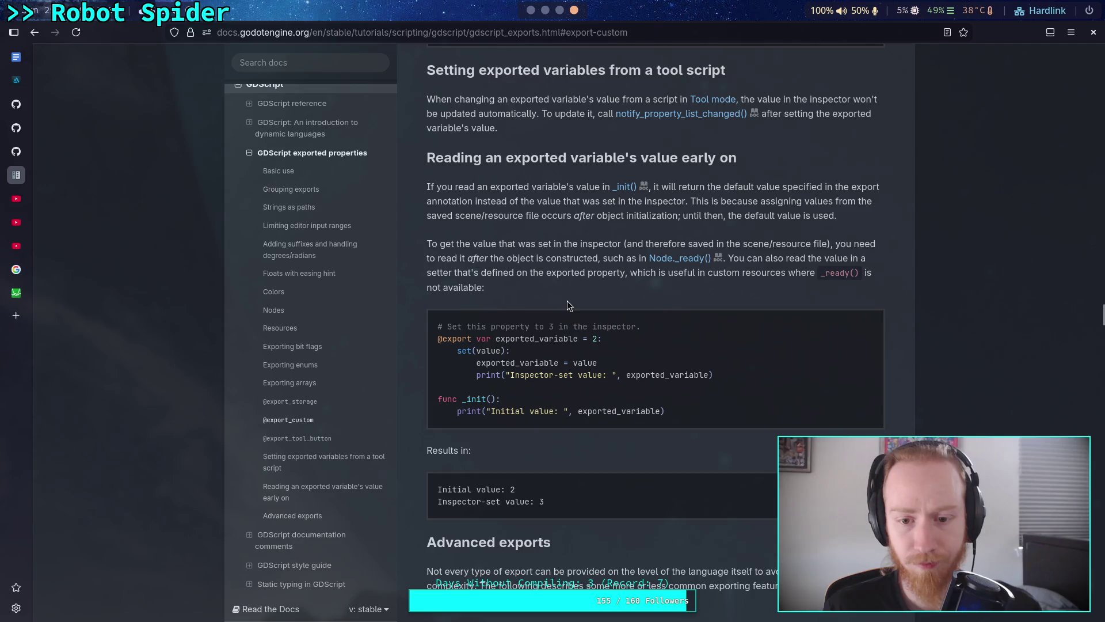
{"action": "left_click", "coordinate": [356, 420]}
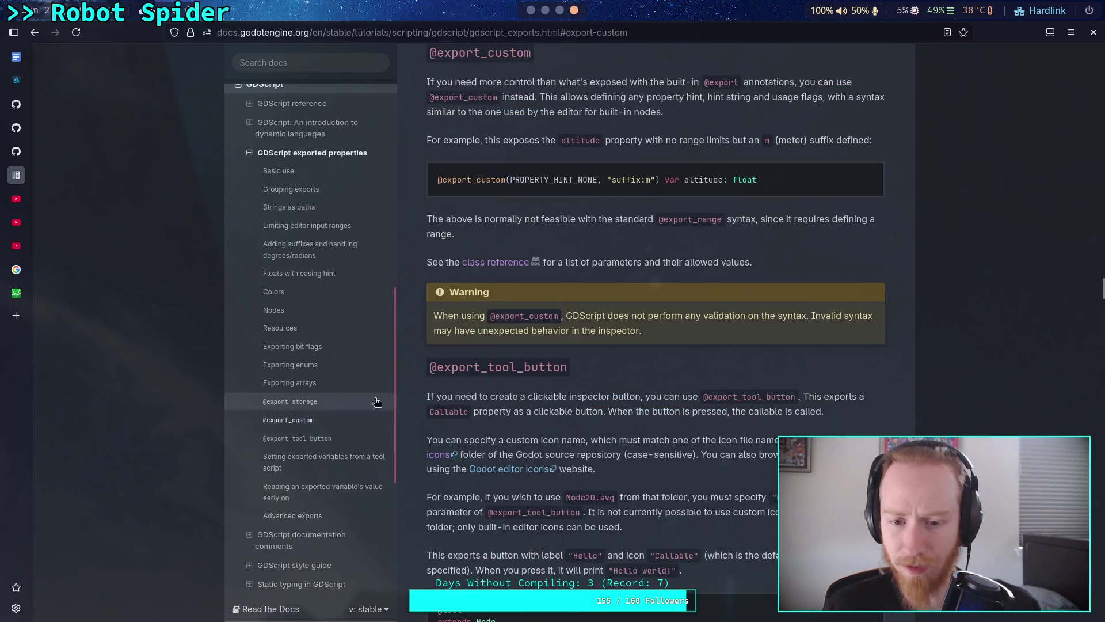
{"action": "left_click", "coordinate": [497, 263]}
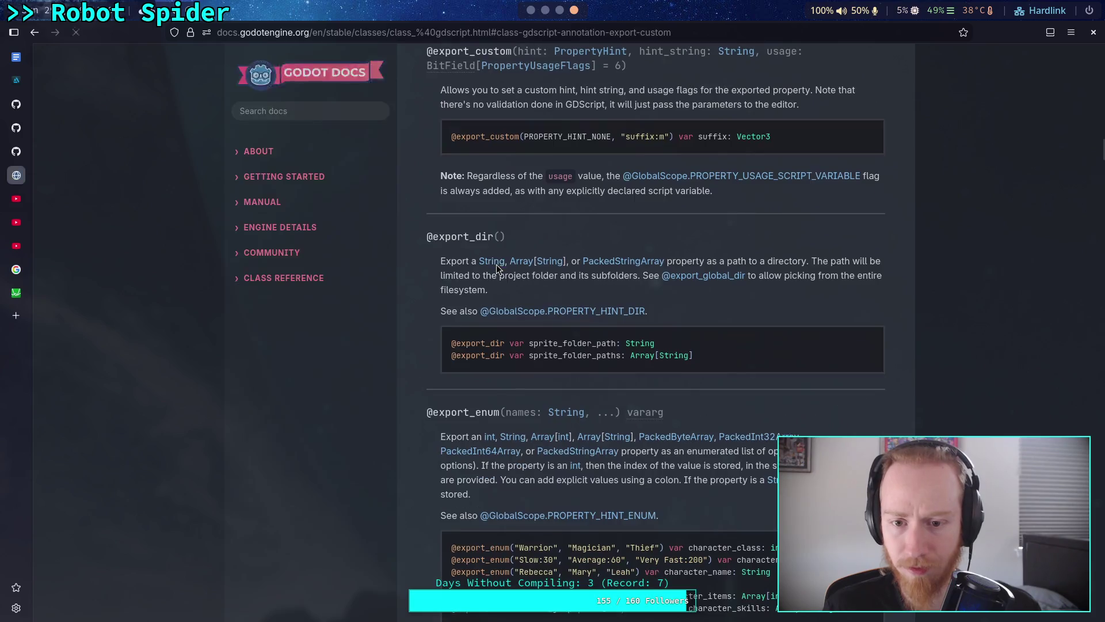
{"action": "scroll", "coordinate": [572, 300], "scroll_direction": "up", "scroll_amount": 2}
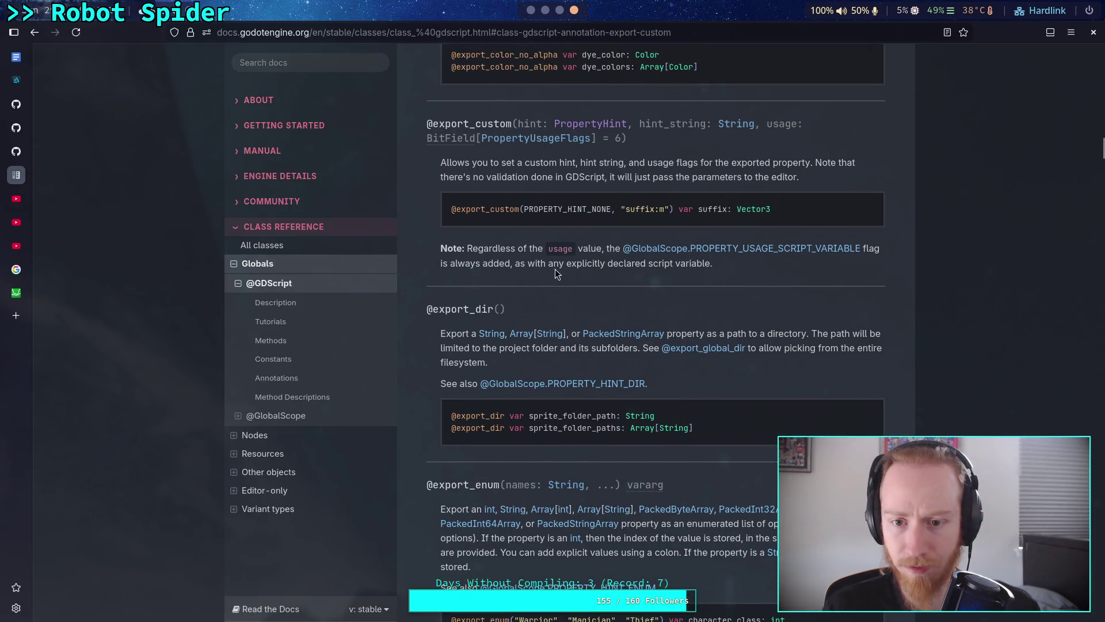
{"action": "left_click", "coordinate": [593, 126]}
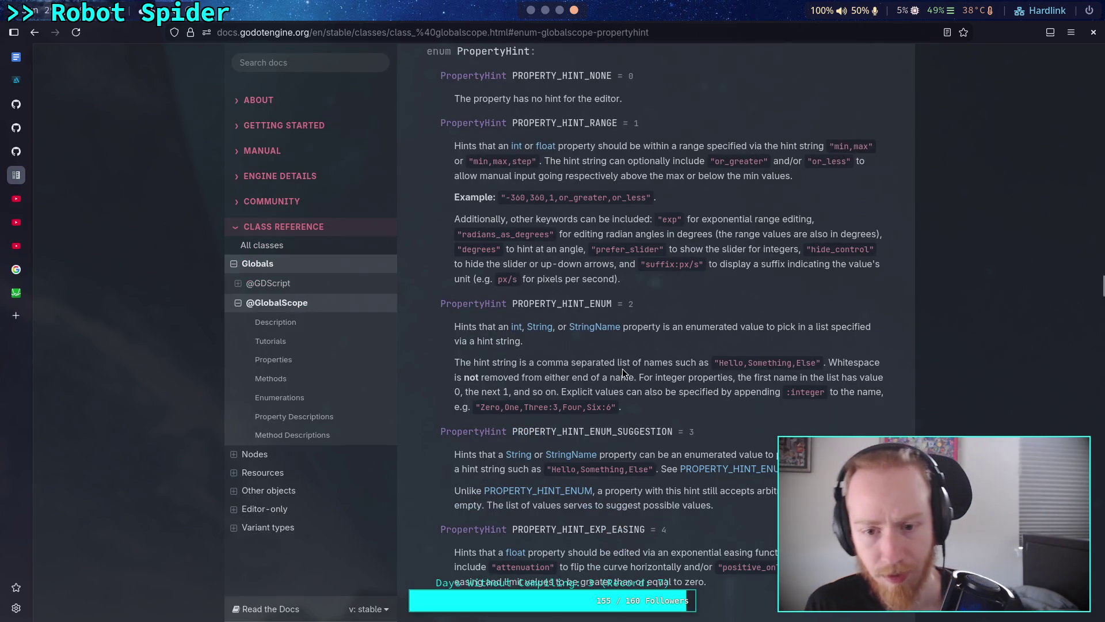
{"action": "scroll", "coordinate": [636, 361], "scroll_direction": "down", "scroll_amount": 3}
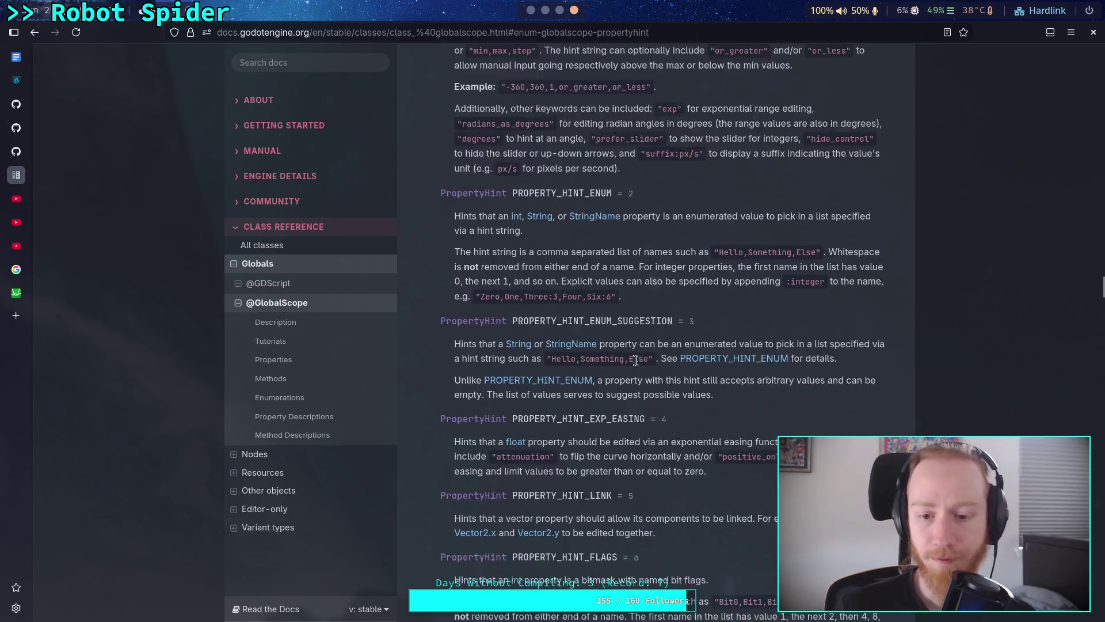
{"action": "scroll", "coordinate": [635, 361], "scroll_direction": "up", "scroll_amount": 3}
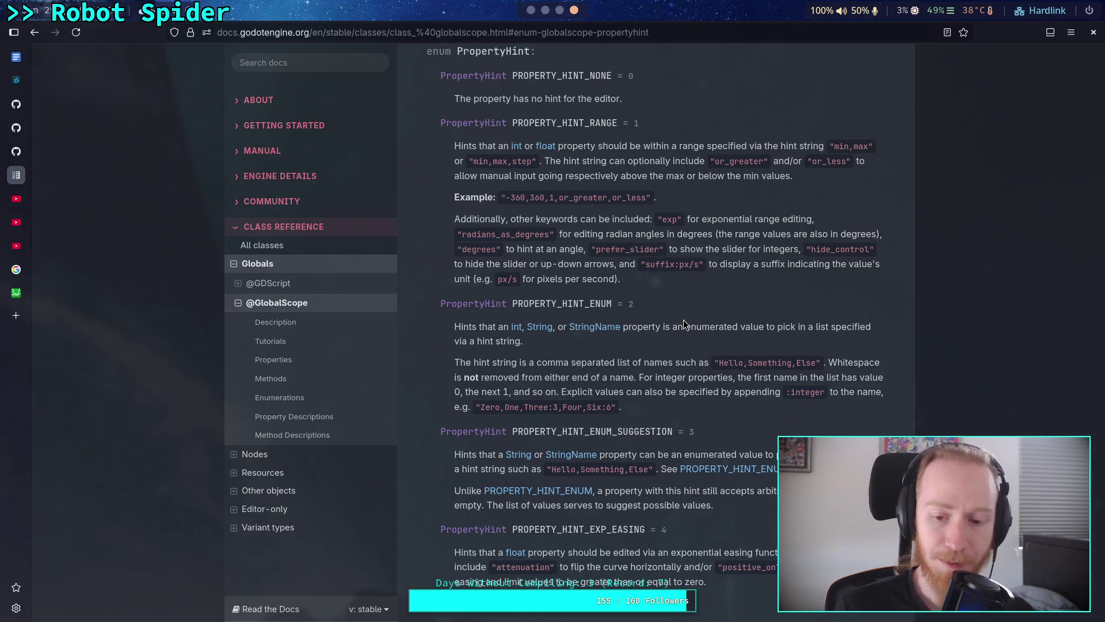
{"action": "scroll", "coordinate": [683, 319], "scroll_direction": "down", "scroll_amount": 3}
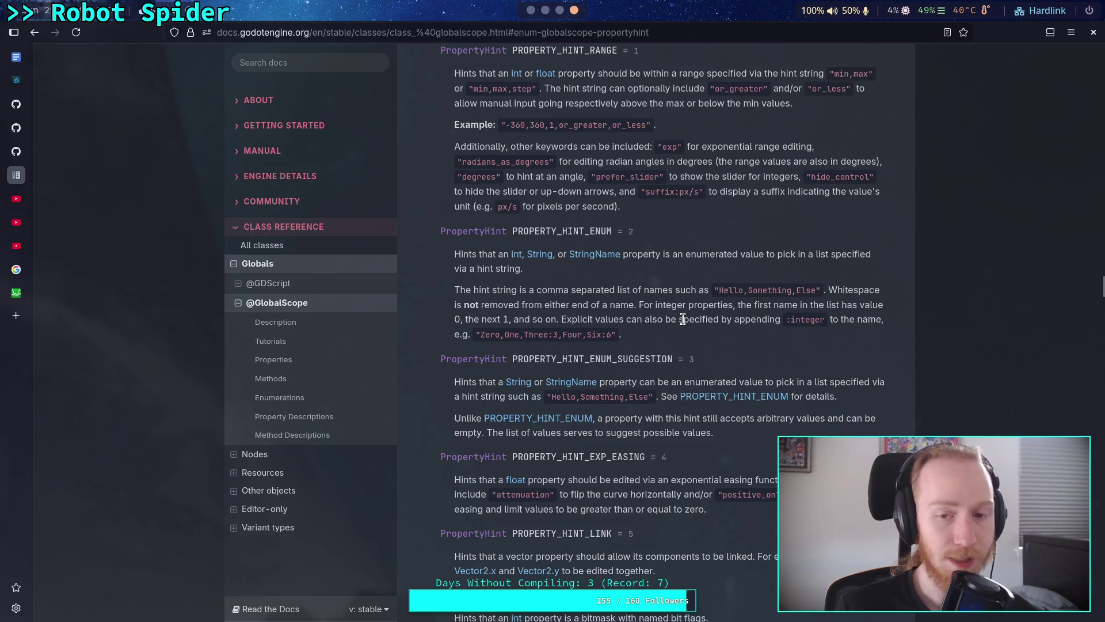
{"action": "scroll", "coordinate": [683, 319], "scroll_direction": "down", "scroll_amount": 12}
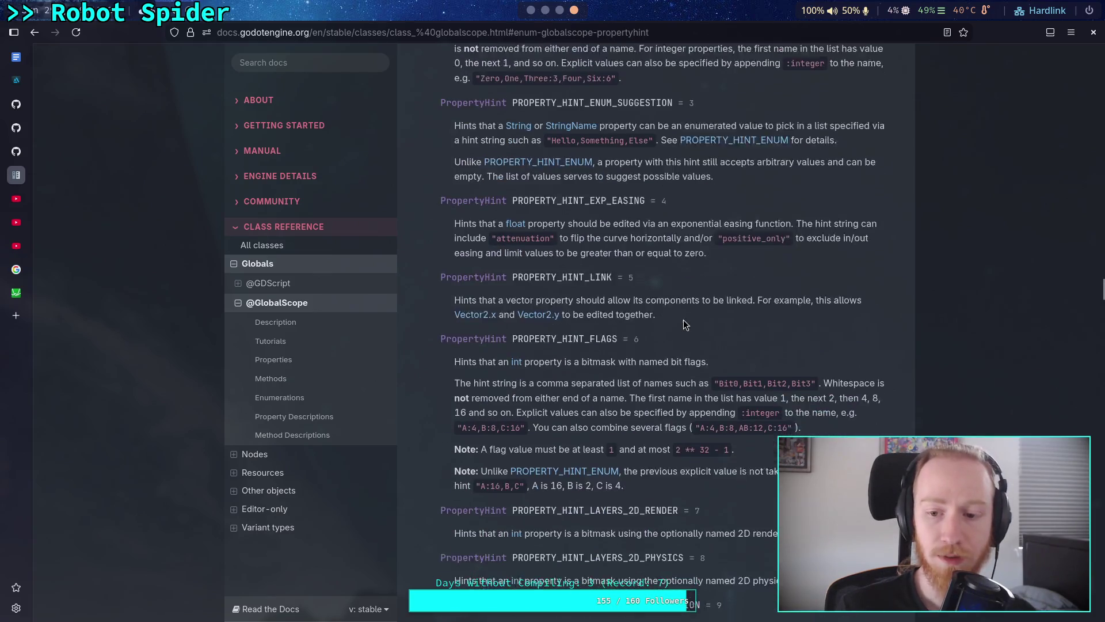
{"action": "scroll", "coordinate": [683, 324], "scroll_direction": "down", "scroll_amount": 15}
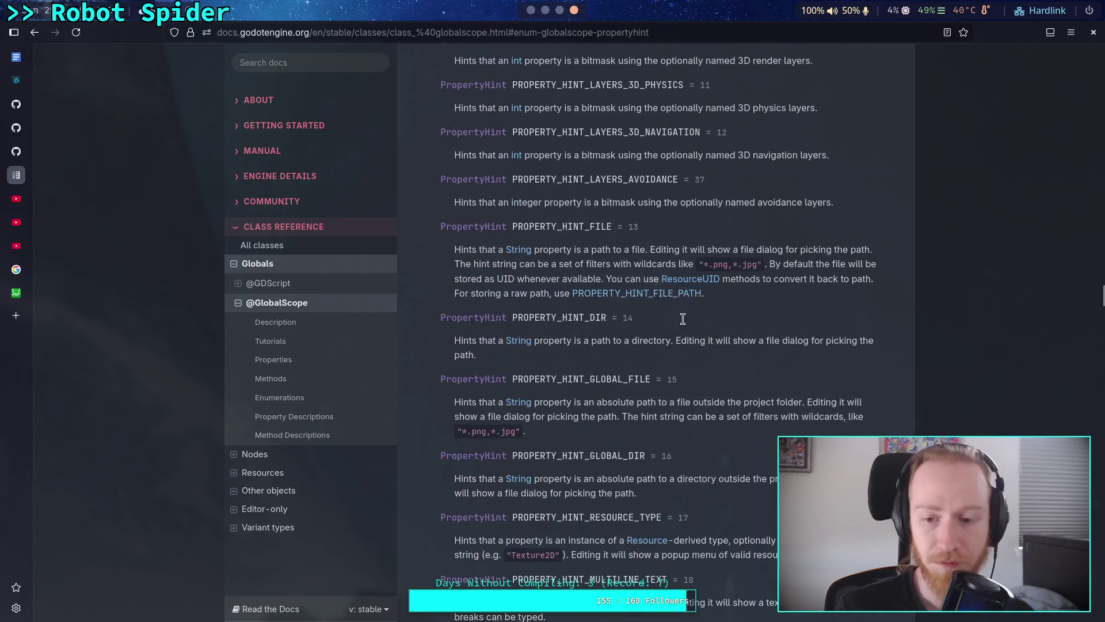
{"action": "scroll", "coordinate": [684, 324], "scroll_direction": "down", "scroll_amount": 5}
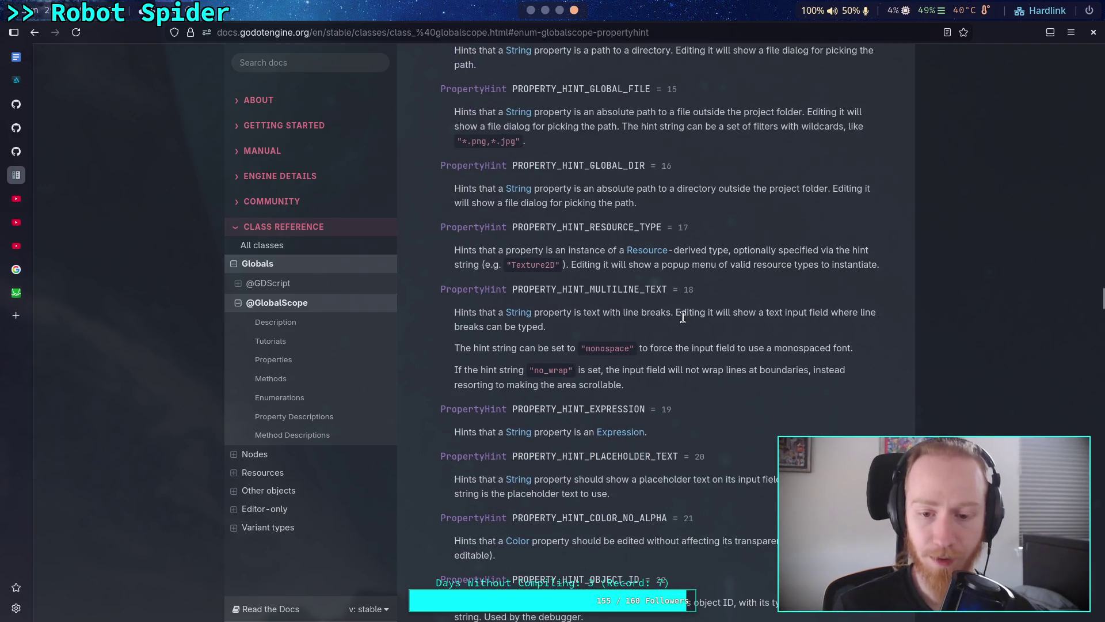
{"action": "scroll", "coordinate": [684, 311], "scroll_direction": "down", "scroll_amount": 3}
{"action": "scroll", "coordinate": [684, 308], "scroll_direction": "down", "scroll_amount": 13}
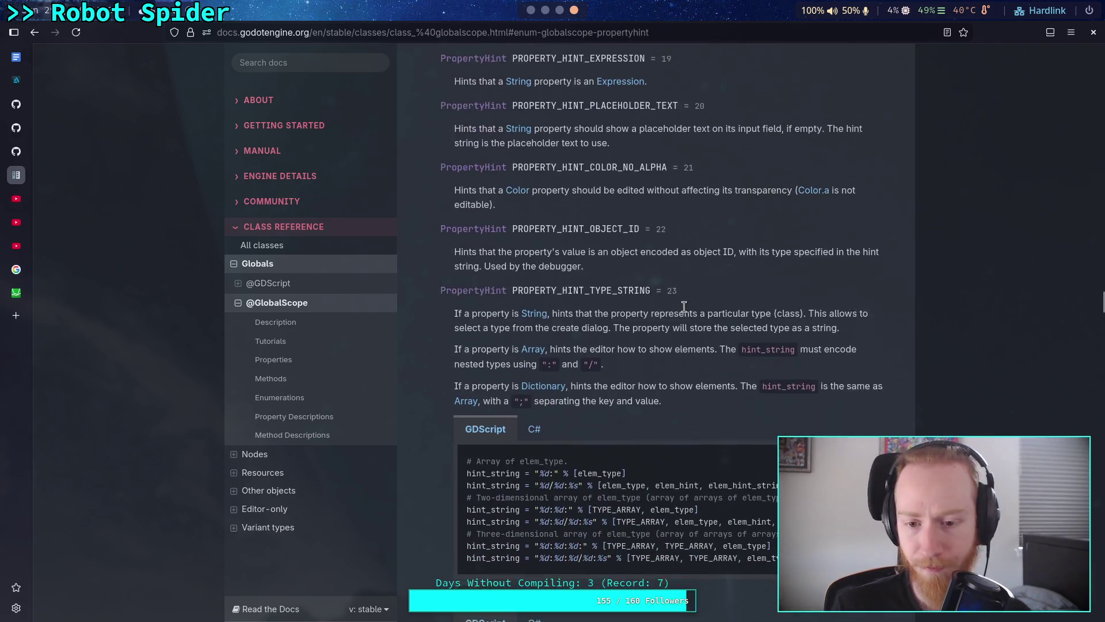
{"action": "scroll", "coordinate": [685, 313], "scroll_direction": "down", "scroll_amount": 9}
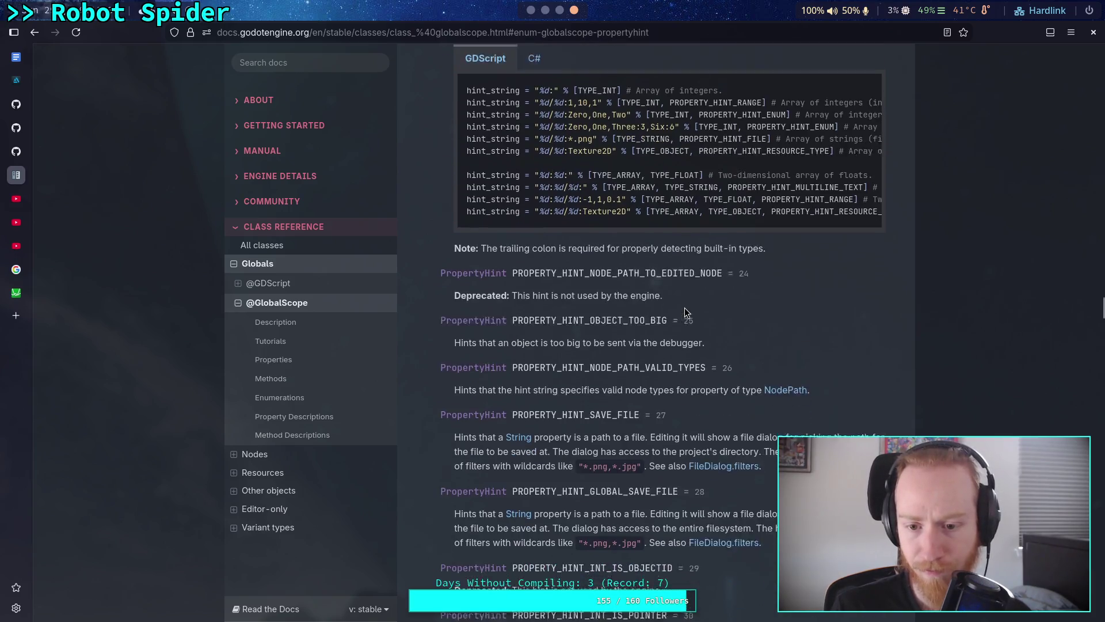
{"action": "scroll", "coordinate": [685, 313], "scroll_direction": "down", "scroll_amount": 4}
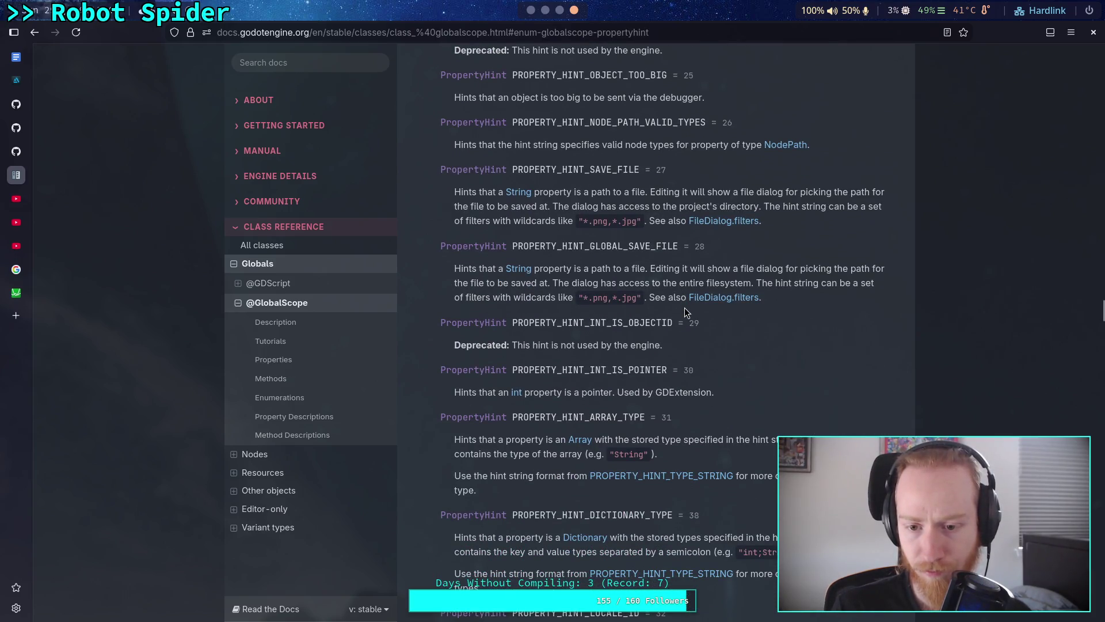
- Read through the PropertyUsageFlags reference, then return to the Godot script editor
{"action": "scroll", "coordinate": [685, 311], "scroll_direction": "down", "scroll_amount": 2}
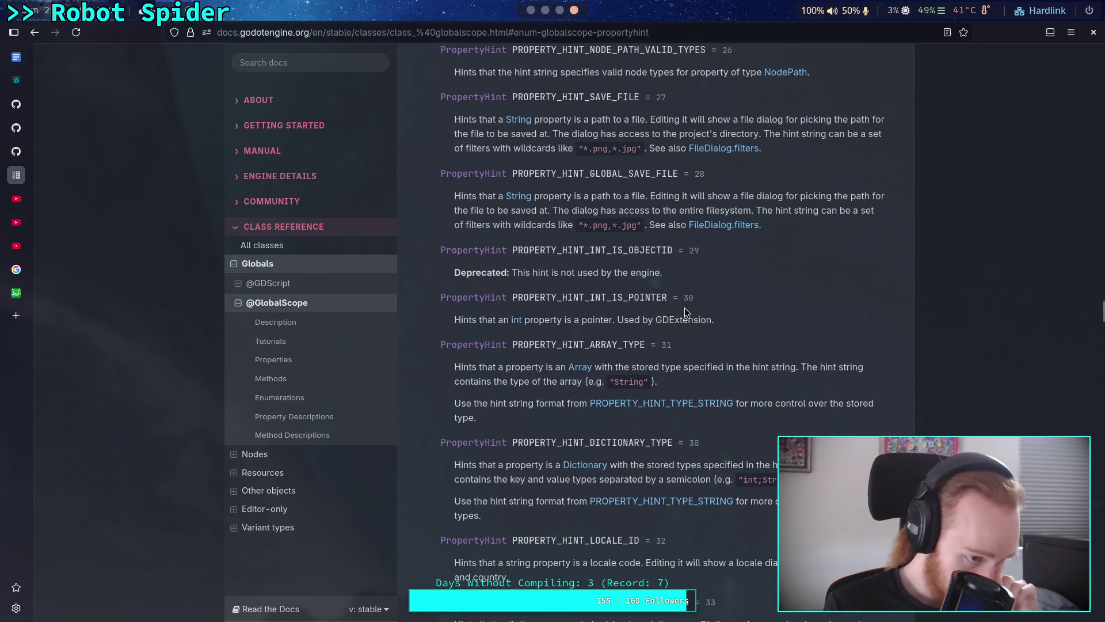
{"action": "scroll", "coordinate": [685, 312], "scroll_direction": "down", "scroll_amount": 1}
{"action": "scroll", "coordinate": [685, 313], "scroll_direction": "down", "scroll_amount": 10}
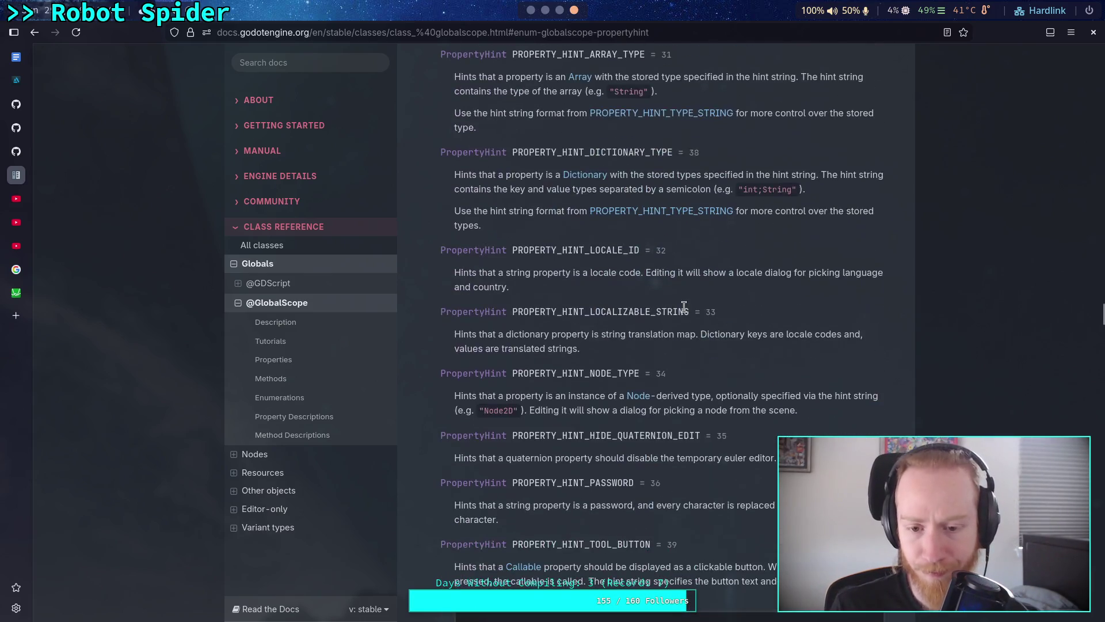
{"action": "scroll", "coordinate": [685, 313], "scroll_direction": "down", "scroll_amount": 2}
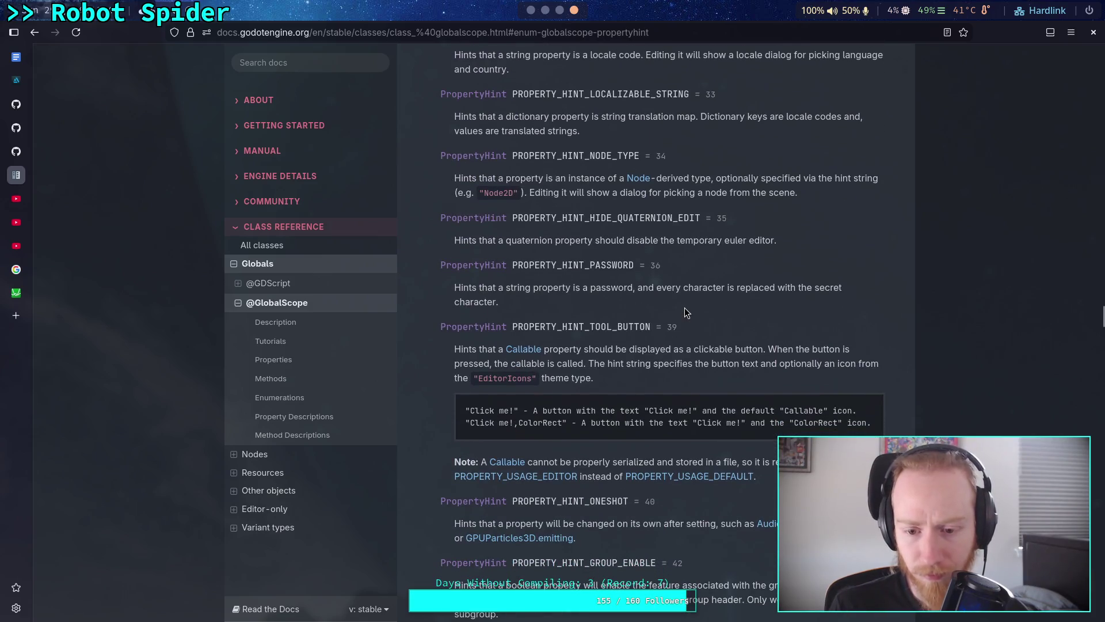
{"action": "scroll", "coordinate": [685, 313], "scroll_direction": "down", "scroll_amount": 11}
{"action": "scroll", "coordinate": [683, 307], "scroll_direction": "down", "scroll_amount": 9}
{"action": "scroll", "coordinate": [685, 311], "scroll_direction": "down", "scroll_amount": 12}
{"action": "scroll", "coordinate": [684, 306], "scroll_direction": "down", "scroll_amount": 16}
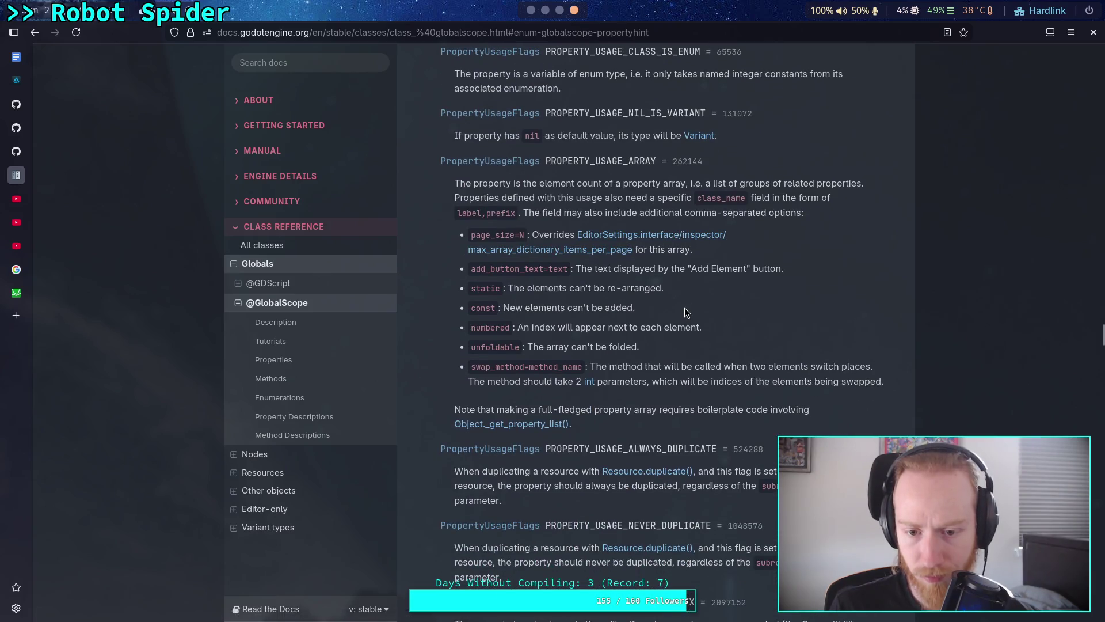
{"action": "scroll", "coordinate": [686, 308], "scroll_direction": "down", "scroll_amount": 8}
{"action": "scroll", "coordinate": [684, 306], "scroll_direction": "down", "scroll_amount": 6}
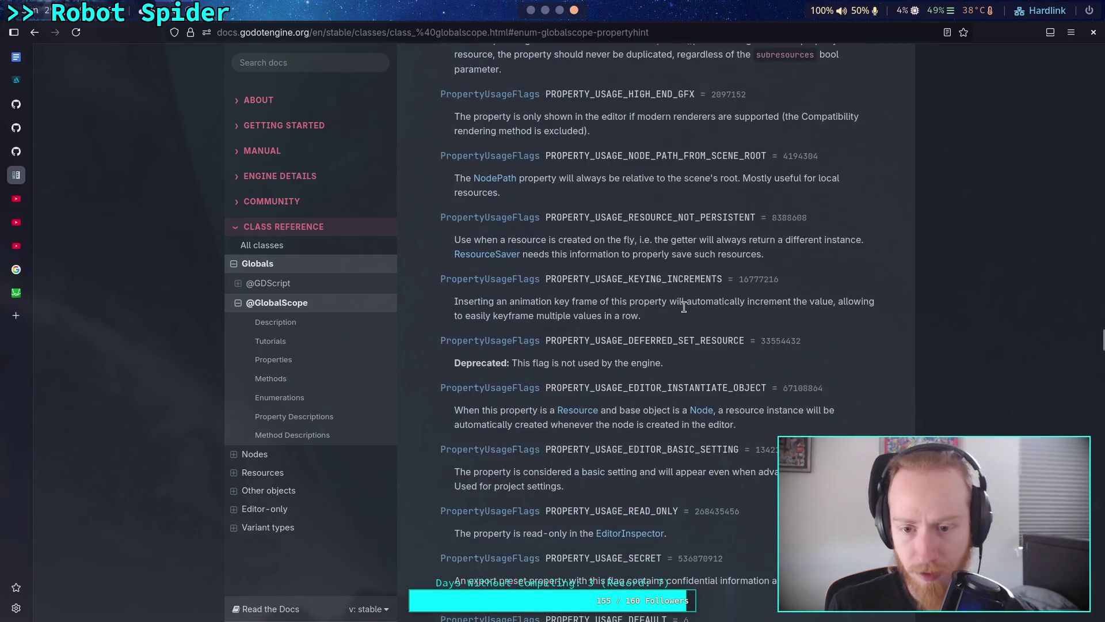
{"action": "scroll", "coordinate": [684, 307], "scroll_direction": "down", "scroll_amount": 12}
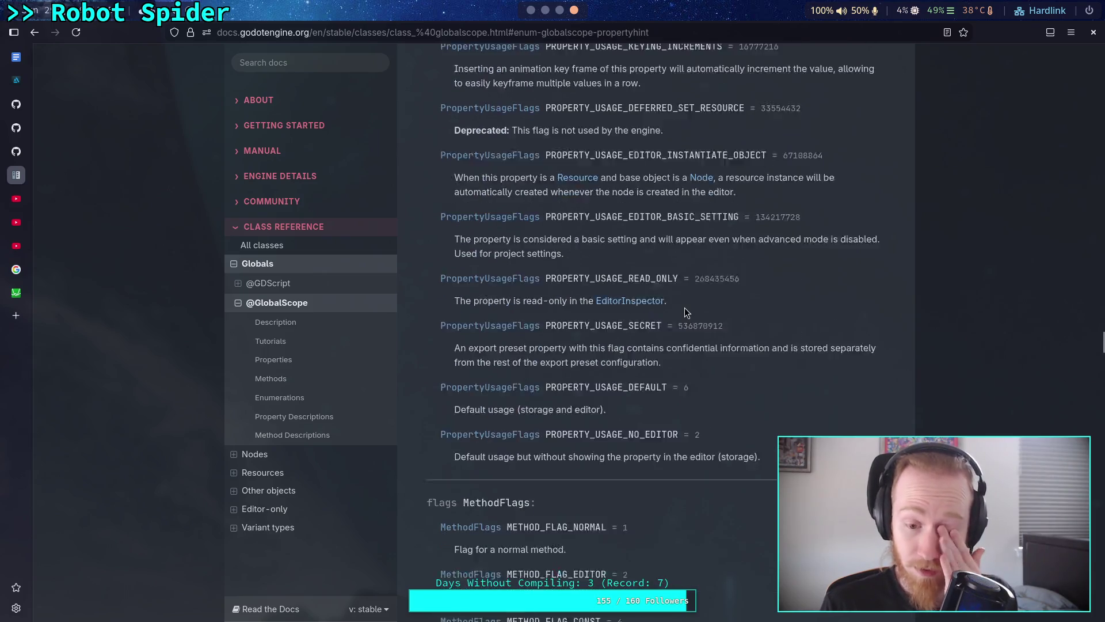
{"action": "key", "text": "super+1"}
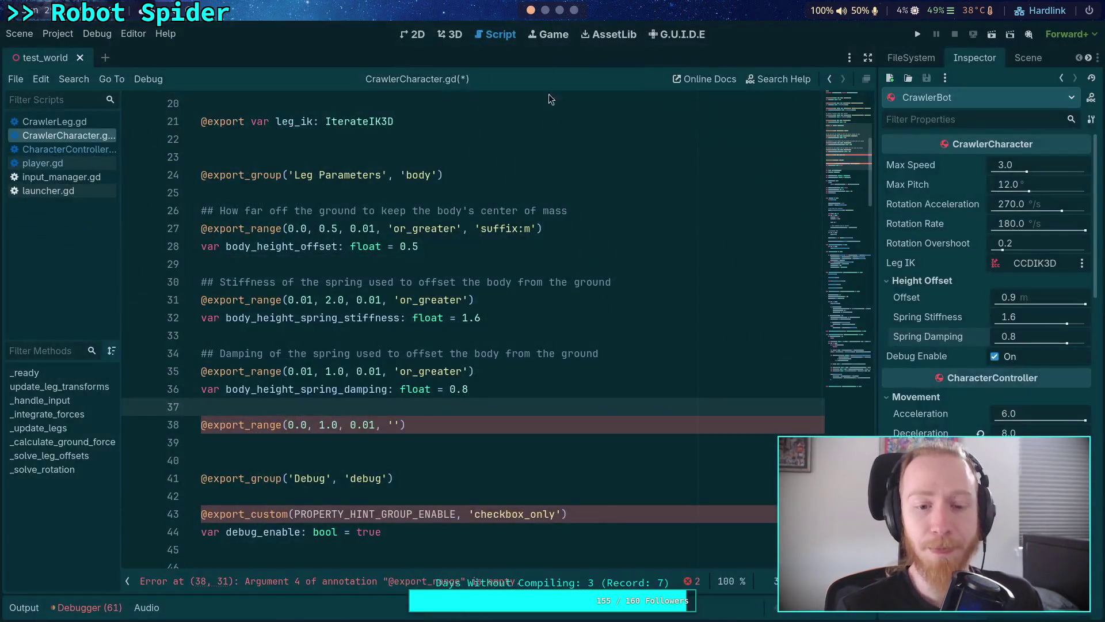
{"action": "left_click", "coordinate": [395, 416]}
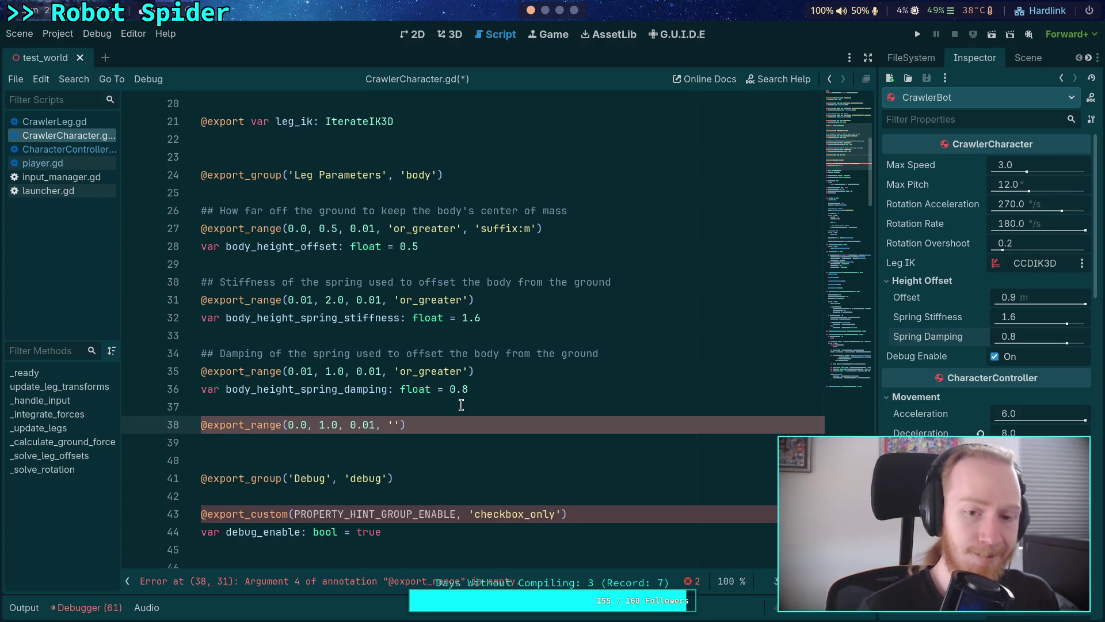
{"action": "key", "text": "BackSpace"}
{"action": "key", "text": "BackSpace"}
{"action": "key", "text": "BackSpace"}
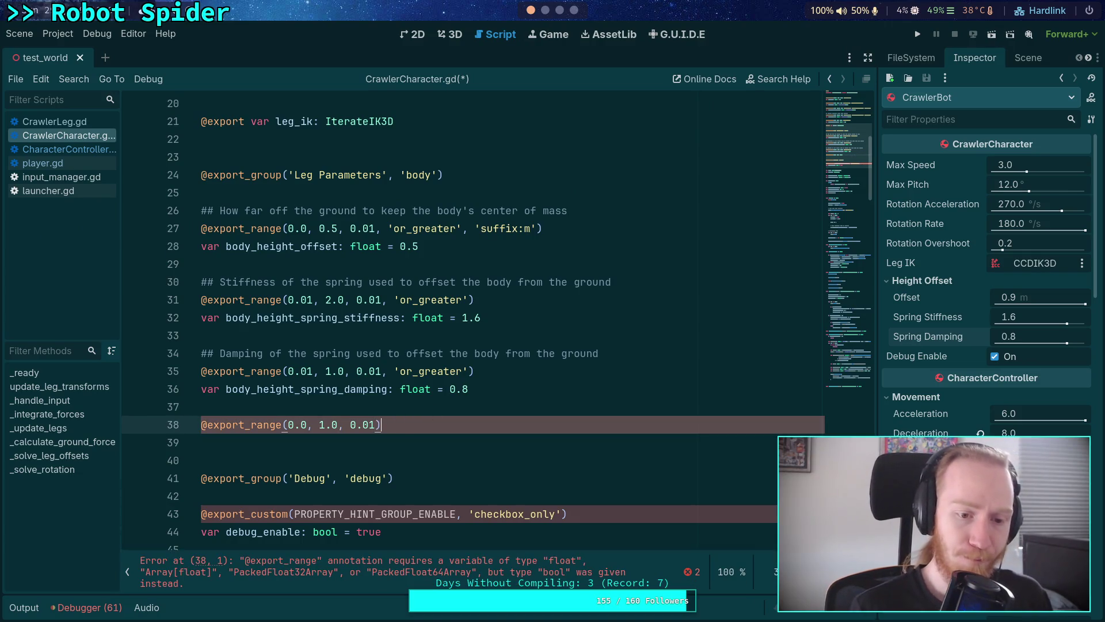
{"action": "key", "text": "Down"}
{"action": "type", "text": "var body_"}
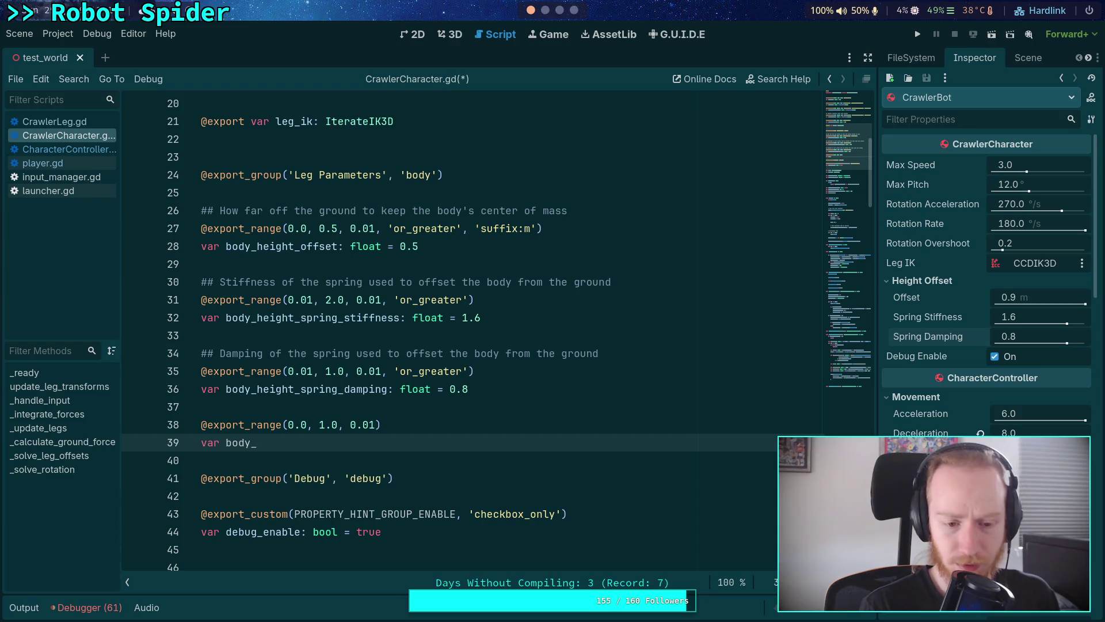
{"action": "type", "text": "leg_"}
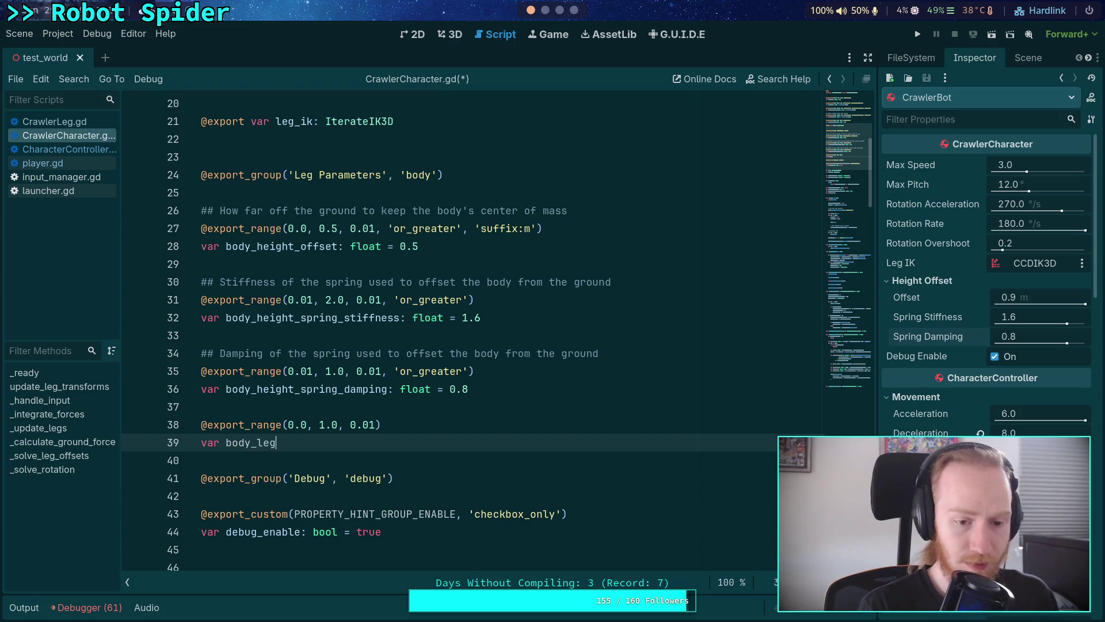
{"action": "type", "text": "percentage"}
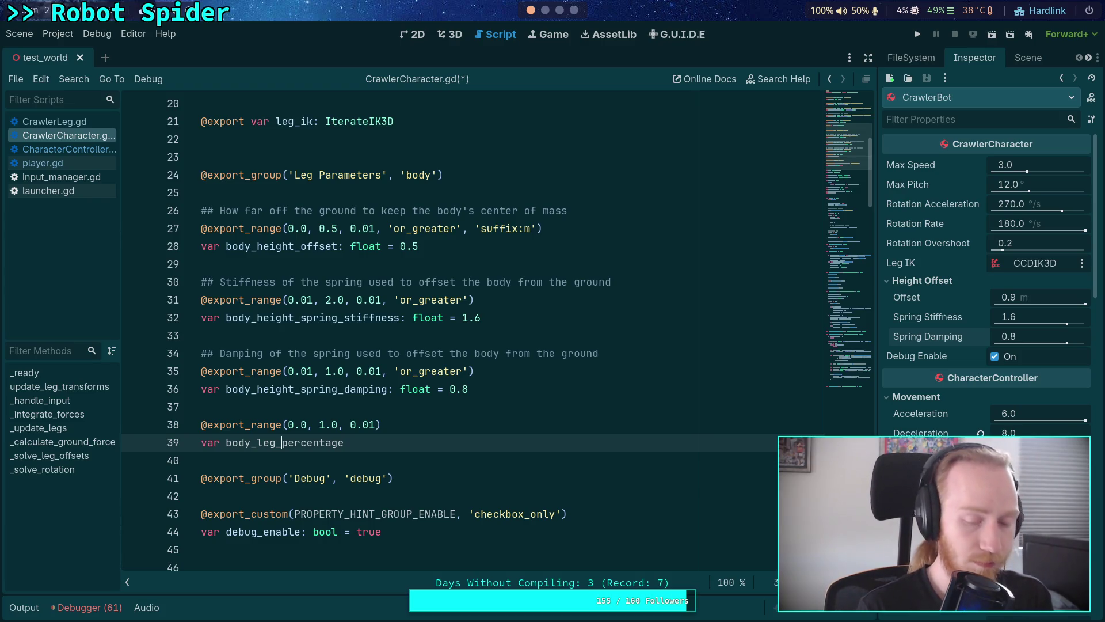
{"action": "type", "text": "gravity"}
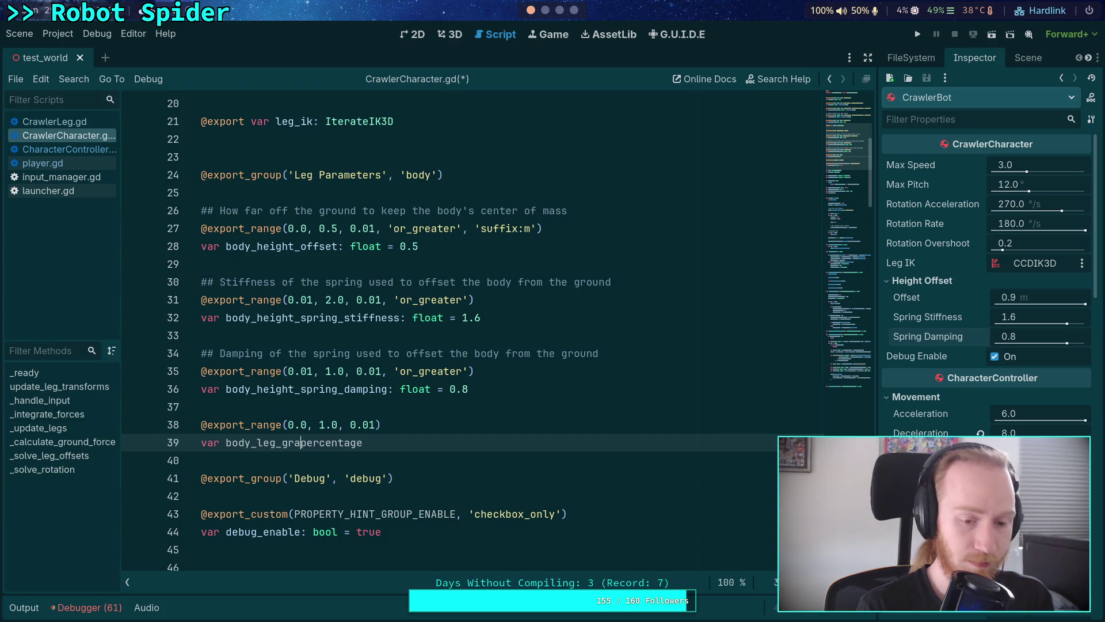
{"action": "type", "text": "_"}
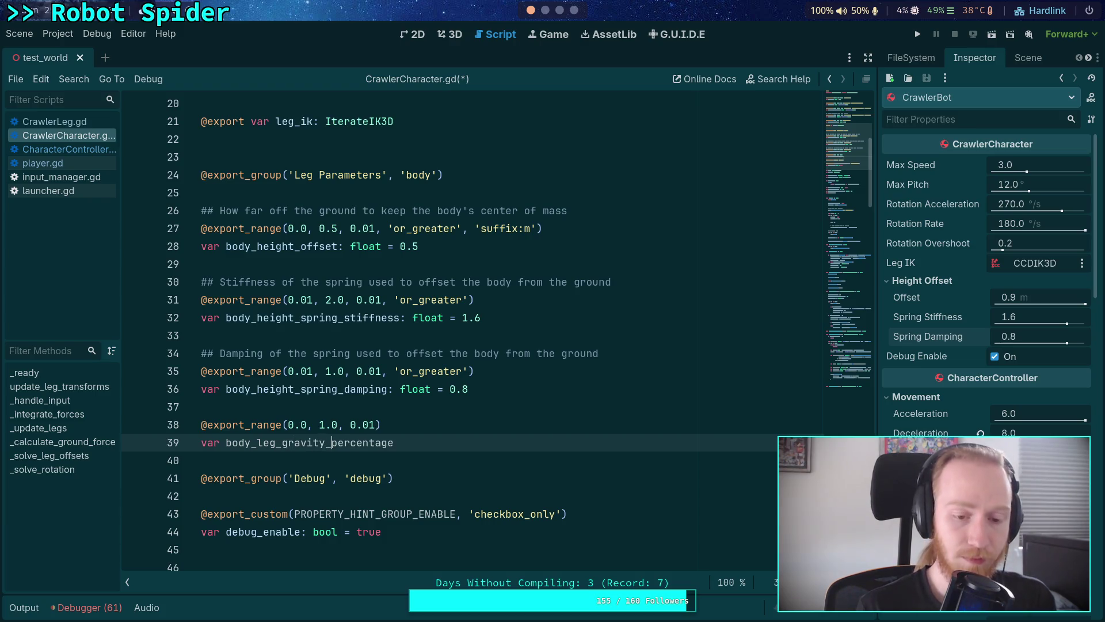
{"action": "key", "text": "Delete"}
{"action": "key", "text": "Delete"}
{"action": "key", "text": "Delete"}
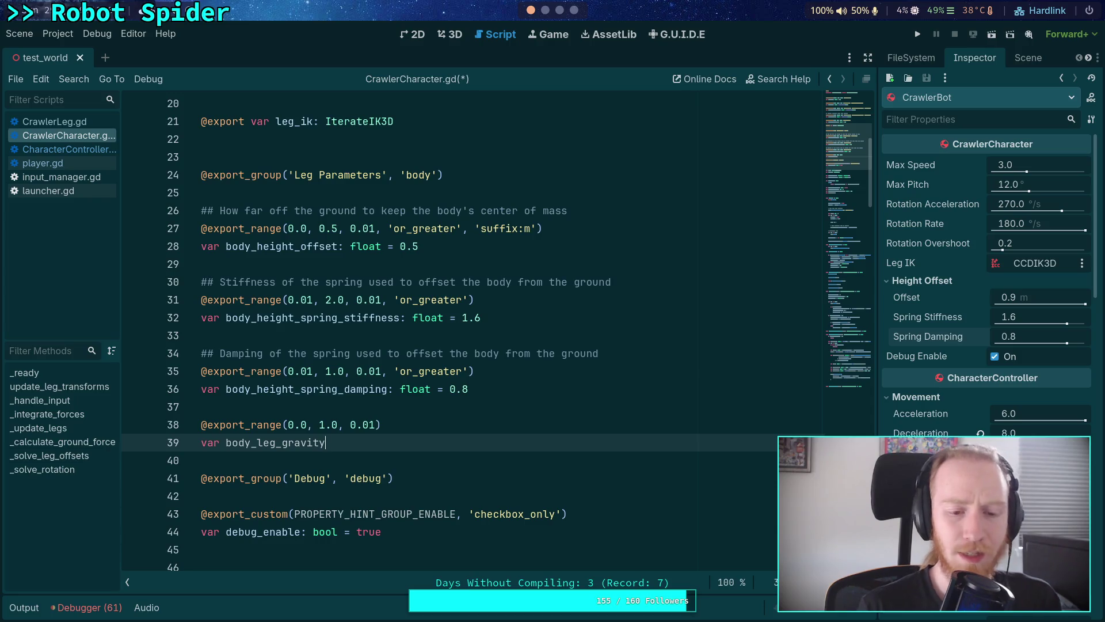
{"action": "key", "text": "BackSpace"}
{"action": "key", "text": "BackSpace"}
{"action": "key", "text": "BackSpace"}
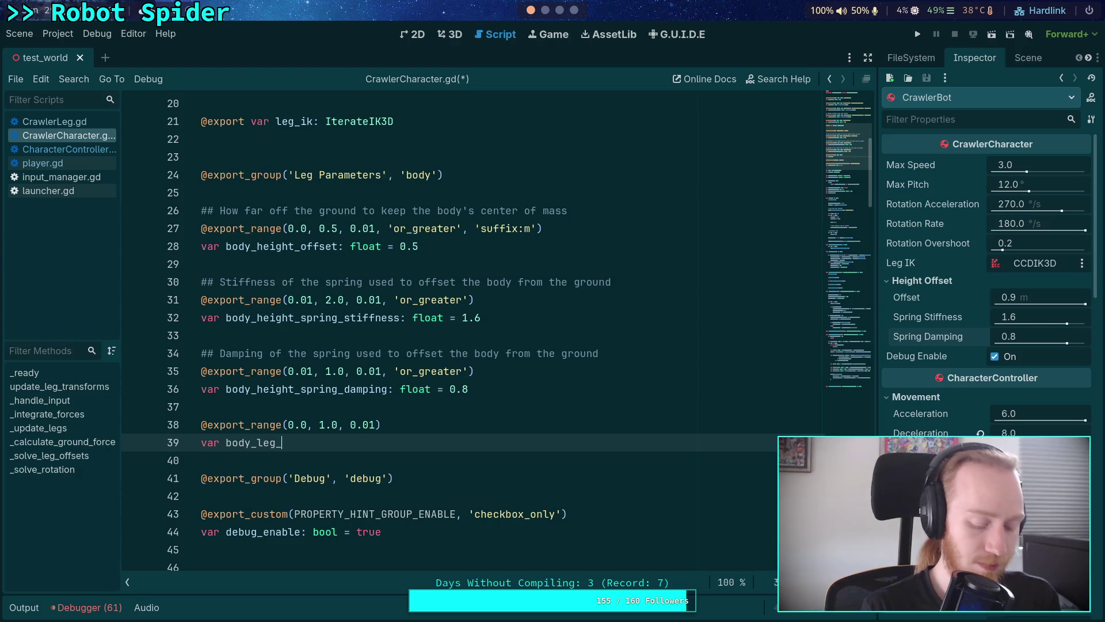
{"action": "type", "text": "gravity_ration"}
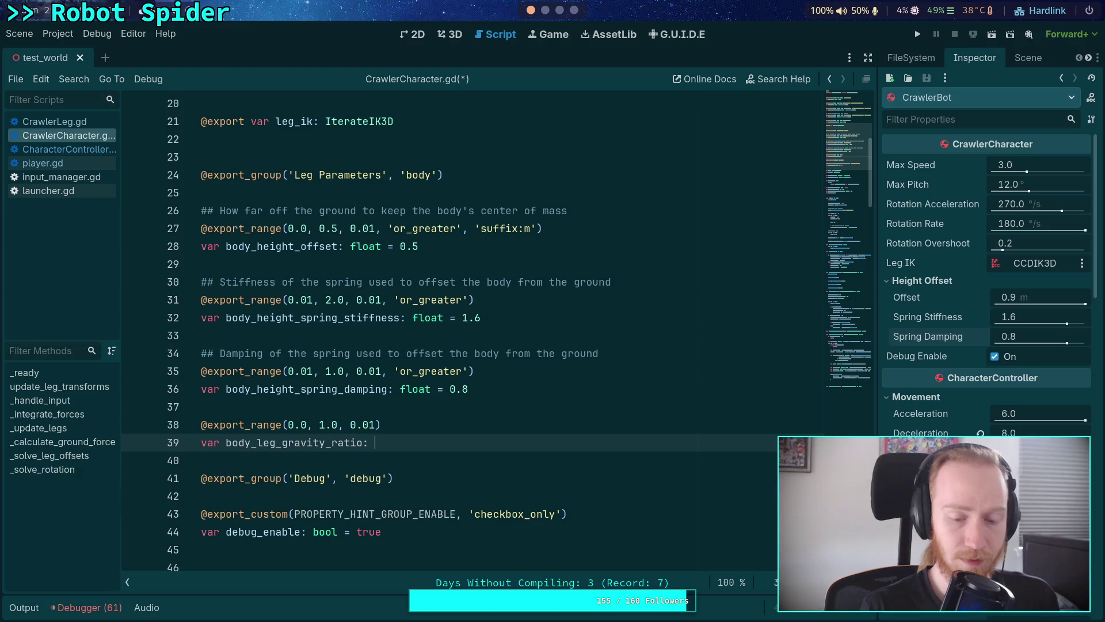
{"action": "type", "text": " float"}
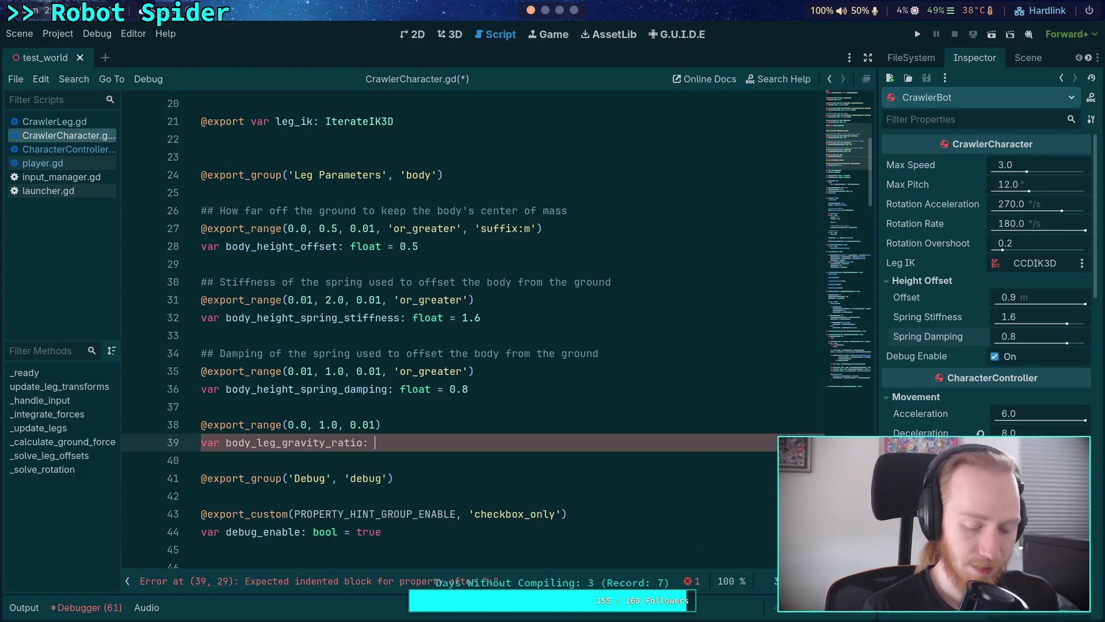
{"action": "type", "text": "0.5"}
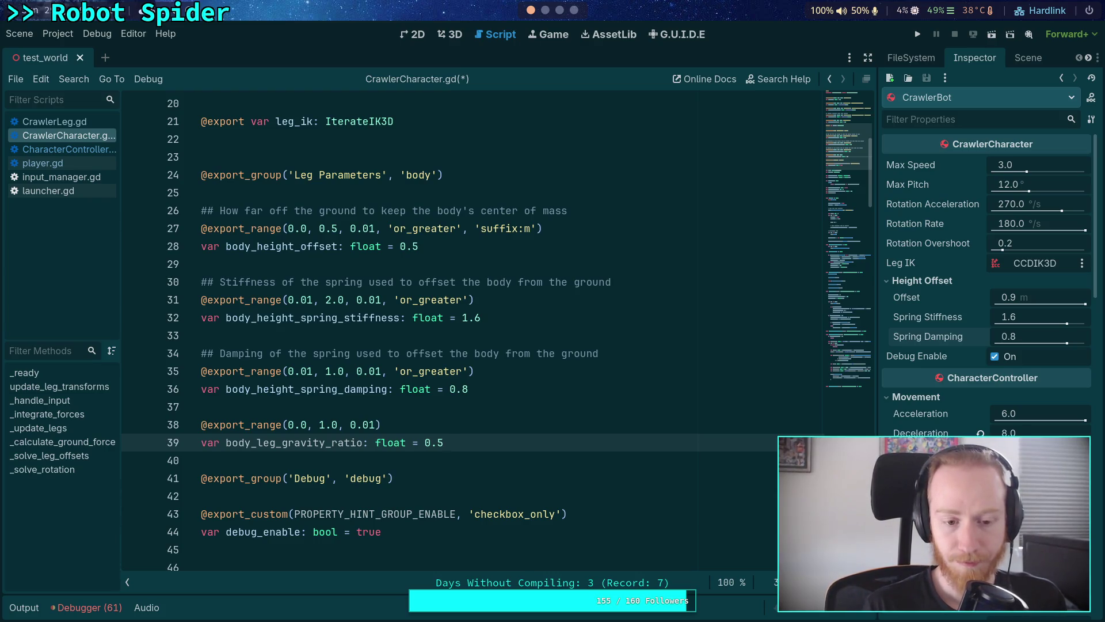
{"action": "key", "text": "Up"}
{"action": "key", "text": "Up"}
{"action": "key", "text": "Return"}
- Add the doc comment '## Percentage of total legs needed to fully resist gravity' and rename gravity_ratio to mass_ratio
{"action": "type", "text": "##"}
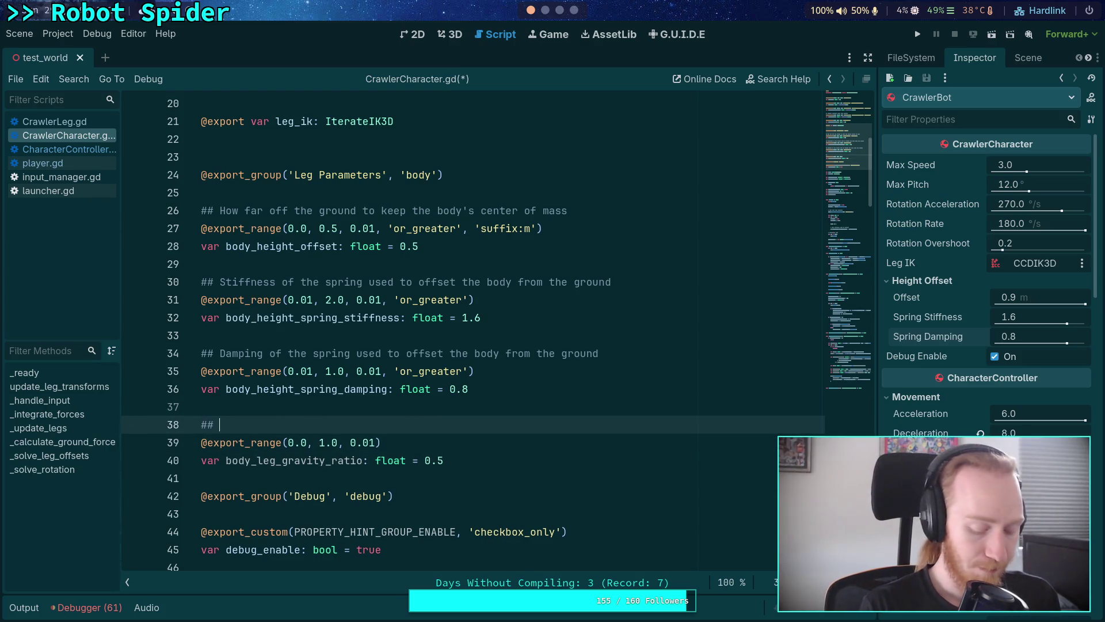
{"action": "type", "text": " Percentage "}
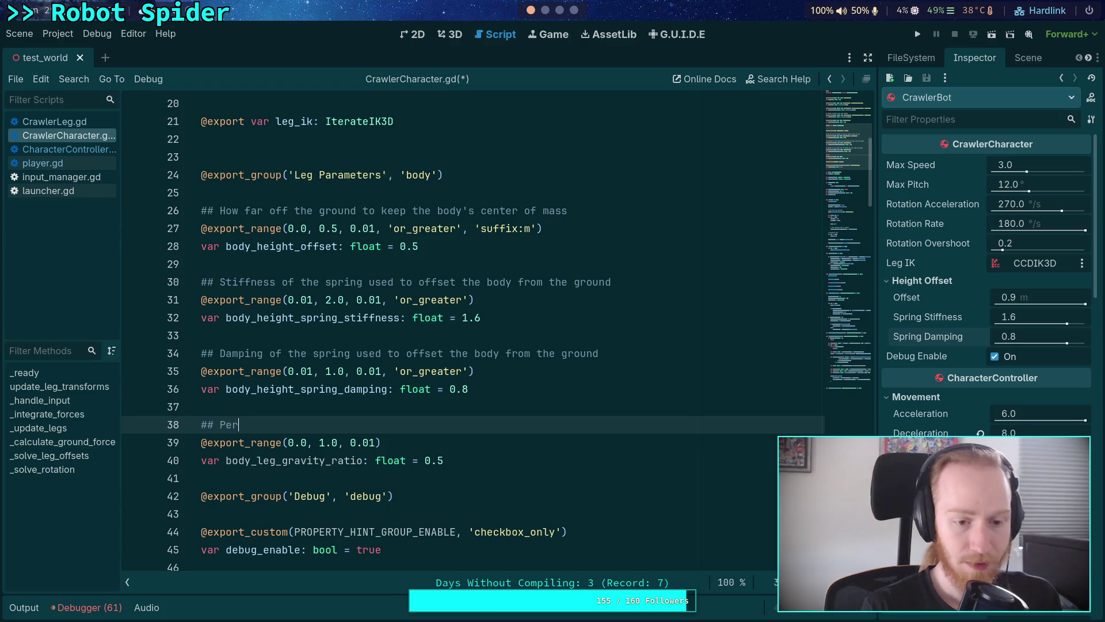
{"action": "type", "text": "of tota"}
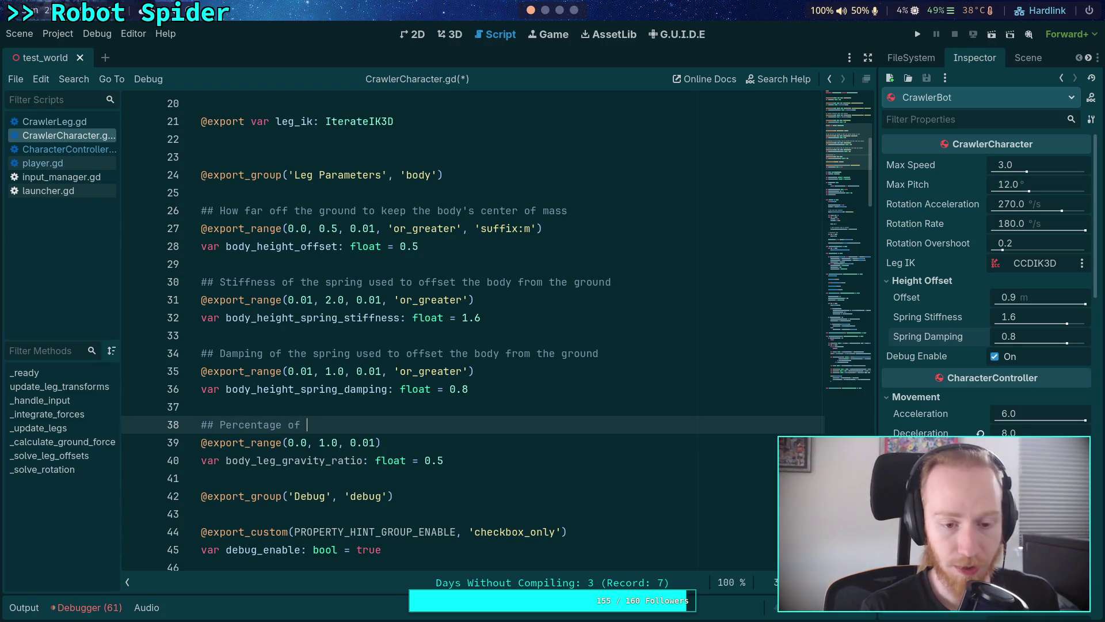
{"action": "type", "text": "l legs needed"}
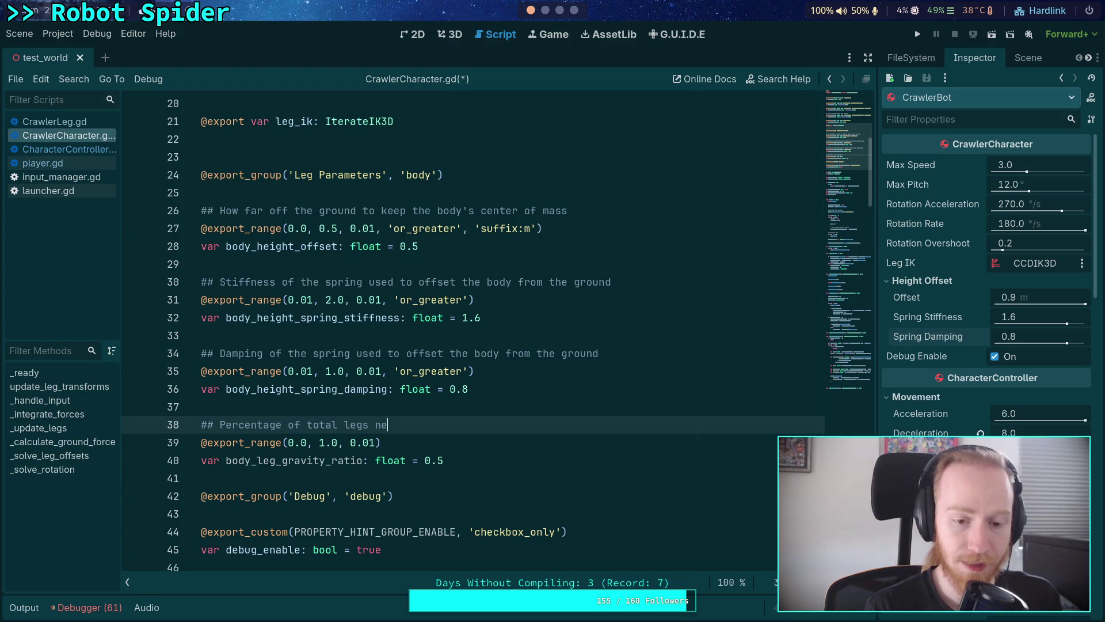
{"action": "type", "text": " to f"}
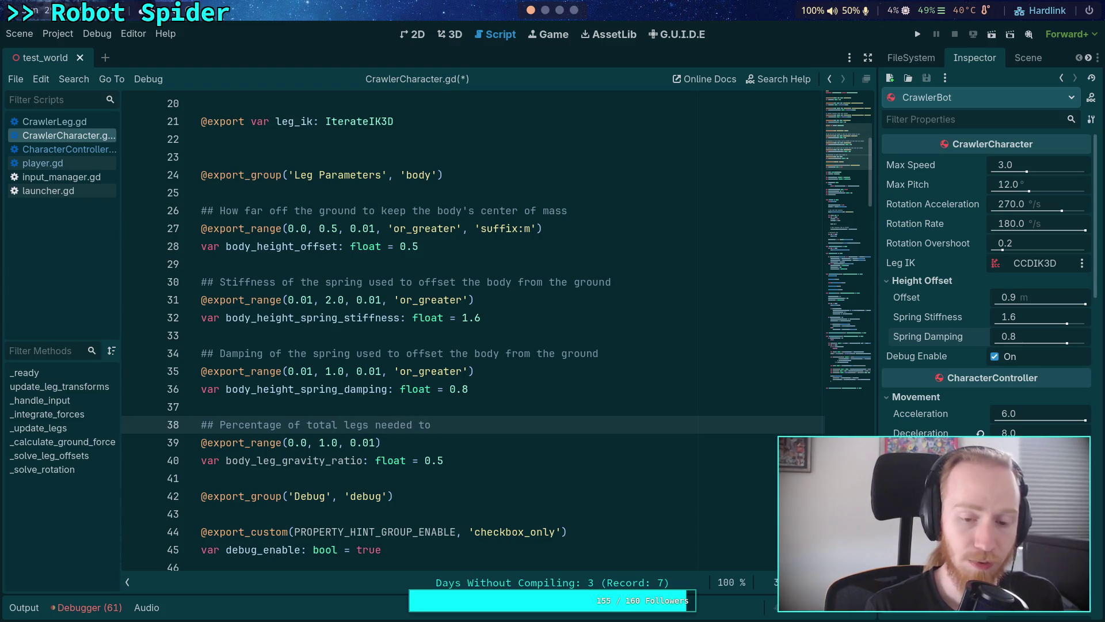
{"action": "type", "text": "ully resist gravity"}
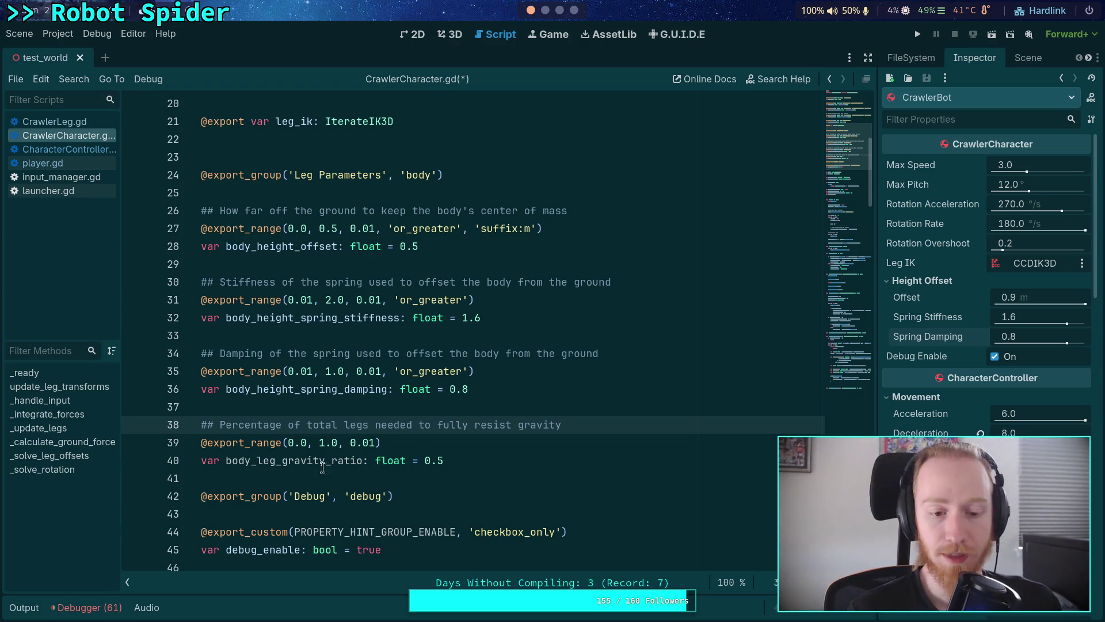
{"action": "left_click_drag", "start_coordinate": [282, 461], "coordinate": [363, 459]}
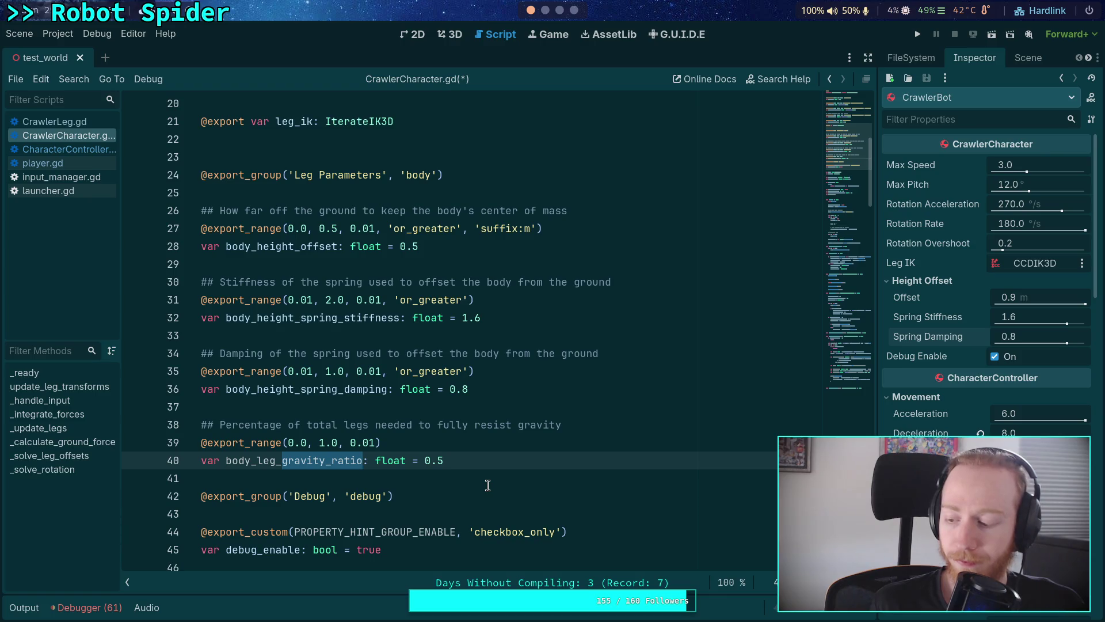
{"action": "type", "text": "mass_"}
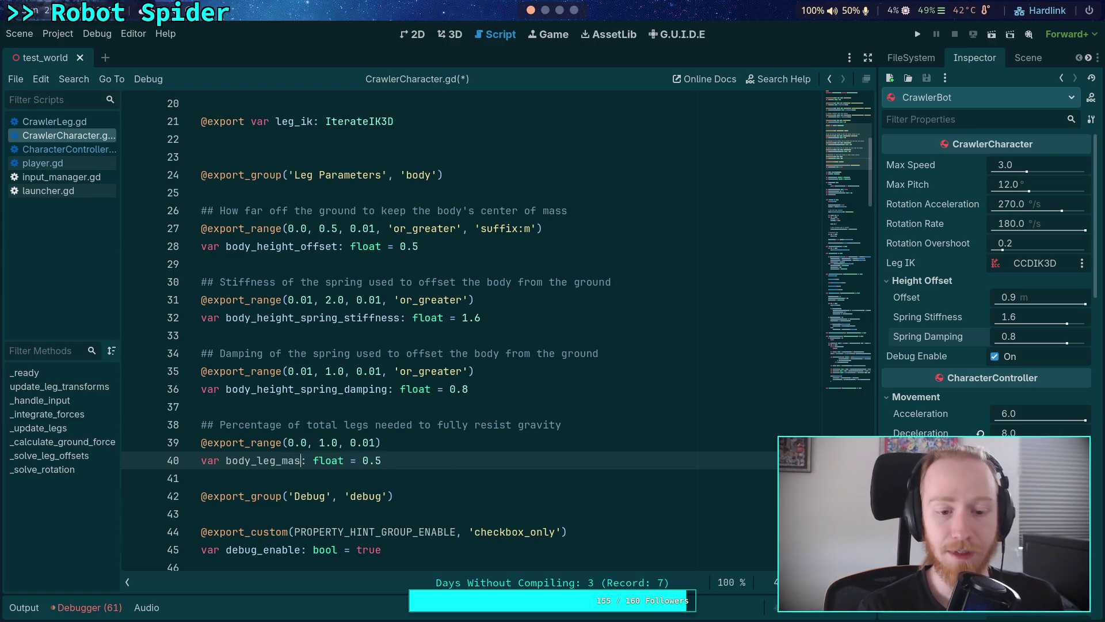
{"action": "type", "text": "ratio"}
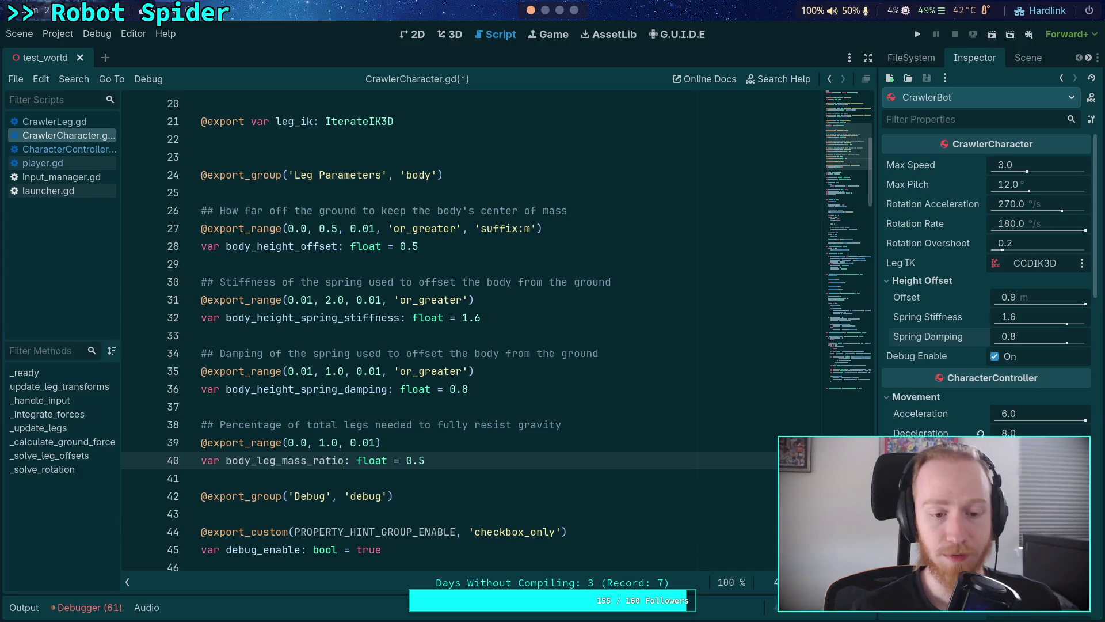
- Reword the doc comment to 'Percentage of total legs necessary to lift the body'
{"action": "mouse_move", "coordinate": [585, 425]}
{"action": "left_mouse_down"}
{"action": "mouse_move", "coordinate": [306, 431]}
{"action": "mouse_move", "coordinate": [418, 426]}
{"action": "left_mouse_up"}
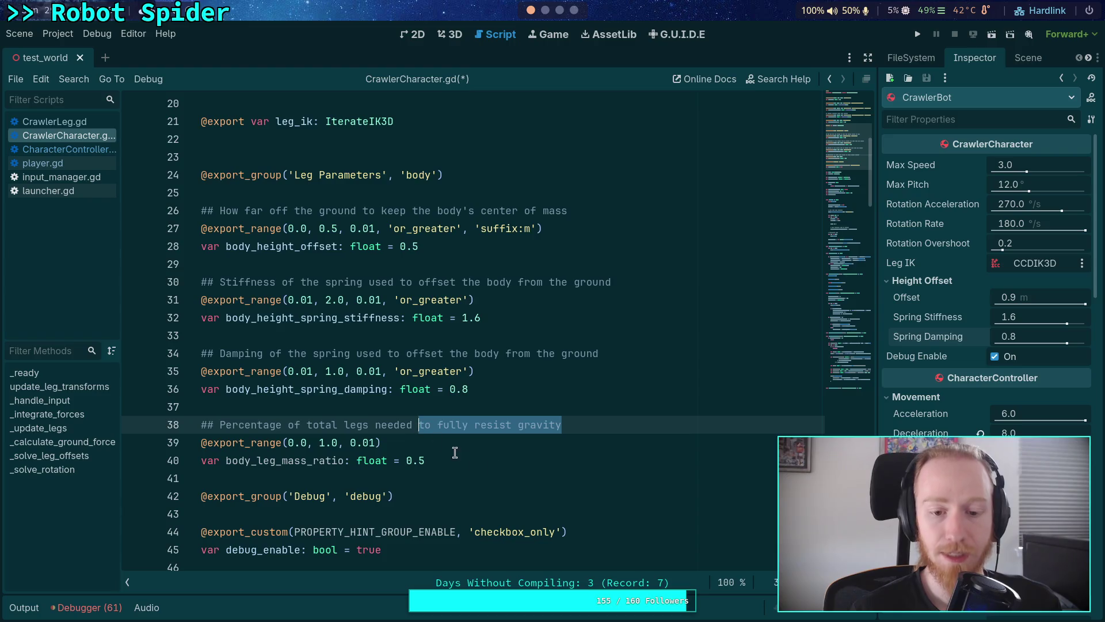
{"action": "key", "text": "BackSpace"}
{"action": "key", "text": "BackSpace"}
{"action": "key", "text": "BackSpace"}
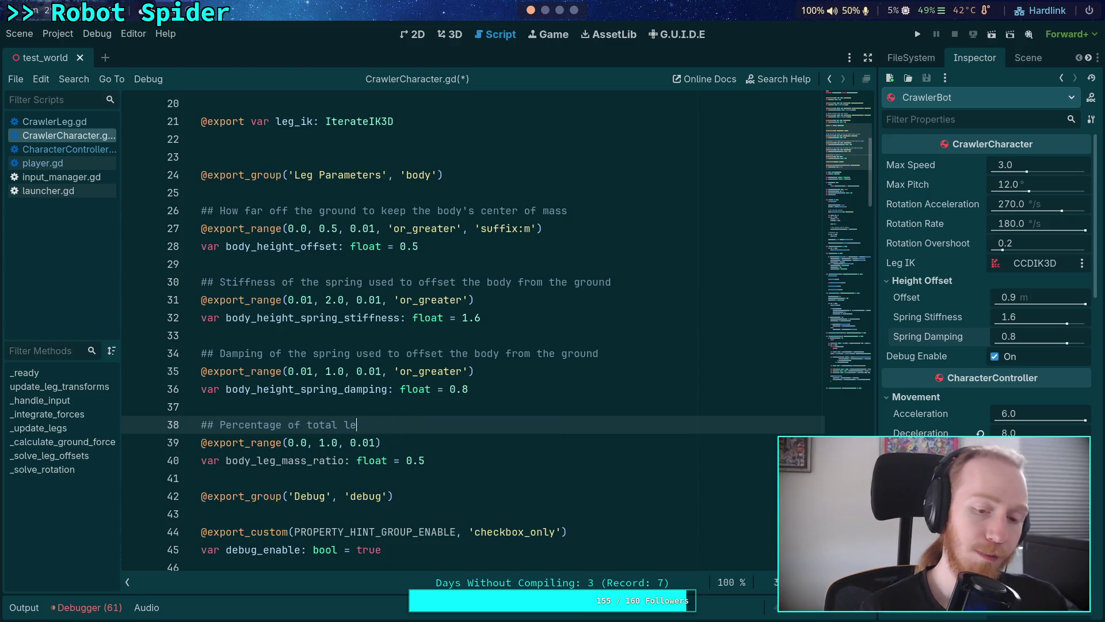
{"action": "type", "text": "tot"}
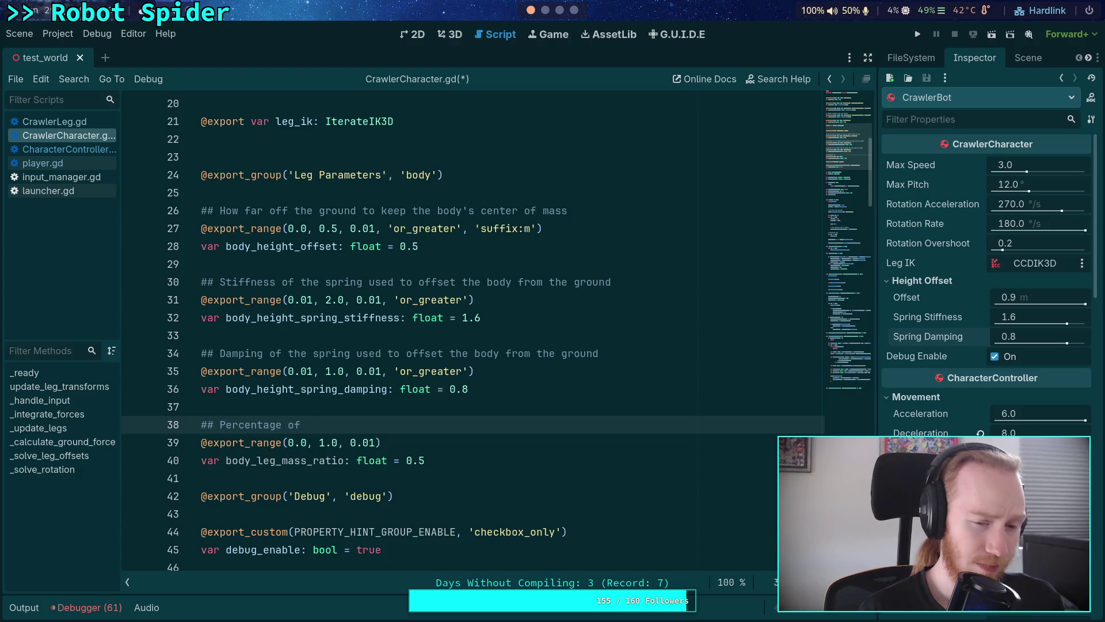
{"action": "type", "text": "al legs"}
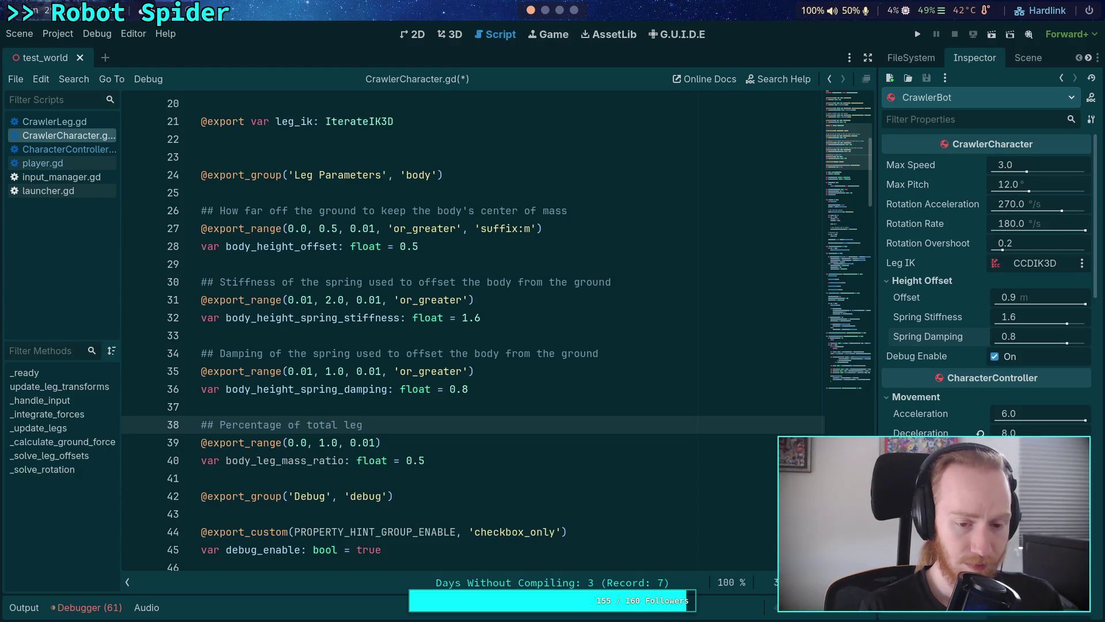
{"action": "type", "text": " n"}
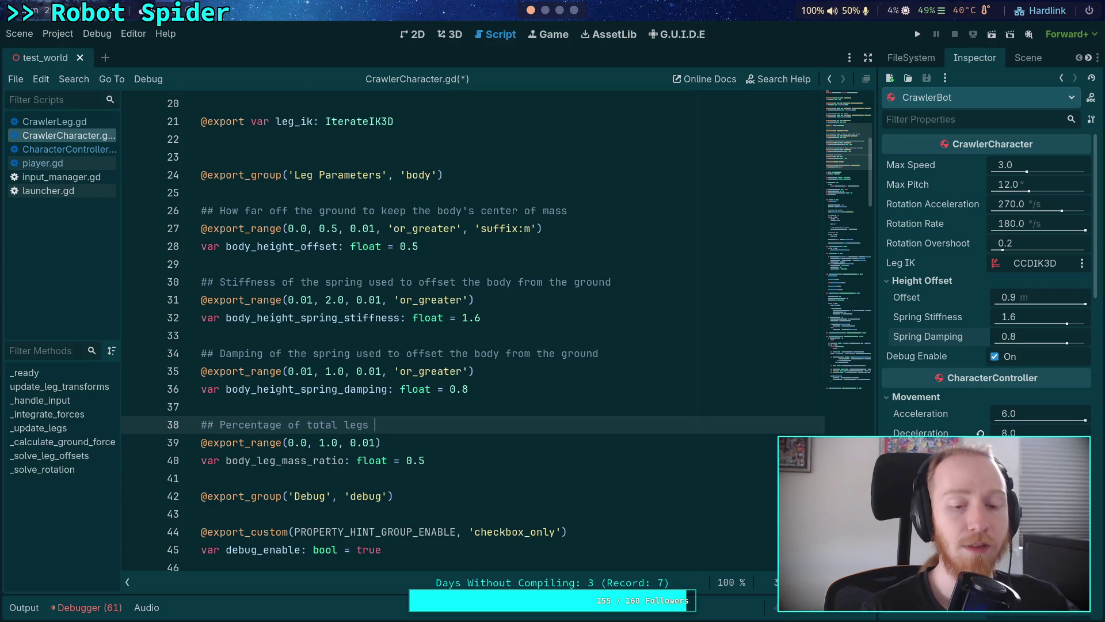
{"action": "type", "text": "ecessary"}
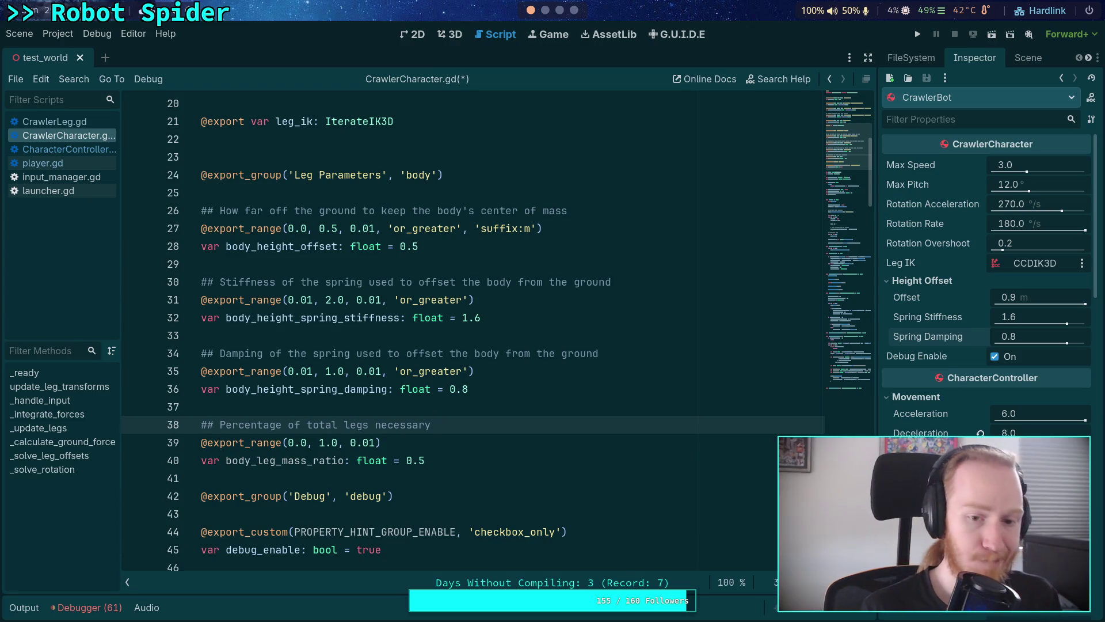
{"action": "type", "text": "for maximum"}
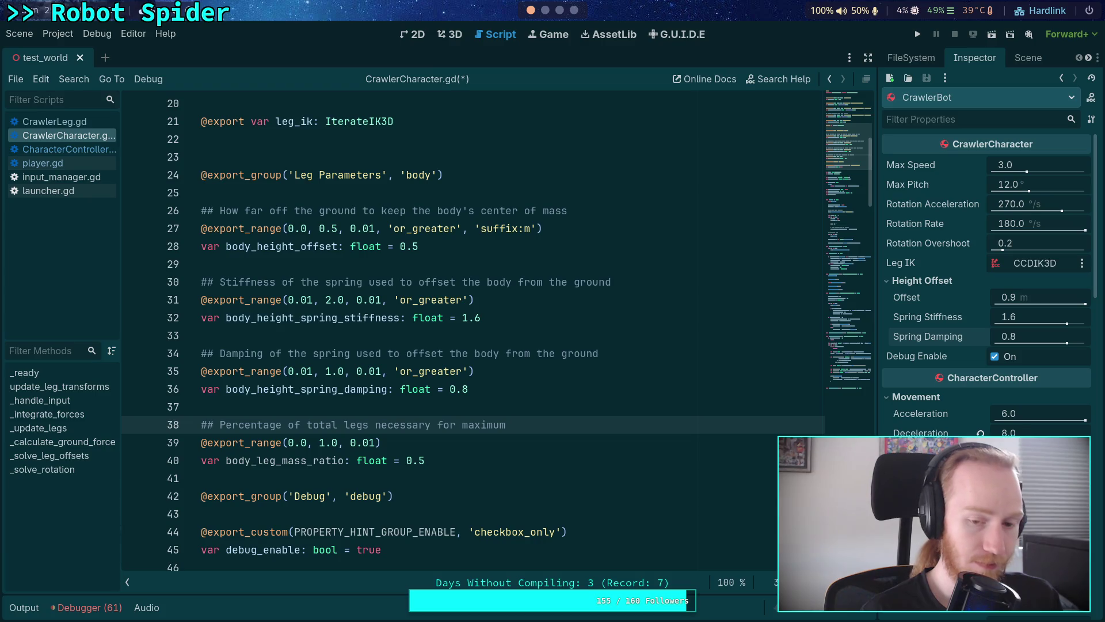
{"action": "type", "text": "effective"}
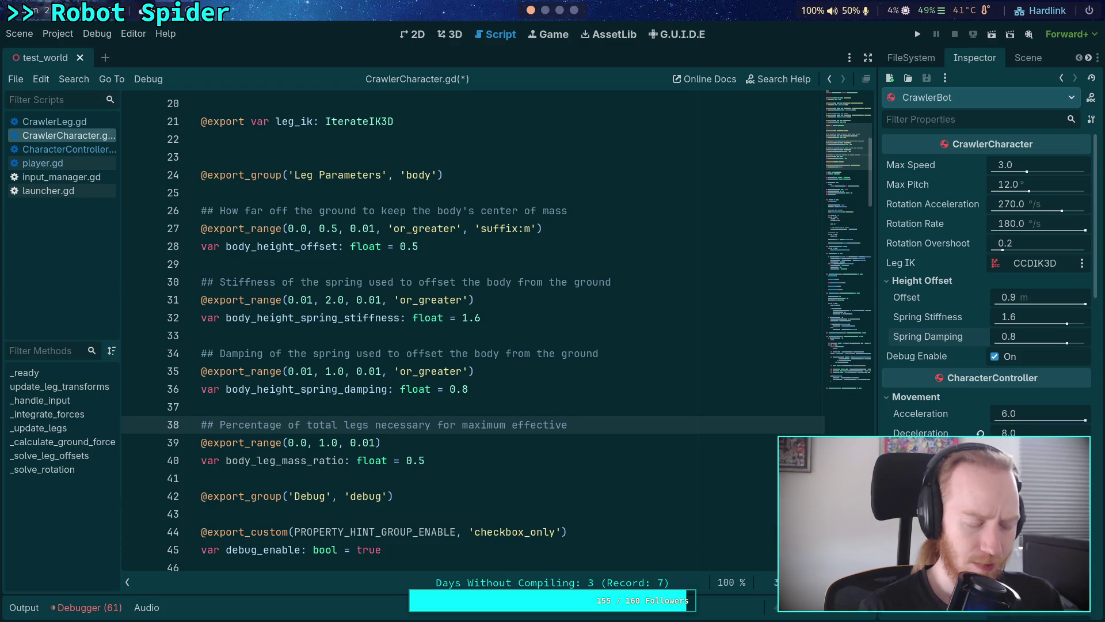
{"action": "key", "text": "BackSpace"}
{"action": "key", "text": "BackSpace"}
{"action": "key", "text": "BackSpace"}
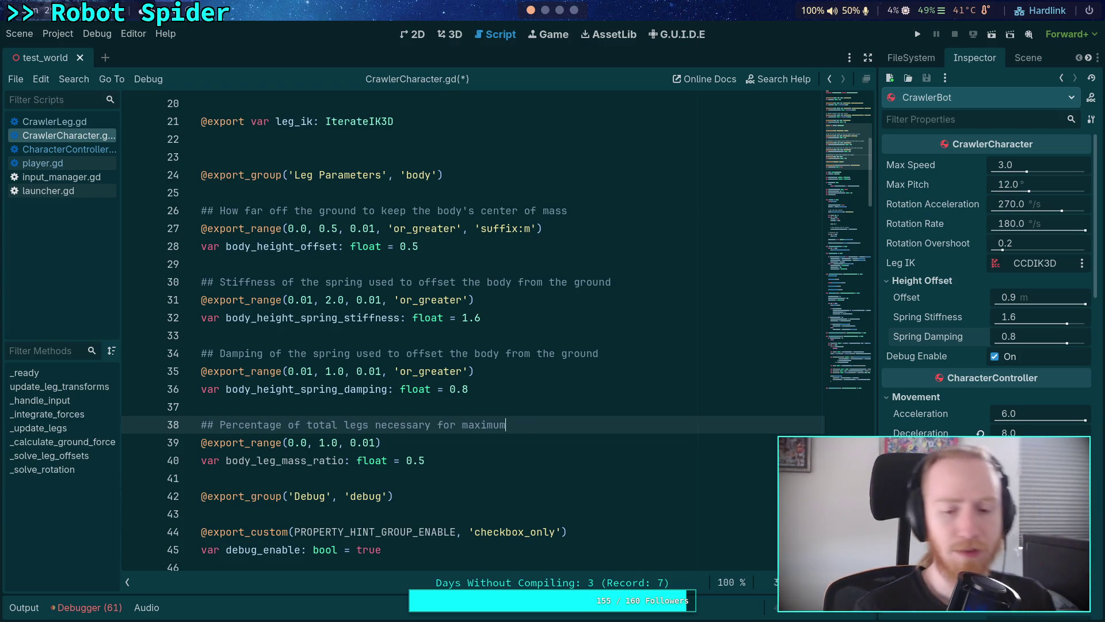
{"action": "key", "text": "BackSpace"}
{"action": "key", "text": "BackSpace"}
{"action": "key", "text": "BackSpace"}
{"action": "type", "text": "to effectively stab"}
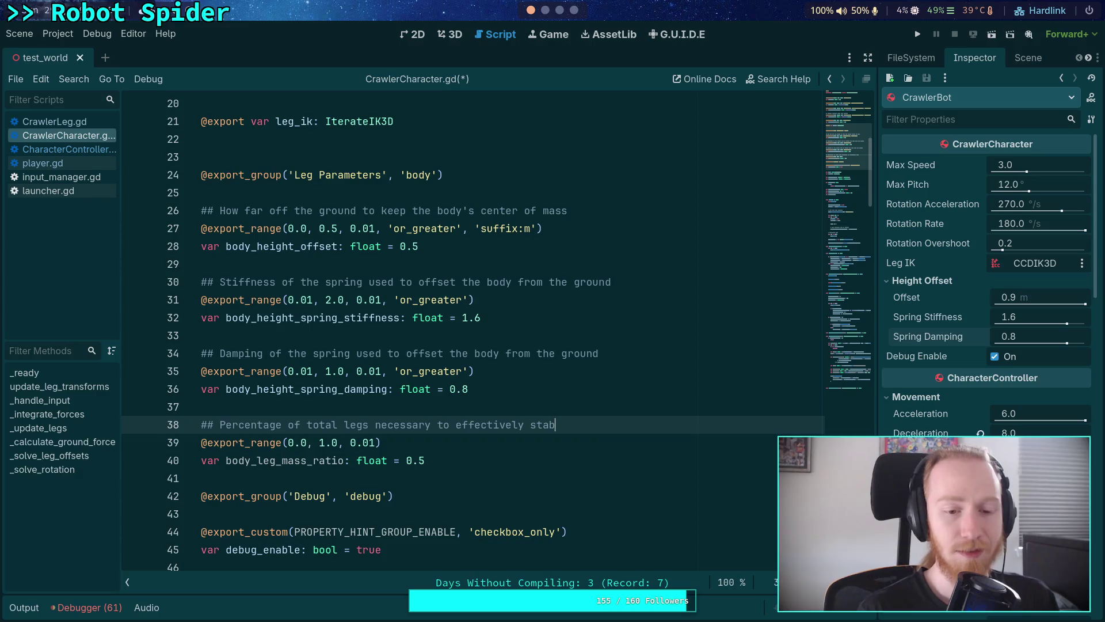
{"action": "key", "text": "BackSpace"}
{"action": "key", "text": "BackSpace"}
{"action": "key", "text": "BackSpace"}
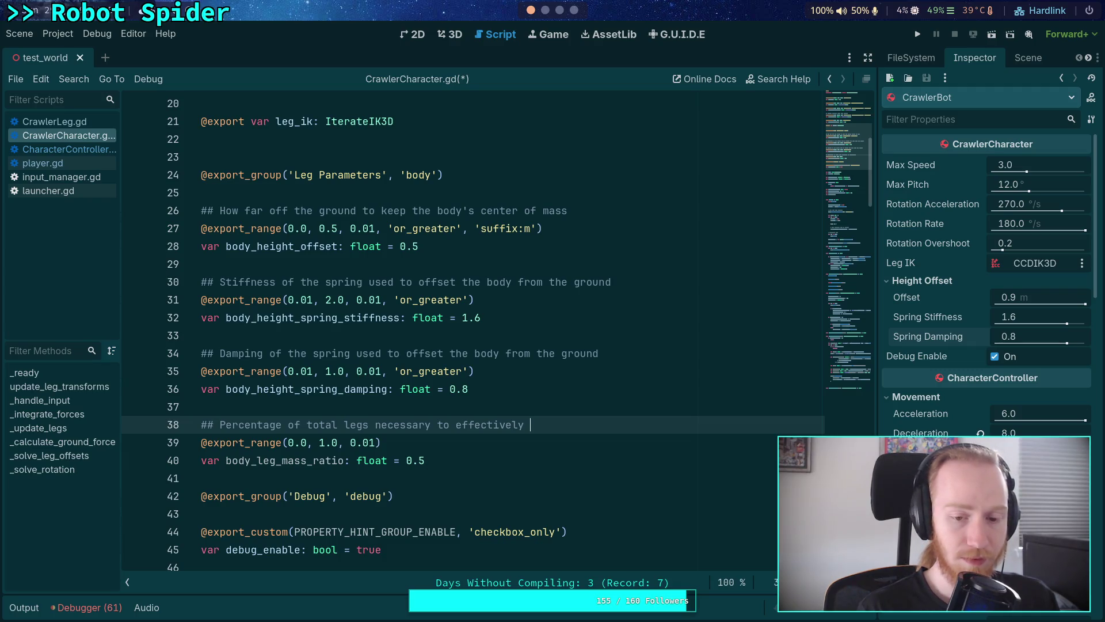
{"action": "type", "text": "move, "}
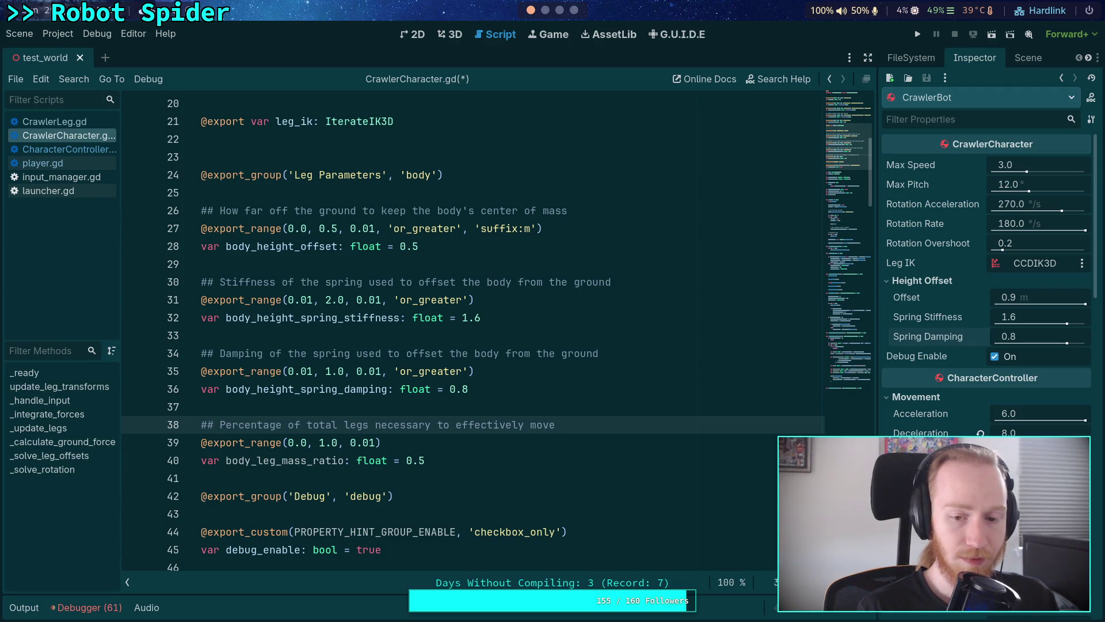
{"action": "type", "text": "should be"}
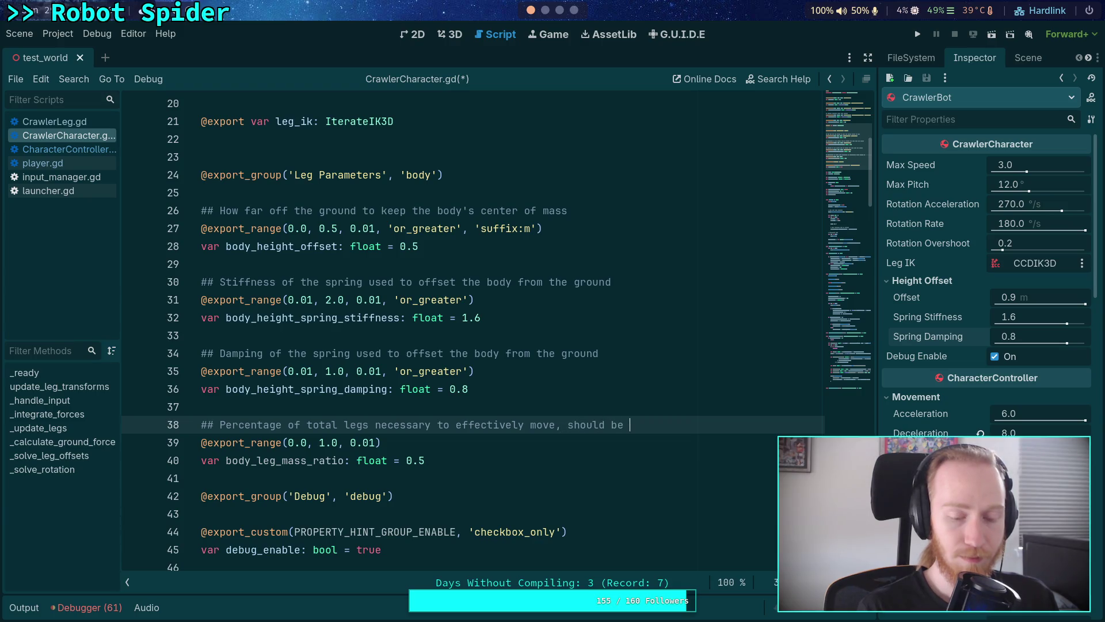
{"action": "type", "text": " no high"}
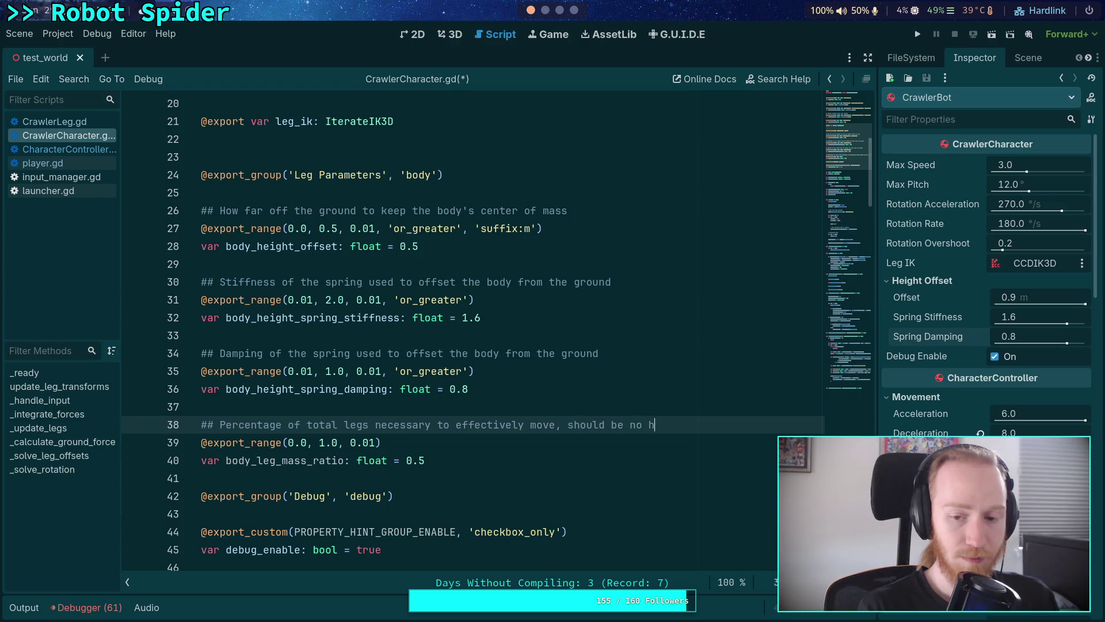
{"action": "type", "text": "er than"}
{"action": "key", "text": "Return"}
{"action": "type", "text": "##"}
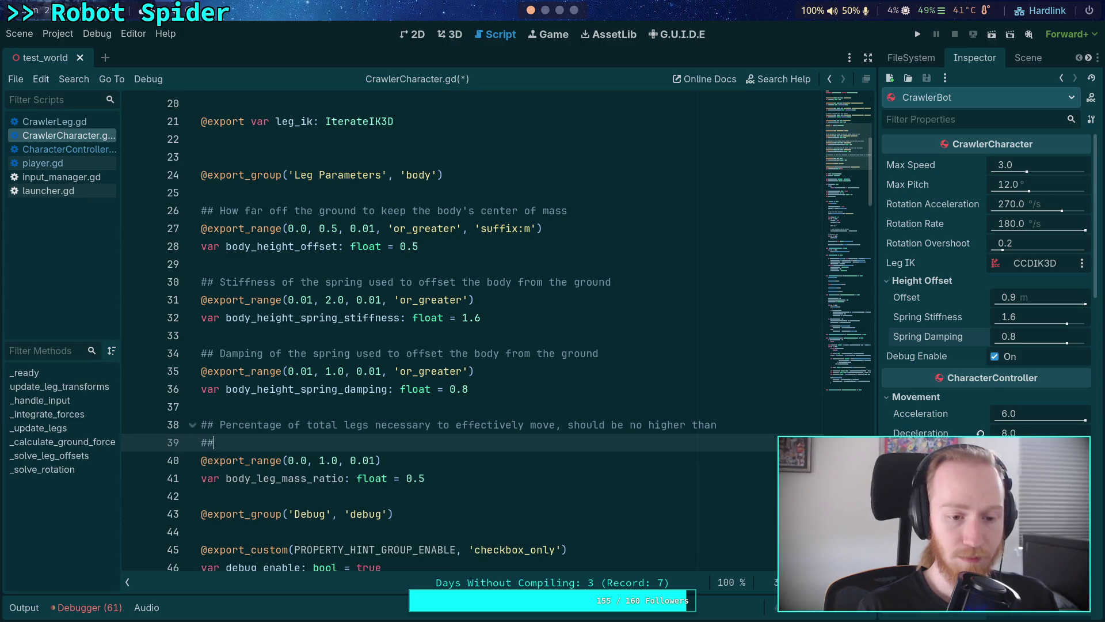
{"action": "key", "text": "BackSpace"}
{"action": "key", "text": "BackSpace"}
{"action": "key", "text": "BackSpace"}
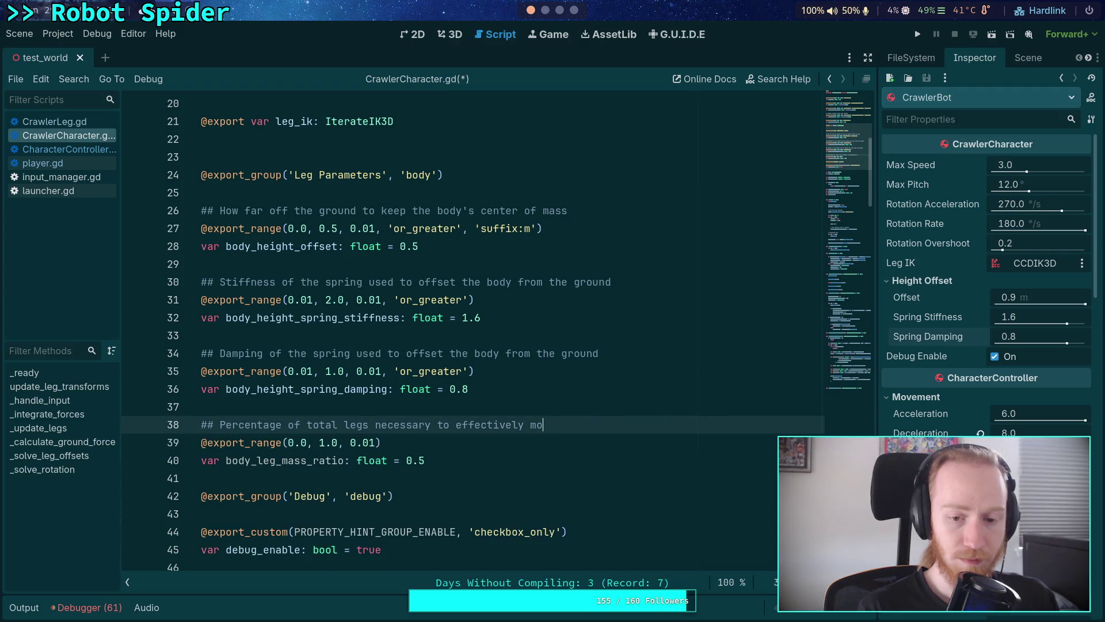
{"action": "key", "text": "BackSpace"}
{"action": "key", "text": "BackSpace"}
{"action": "key", "text": "BackSpace"}
{"action": "type", "text": "lift the body"}
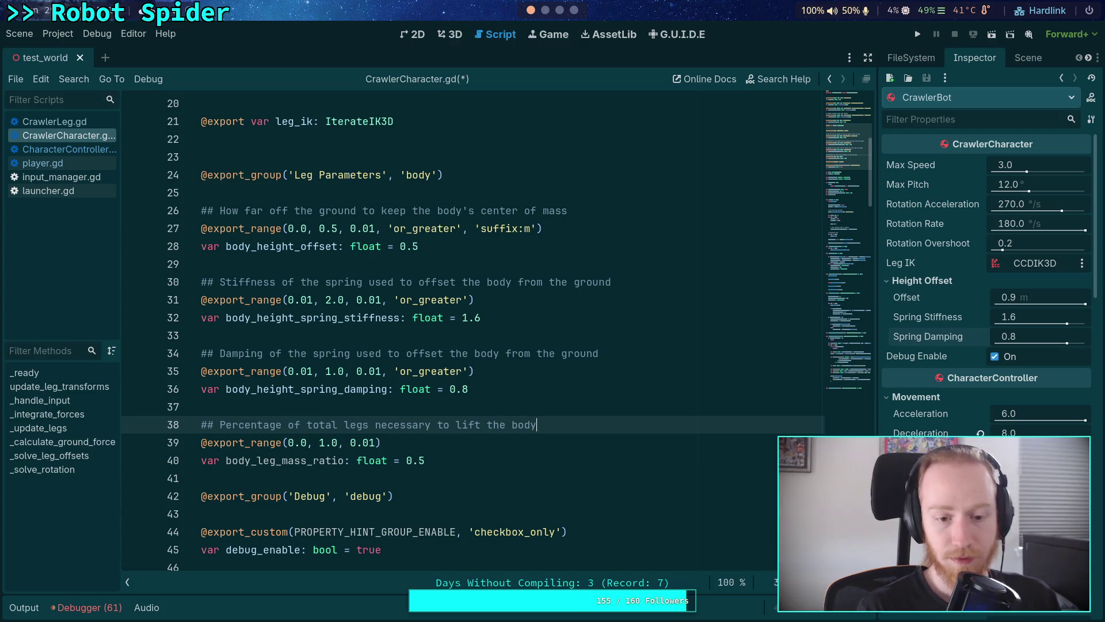
- Add 'Should not be higher than 0.5!' on the wrapped comment line 39 and save
{"action": "left_click", "coordinate": [320, 442]}
{"action": "left_click", "coordinate": [564, 424]}
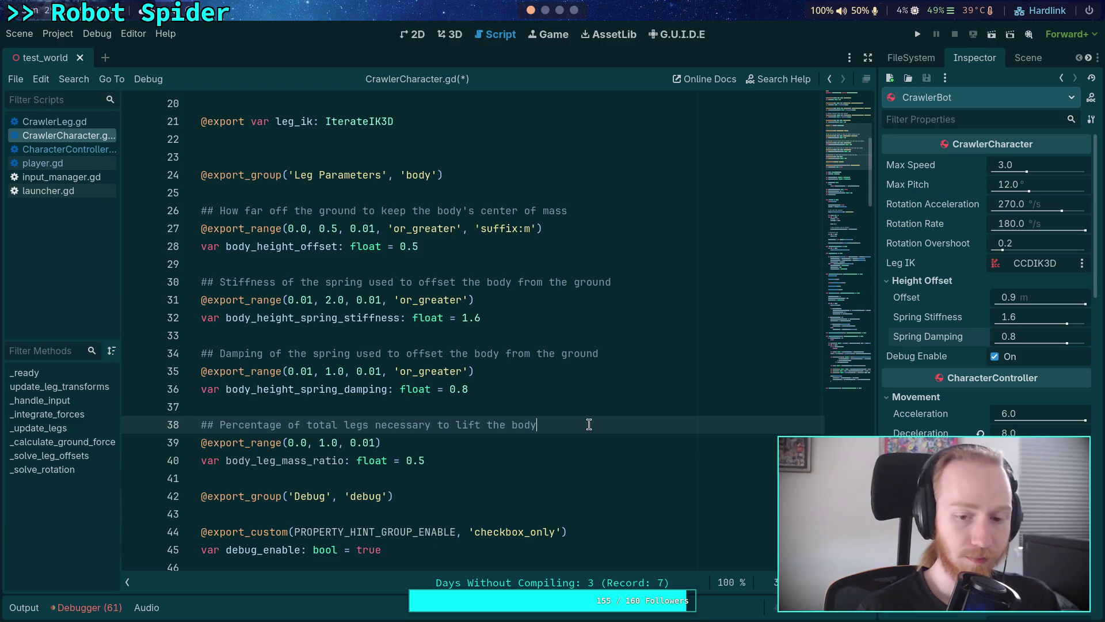
{"action": "type", "text": ". Should be no "}
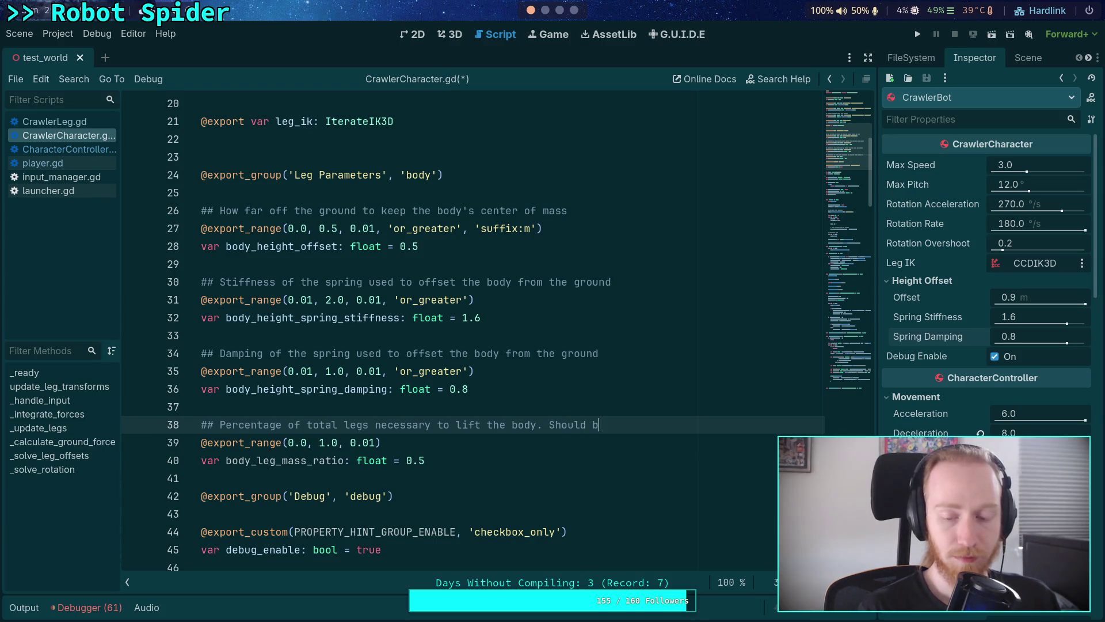
{"action": "type", "text": "great"}
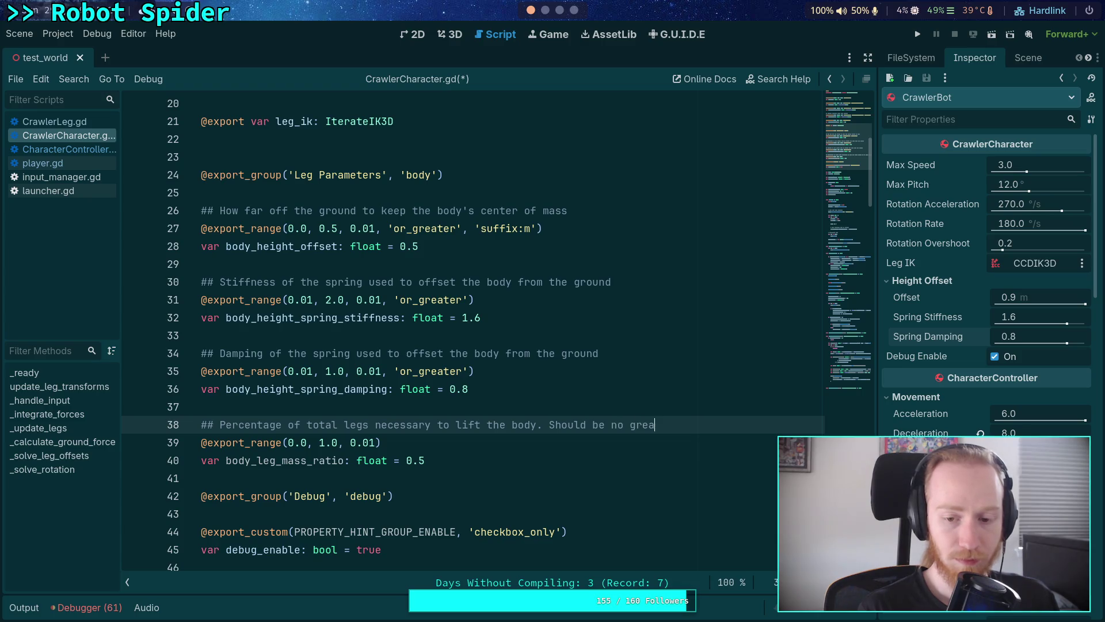
{"action": "type", "text": "er than"}
{"action": "key", "text": "Return"}
{"action": "type", "text": "## 0.5."}
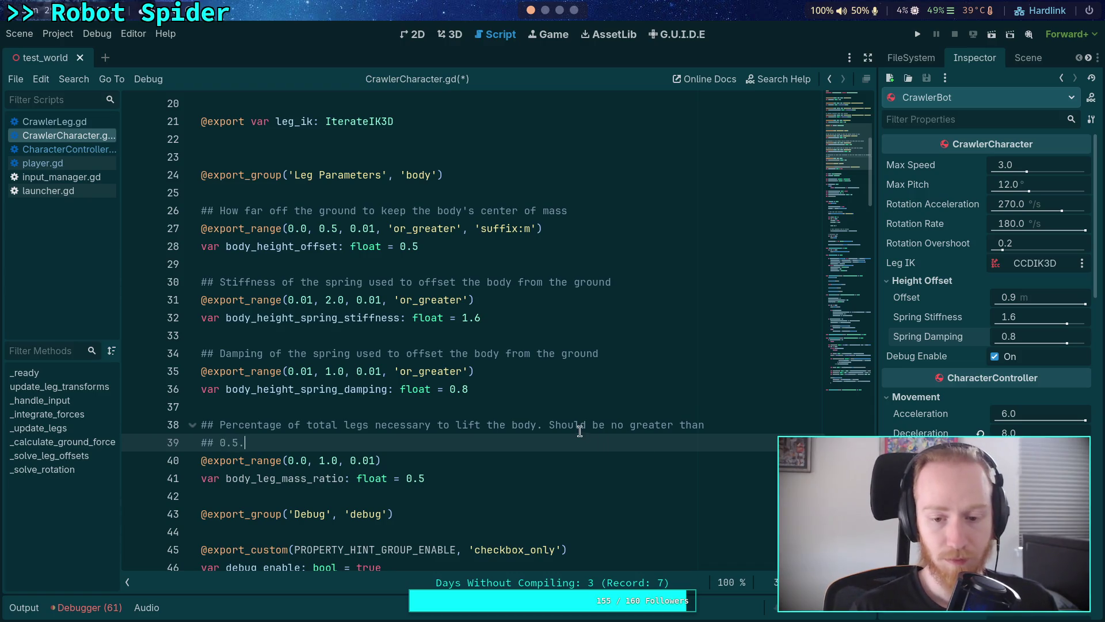
{"action": "left_click_drag", "start_coordinate": [593, 426], "coordinate": [705, 426]}
{"action": "key", "text": "BackSpace"}
{"action": "type", "text": "not be h"}
{"action": "type", "text": "igher"}
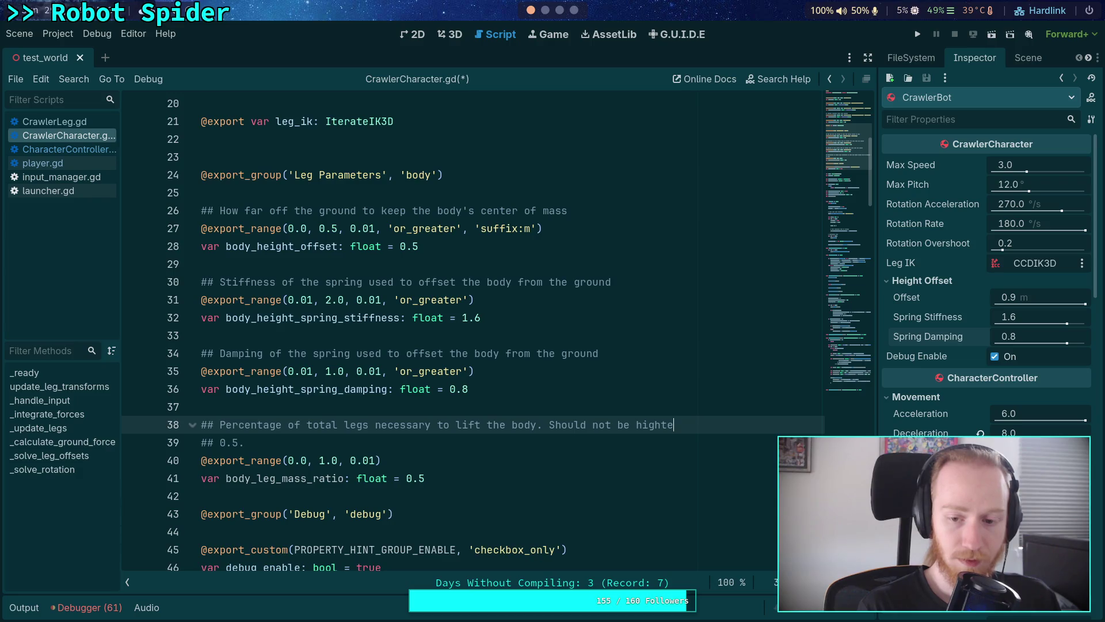
{"action": "left_click", "coordinate": [219, 442]}
{"action": "type", "text": "than"}
{"action": "key", "text": "Down"}
{"action": "key", "text": "Up"}
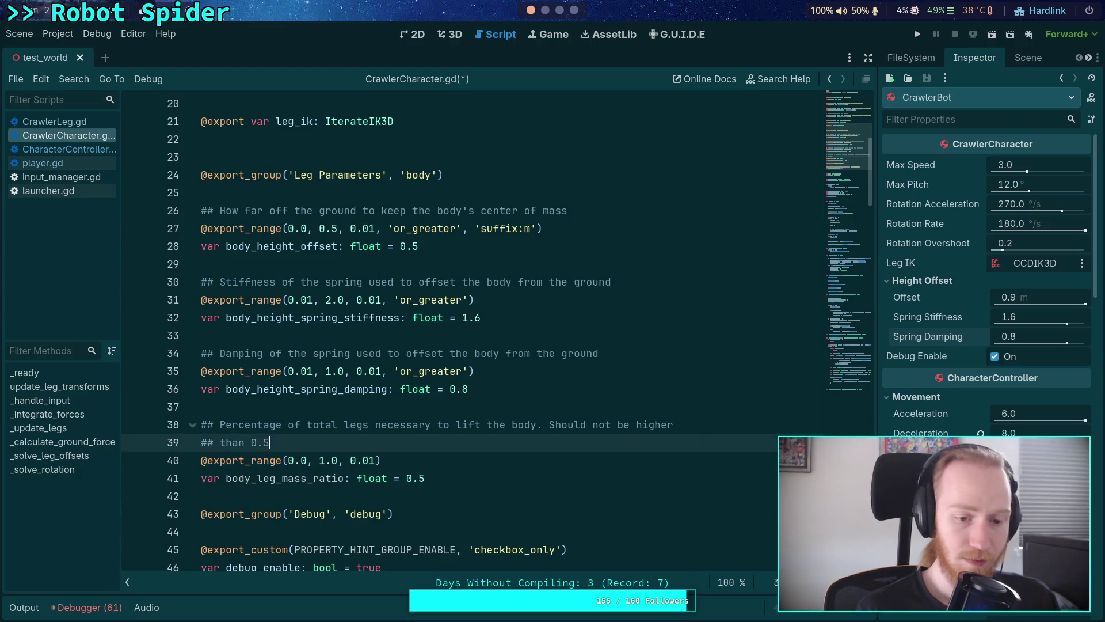
{"action": "type", "text": "!"}
{"action": "key", "text": "ctrl+s"}
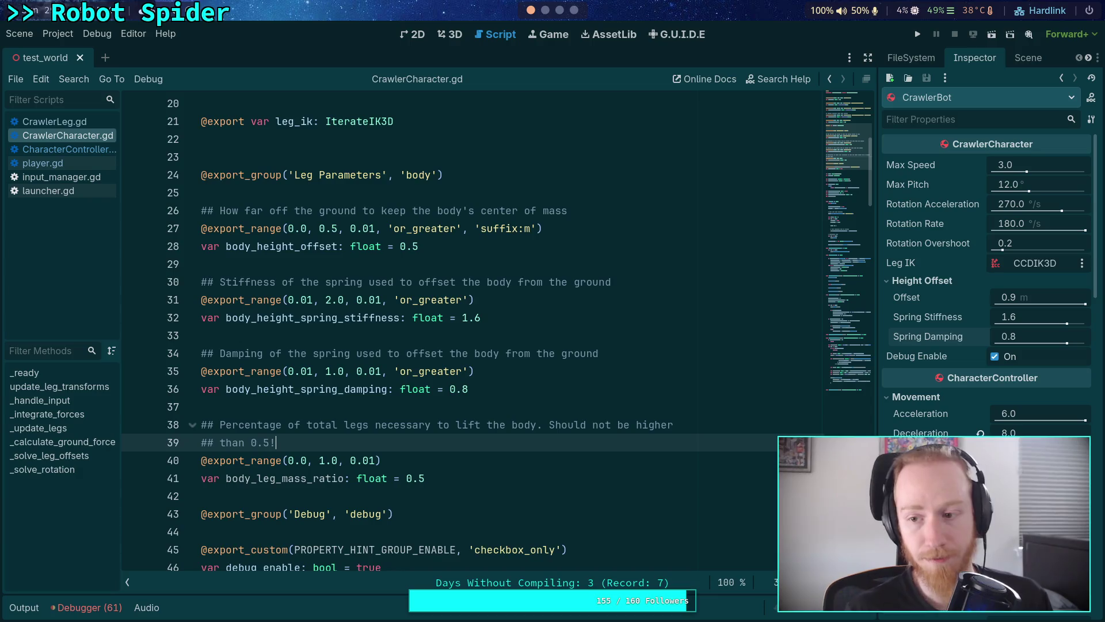
- Reload the CrawlerBot scene from its saved file
{"action": "left_click", "coordinate": [1028, 58]}
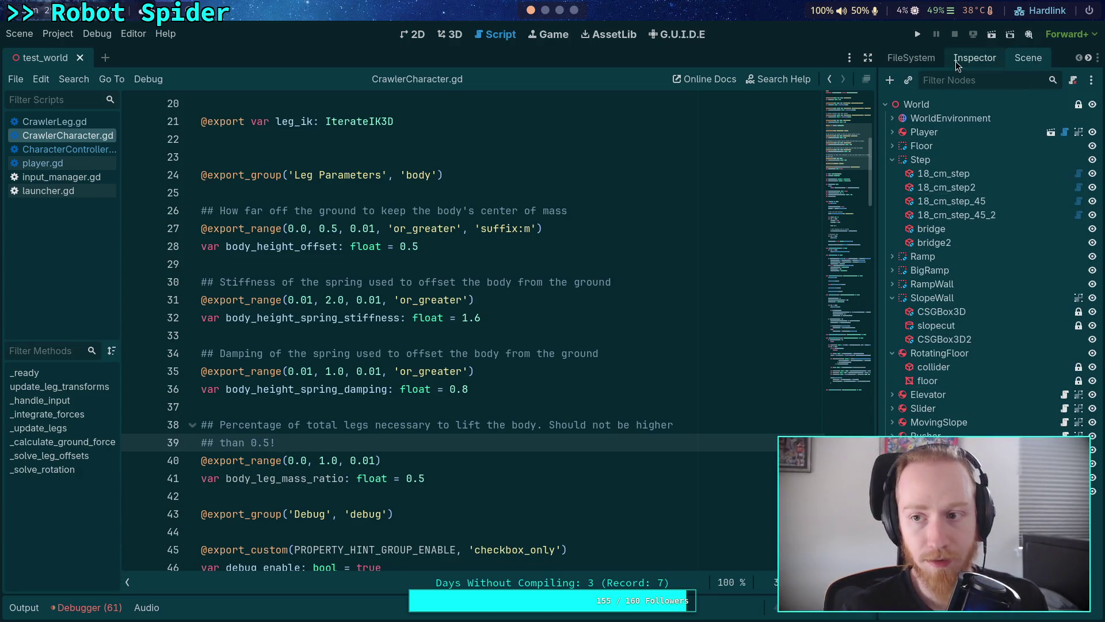
{"action": "left_click", "coordinate": [973, 58]}
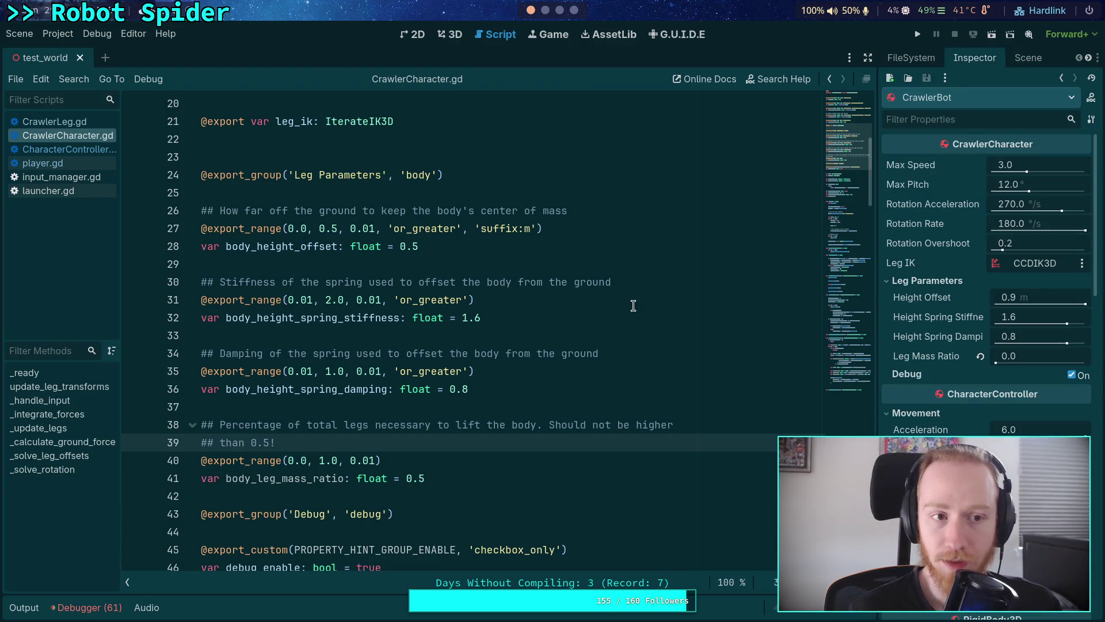
{"action": "left_click", "coordinate": [30, 41]}
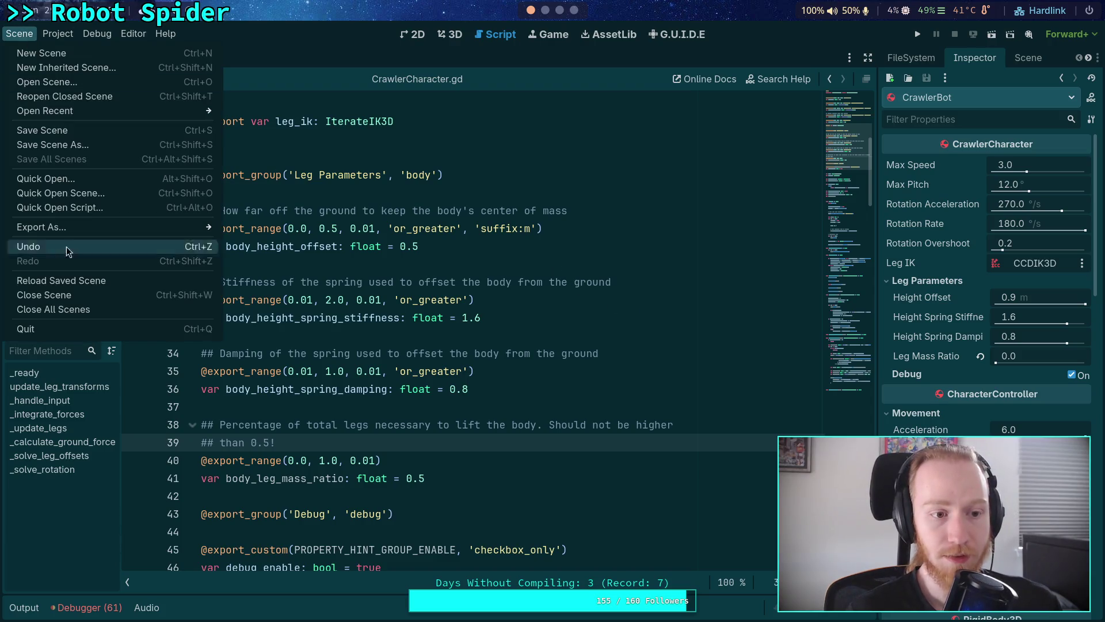
{"action": "left_click", "coordinate": [84, 284]}
- Expand Leg Parameters and check that Leg Mass Ratio shows 0.5 with its documentation tooltip
{"action": "left_click", "coordinate": [916, 280]}
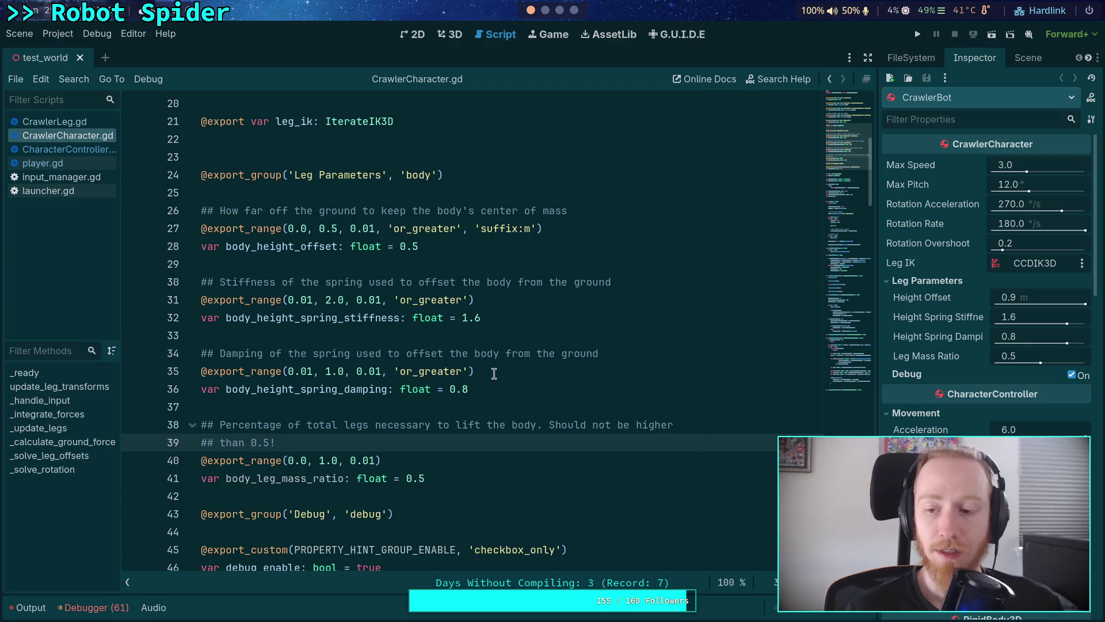
{"action": "mouse_move", "coordinate": [927, 361]}
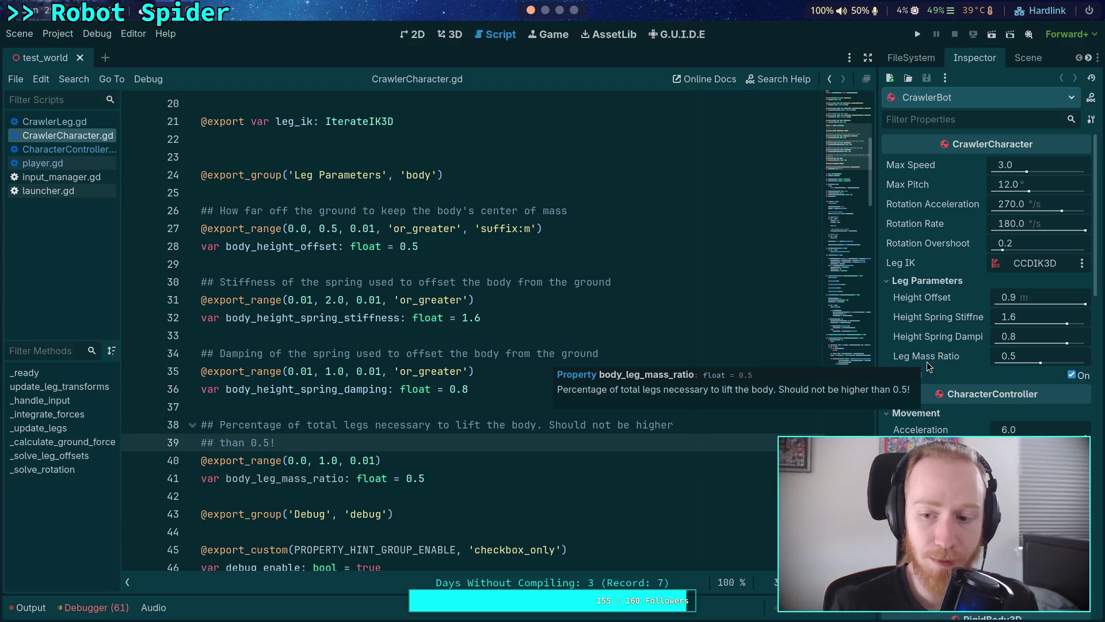
{"action": "scroll", "coordinate": [529, 386], "scroll_direction": "down", "scroll_amount": 1}
{"action": "scroll", "coordinate": [529, 386], "scroll_direction": "down", "scroll_amount": 20}
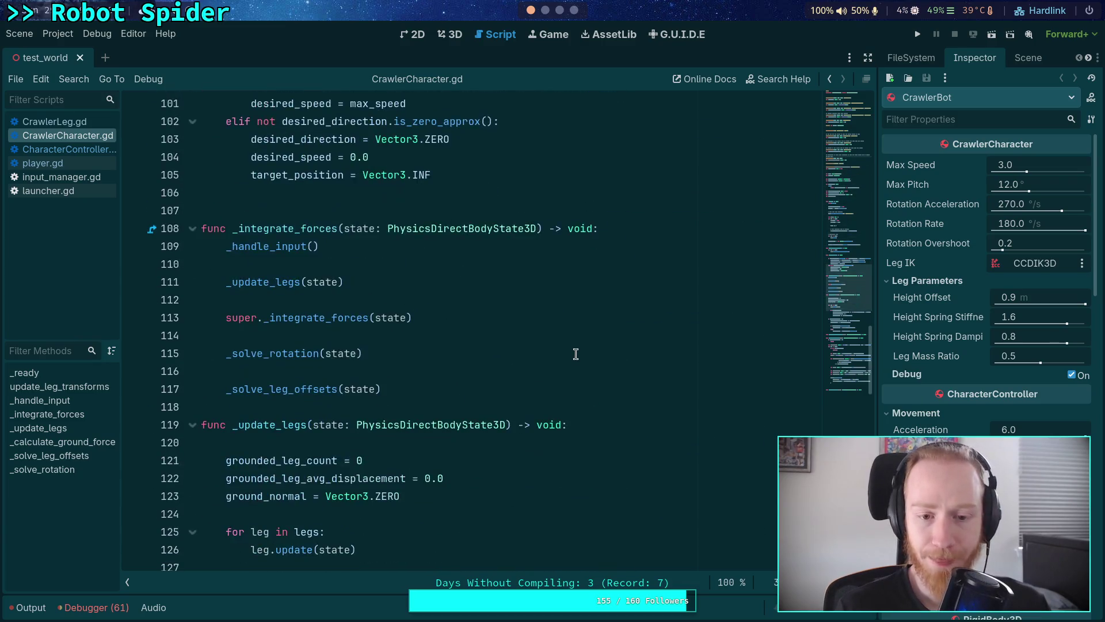
- Replace the hardcoded 0.5 in the shared_mass formula with (1.0 - body_leg_mass_ratio)
{"action": "scroll", "coordinate": [576, 353], "scroll_direction": "down", "scroll_amount": 20}
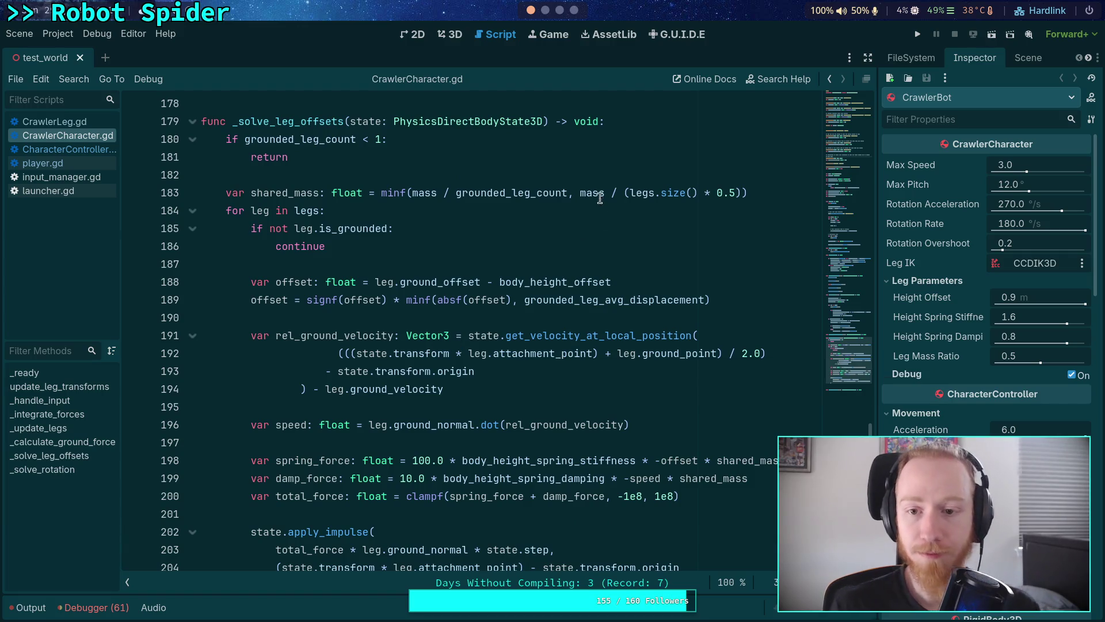
{"action": "mouse_move", "coordinate": [608, 184]}
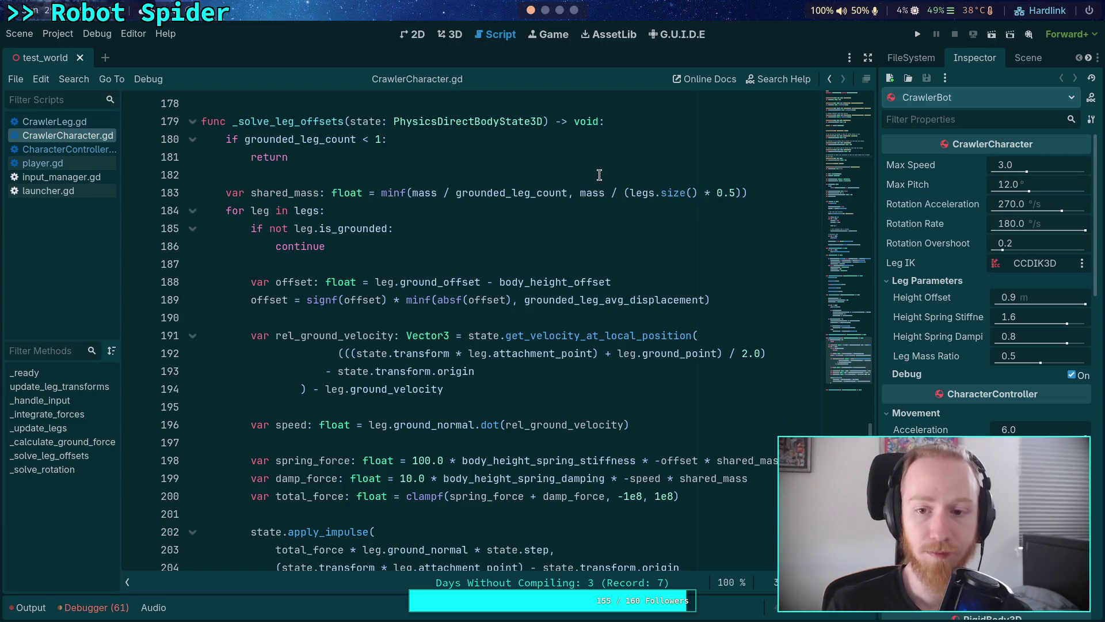
{"action": "mouse_move", "coordinate": [705, 196]}
{"action": "left_mouse_down"}
{"action": "mouse_move", "coordinate": [735, 193]}
{"action": "mouse_move", "coordinate": [717, 193]}
{"action": "left_mouse_up"}
{"action": "left_click", "coordinate": [732, 194]}
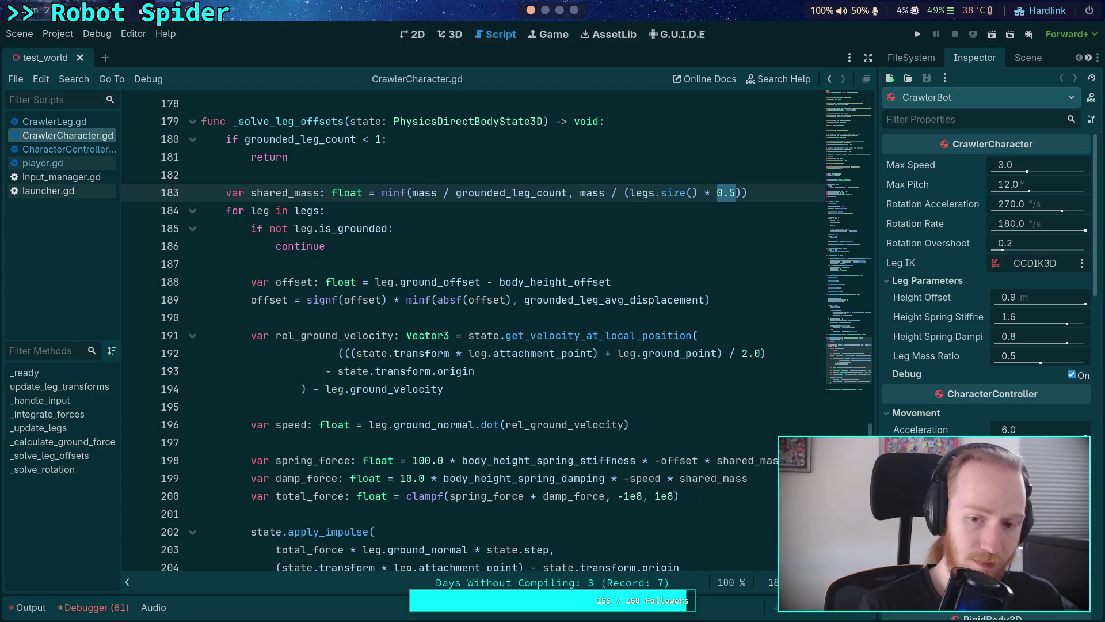
{"action": "key", "text": "BackSpace"}
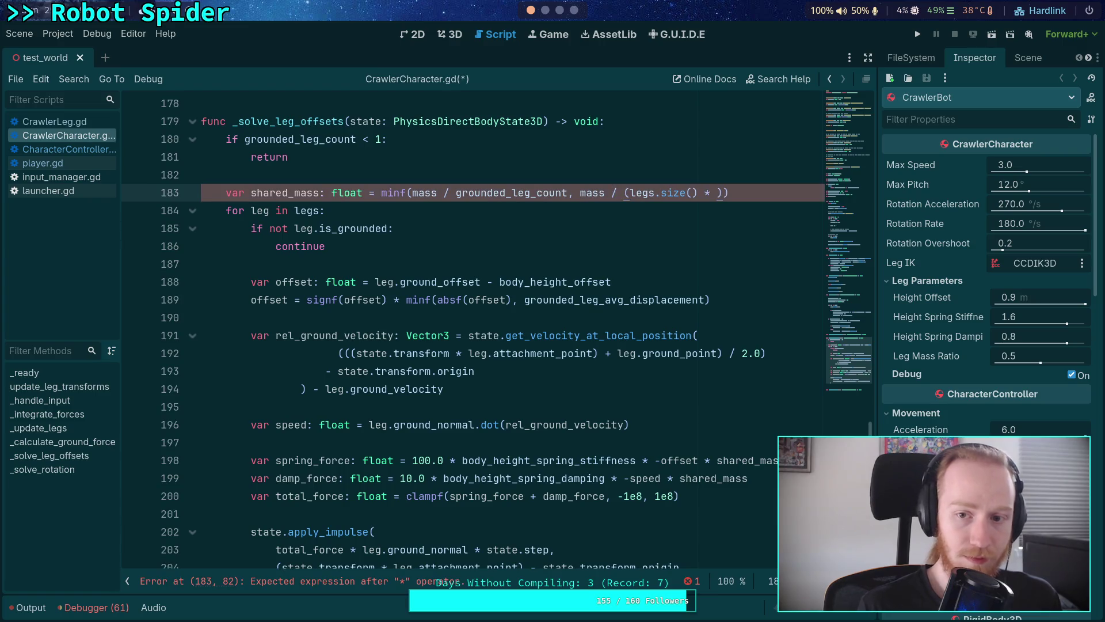
{"action": "type", "text": "(1.0 "}
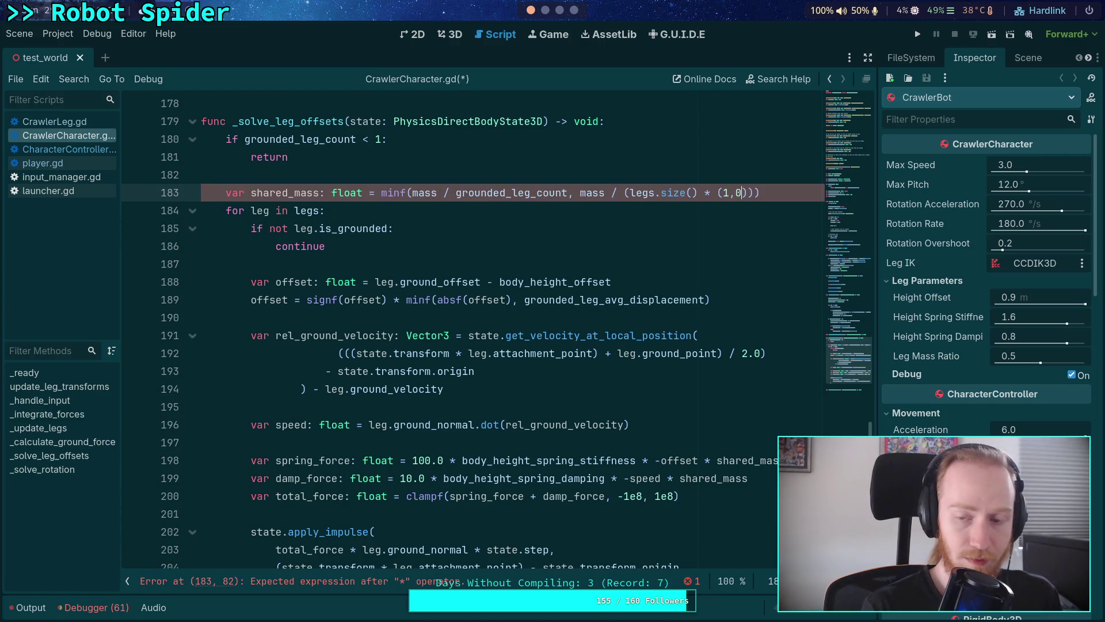
{"action": "type", "text": "- "}
{"action": "type", "text": "body_l"}
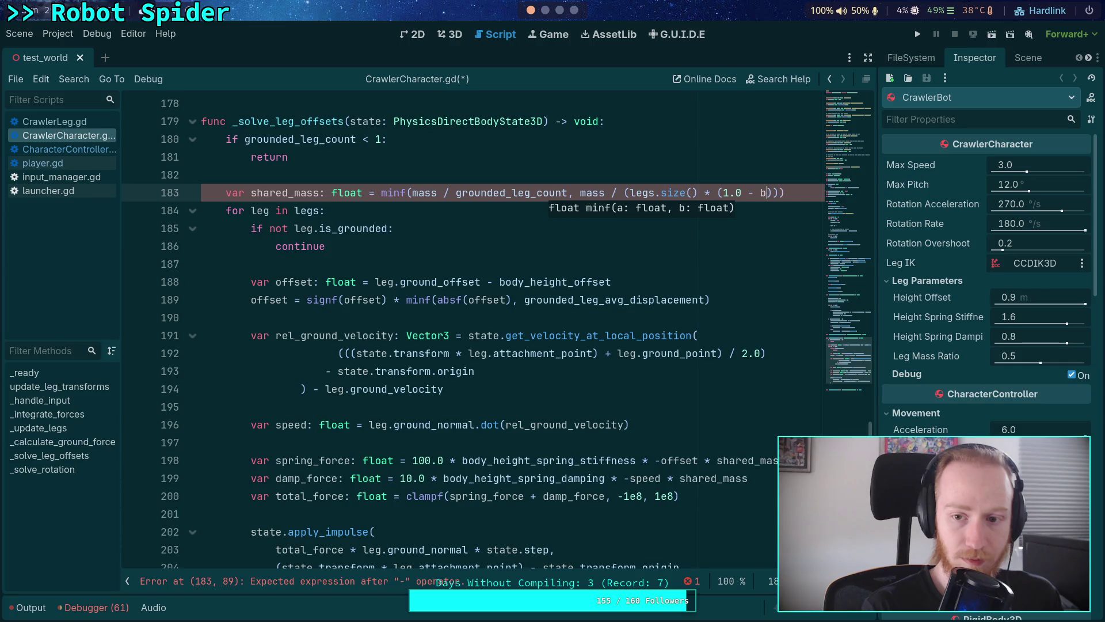
{"action": "key", "text": "Return"}
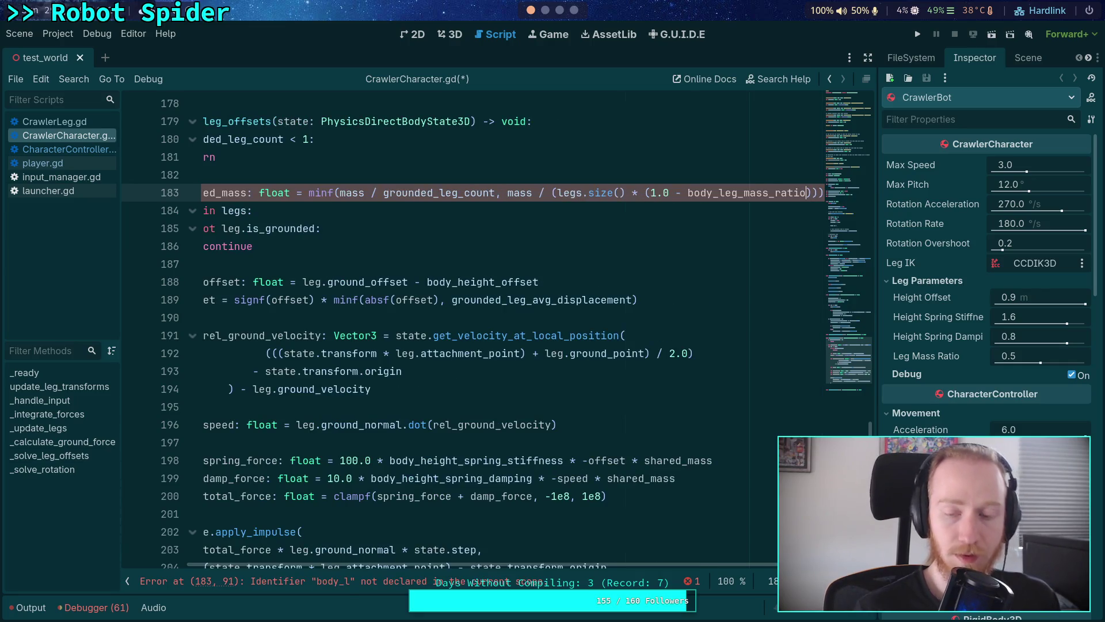
- Change '/ 2.0' on line 192 to '* 0.5' and save CrawlerCharacter.gd
{"action": "left_click_drag", "start_coordinate": [730, 354], "coordinate": [761, 354]}
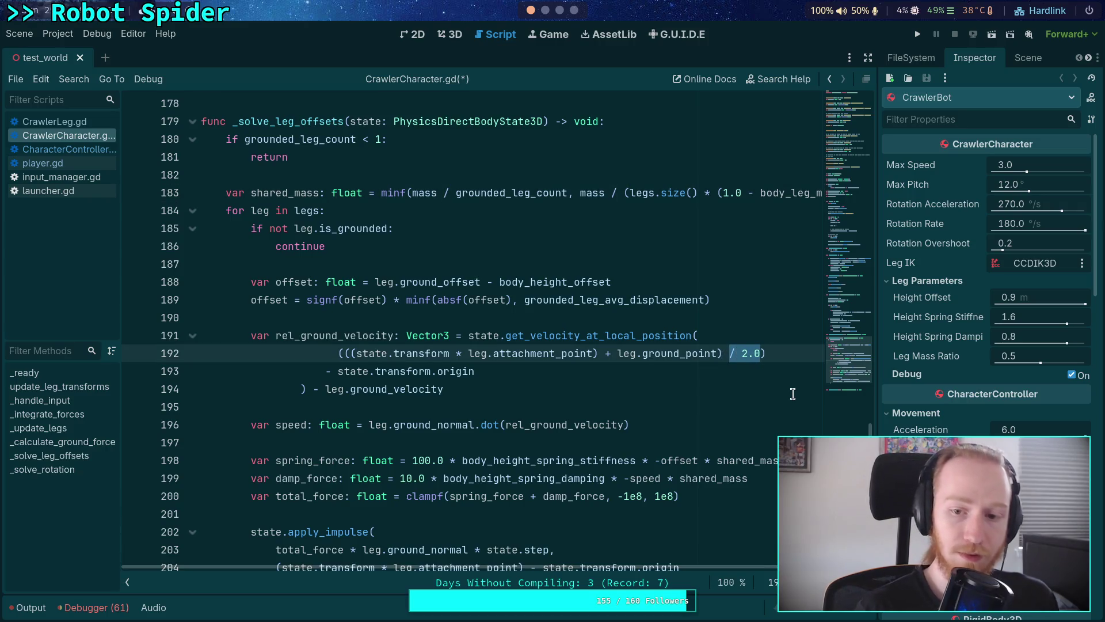
{"action": "type", "text": "* 0.5"}
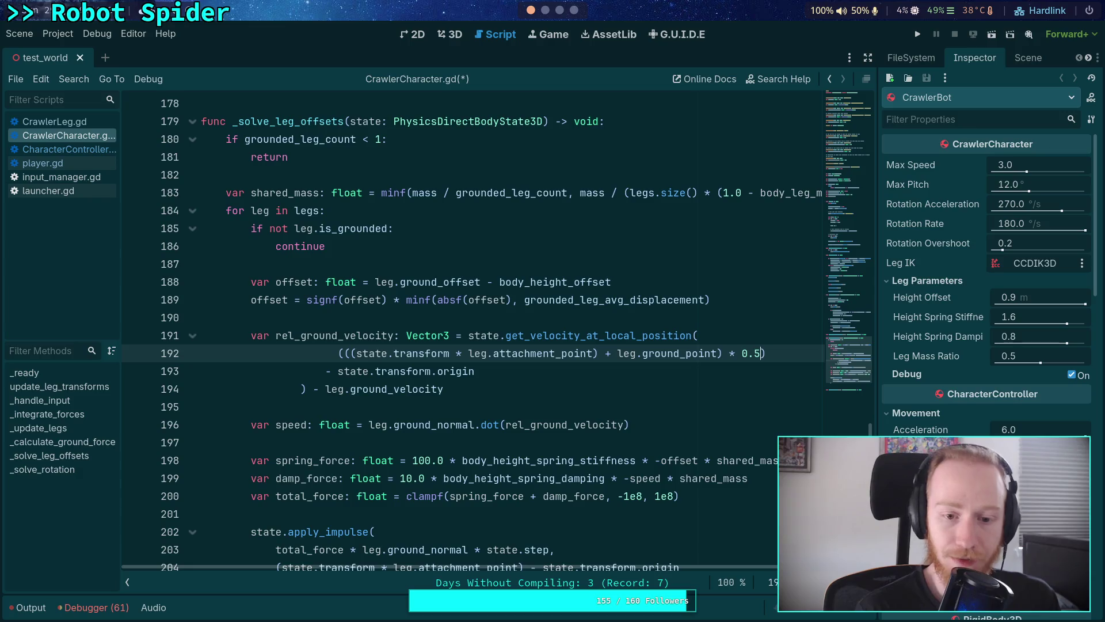
{"action": "key", "text": "ctrl+s"}
{"action": "scroll", "coordinate": [627, 439], "scroll_direction": "down", "scroll_amount": 3}
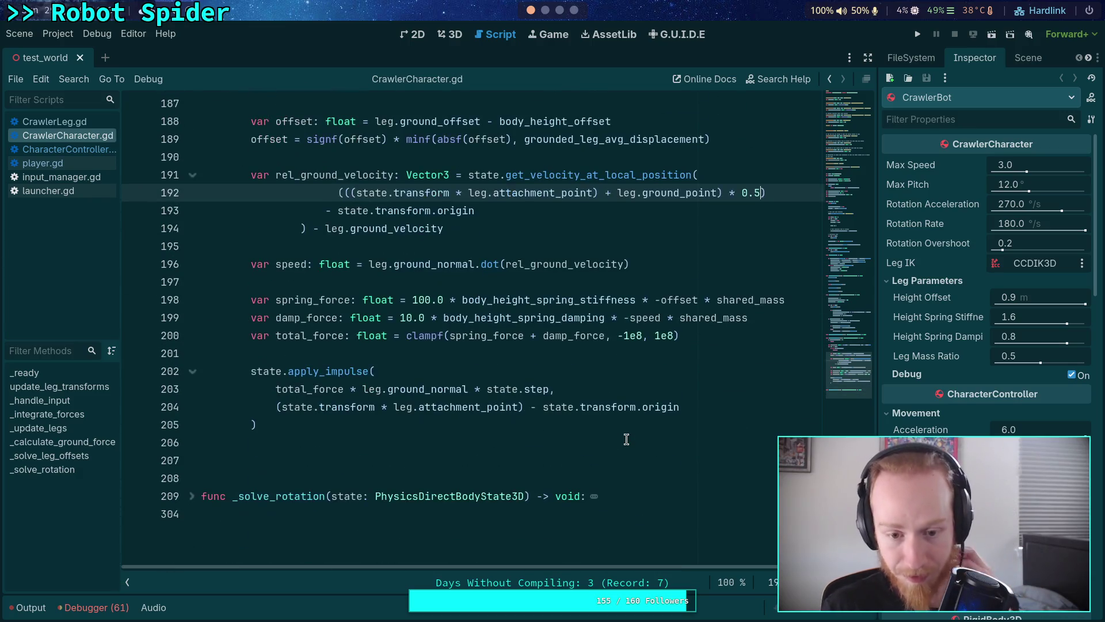
{"action": "scroll", "coordinate": [626, 439], "scroll_direction": "up", "scroll_amount": 11}
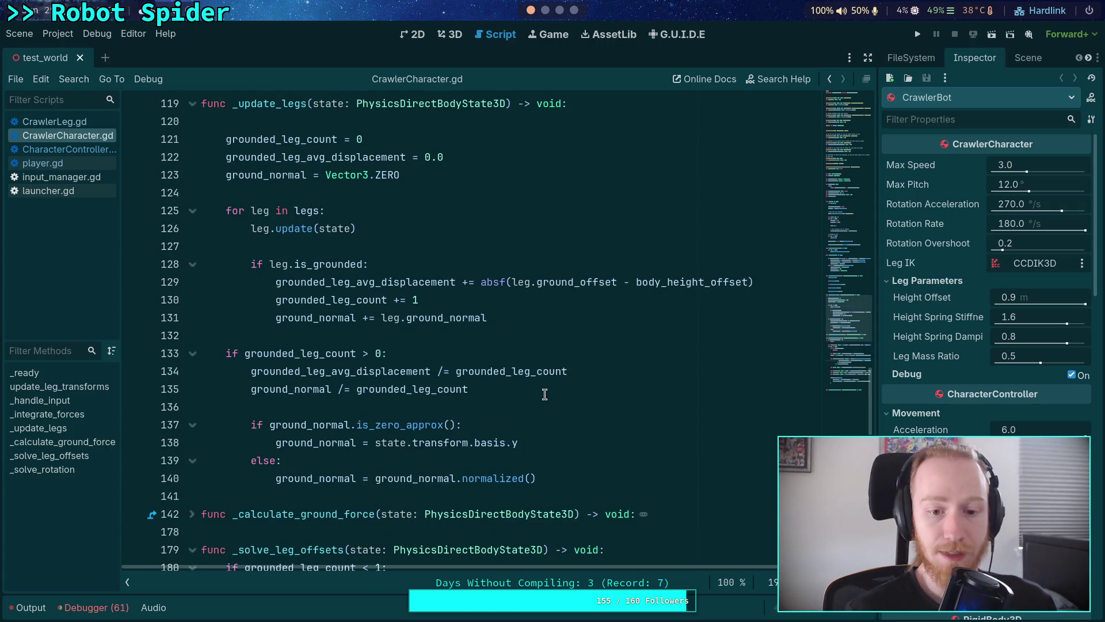
{"action": "key", "text": "ctrl+l"}
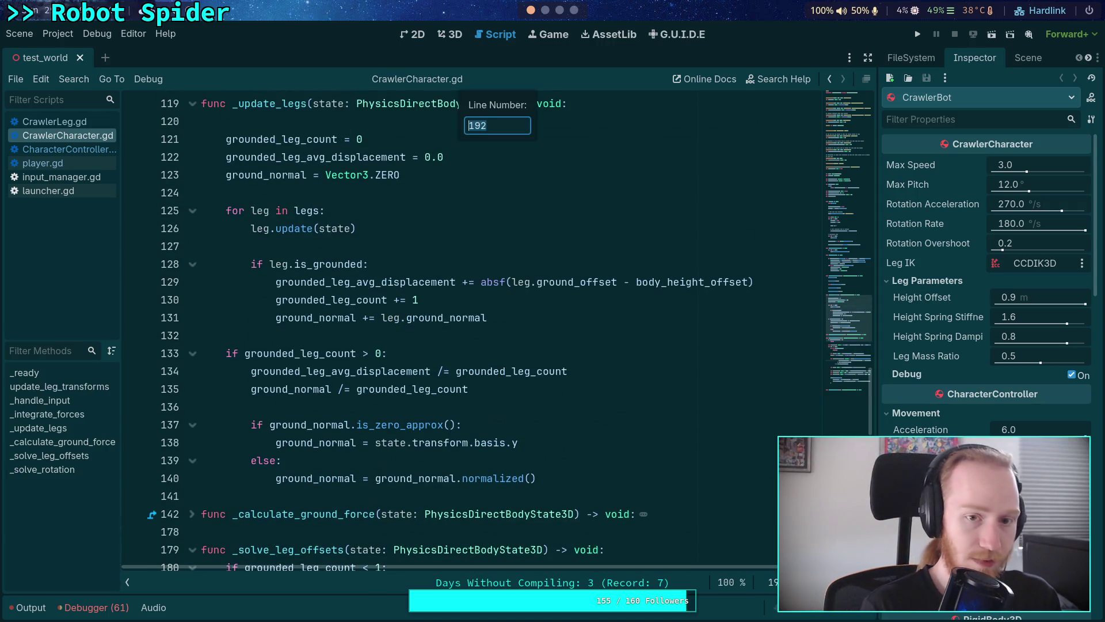
{"action": "key", "text": "Escape"}
{"action": "key", "text": "ctrl+f"}
{"action": "type", "text": "size"}
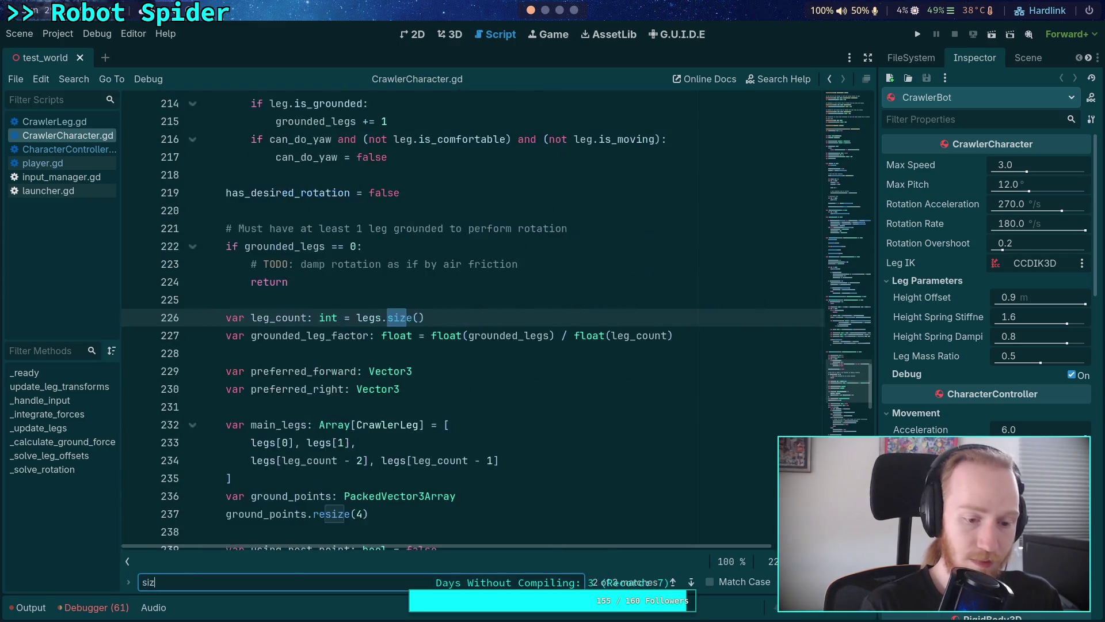
{"action": "scroll", "coordinate": [501, 358], "scroll_direction": "down", "scroll_amount": 2}
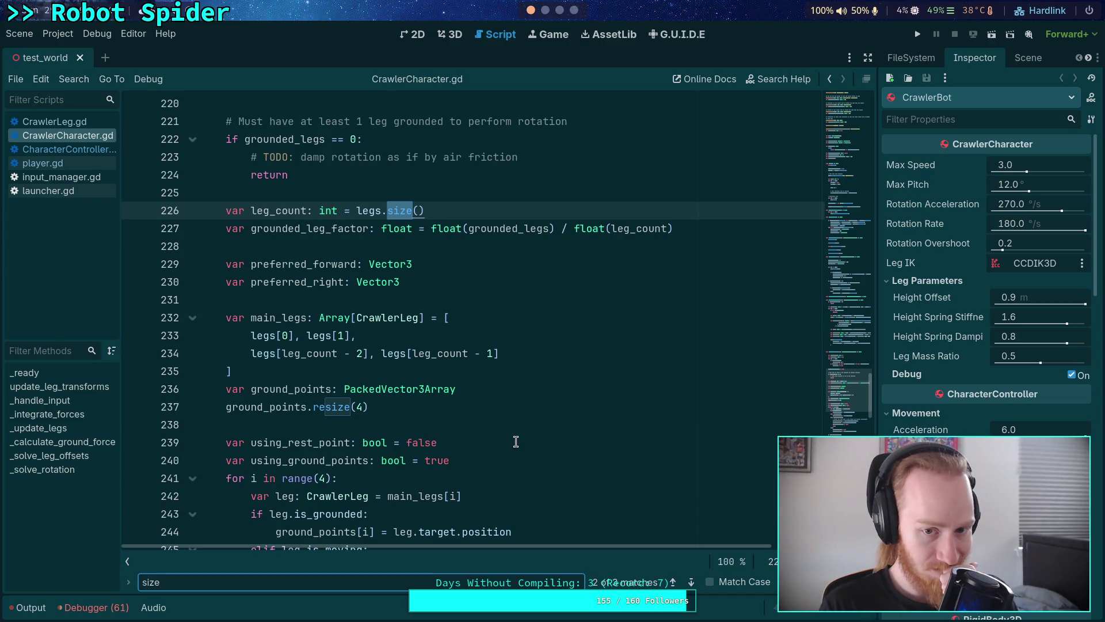
{"action": "scroll", "coordinate": [516, 438], "scroll_direction": "down", "scroll_amount": 3}
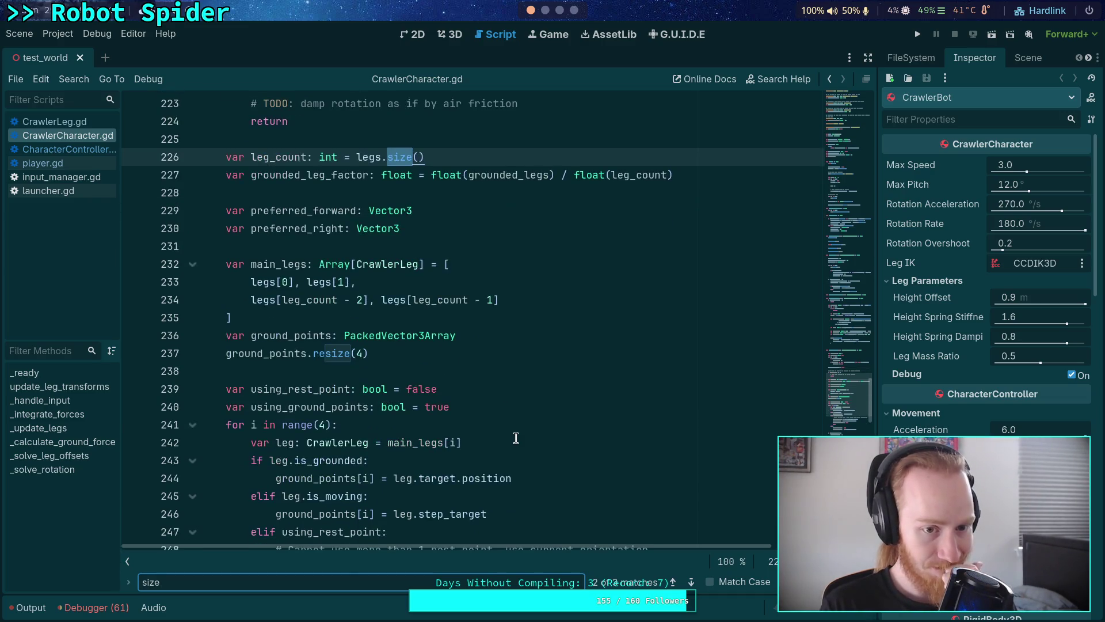
{"action": "scroll", "coordinate": [516, 438], "scroll_direction": "down", "scroll_amount": 2}
{"action": "scroll", "coordinate": [515, 438], "scroll_direction": "up", "scroll_amount": 2}
{"action": "scroll", "coordinate": [515, 438], "scroll_direction": "down", "scroll_amount": 5}
{"action": "scroll", "coordinate": [516, 438], "scroll_direction": "down", "scroll_amount": 9}
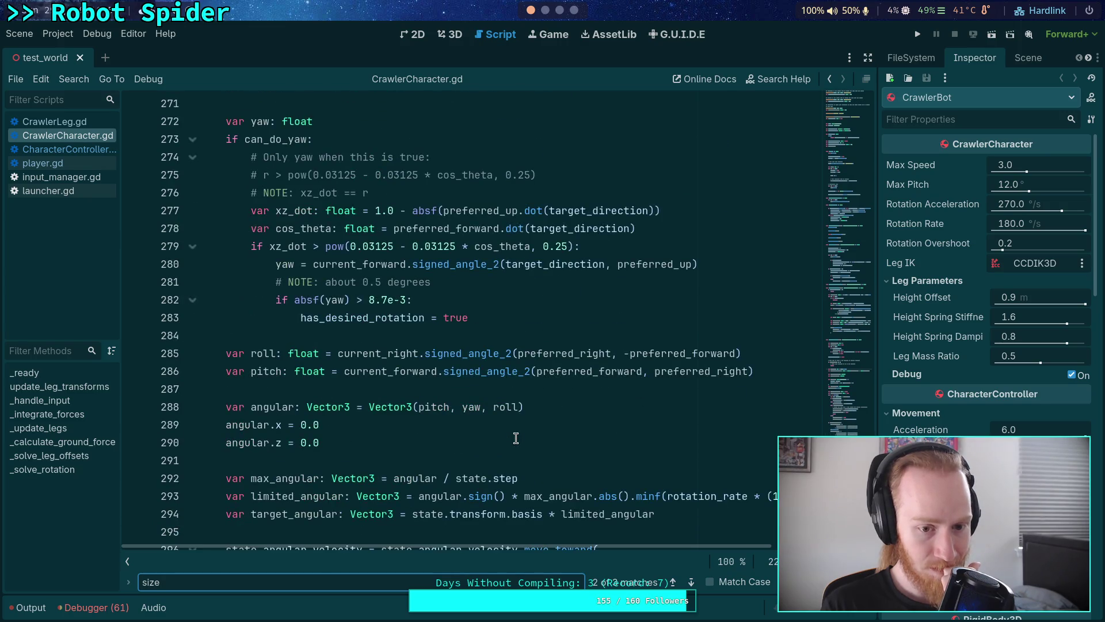
{"action": "scroll", "coordinate": [516, 438], "scroll_direction": "down", "scroll_amount": 2}
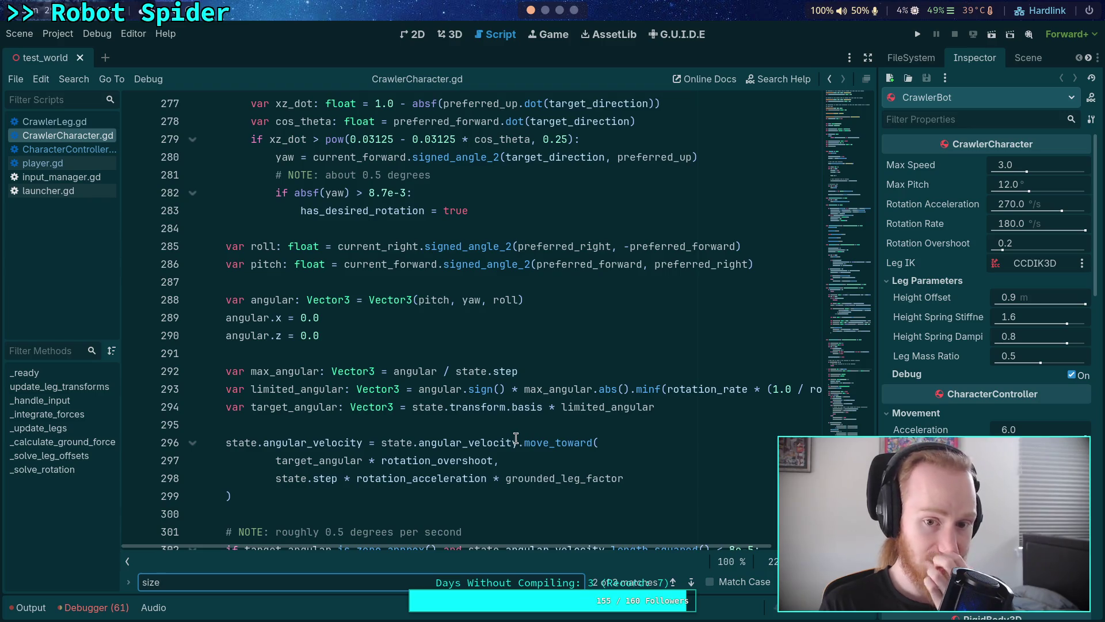
{"action": "scroll", "coordinate": [516, 438], "scroll_direction": "up", "scroll_amount": 10}
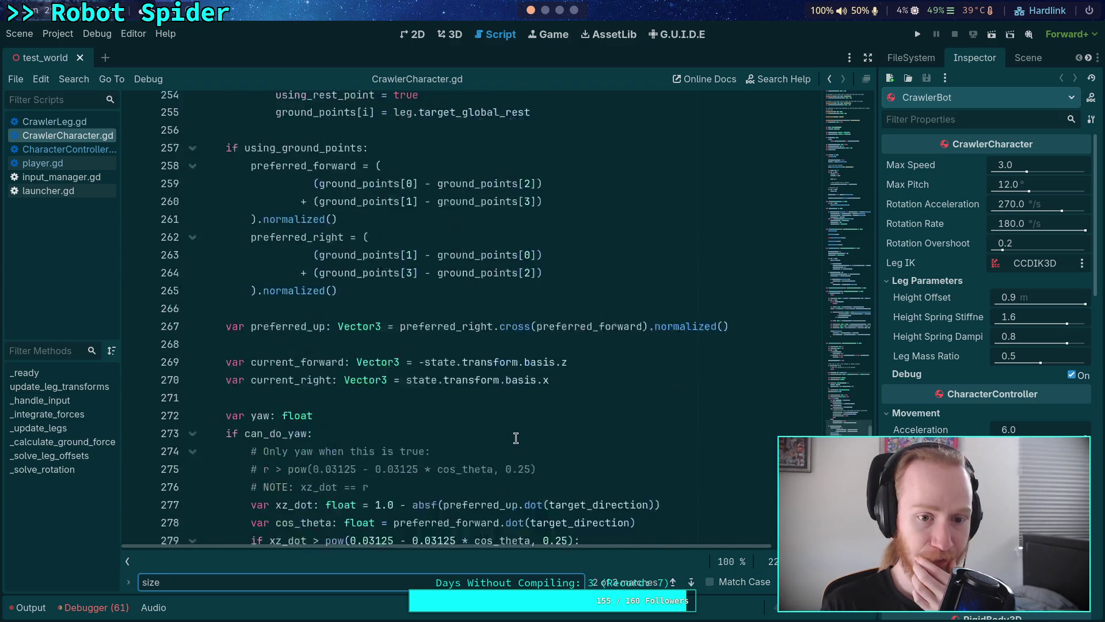
{"action": "key", "text": "shift+F3"}
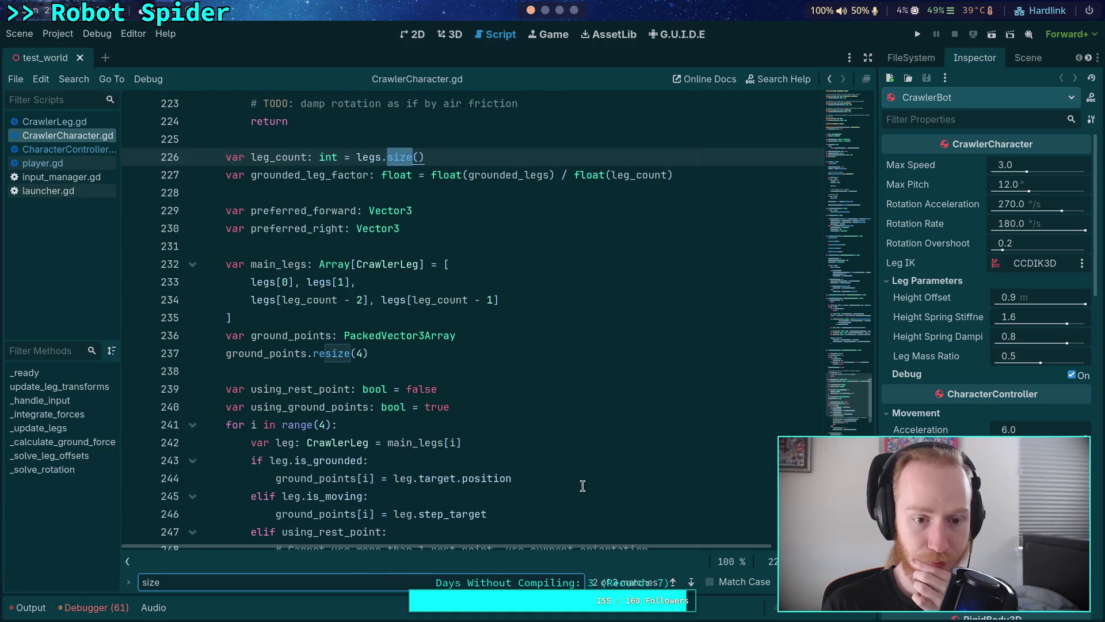
{"action": "scroll", "coordinate": [583, 485], "scroll_direction": "up", "scroll_amount": 2}
{"action": "double_click", "coordinate": [282, 264]}
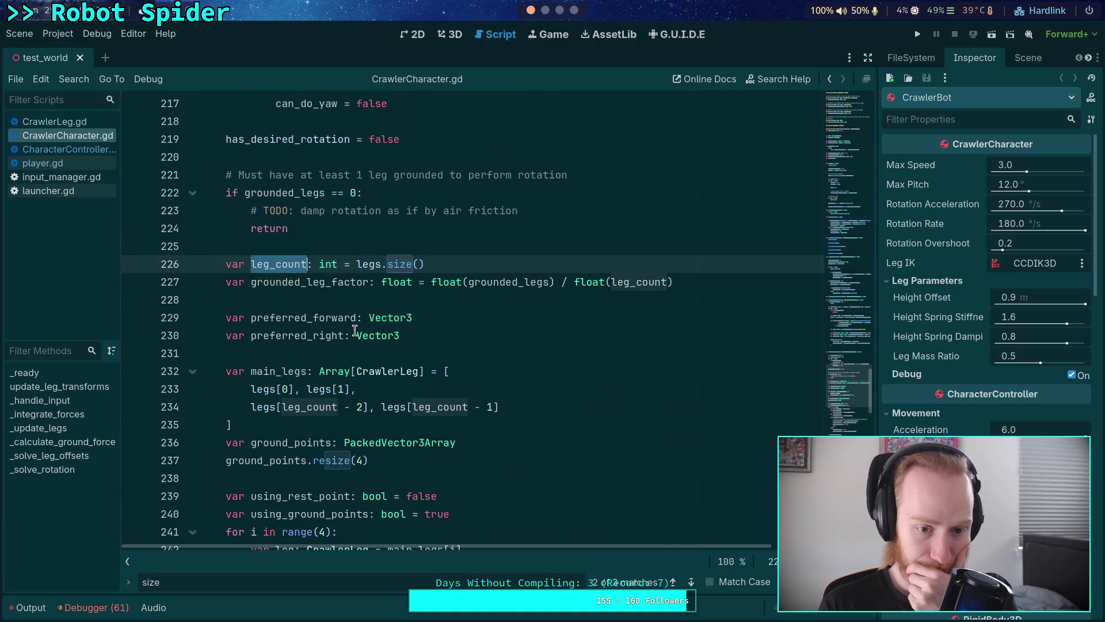
{"action": "scroll", "coordinate": [449, 391], "scroll_direction": "down", "scroll_amount": 3}
{"action": "scroll", "coordinate": [449, 392], "scroll_direction": "down", "scroll_amount": 15}
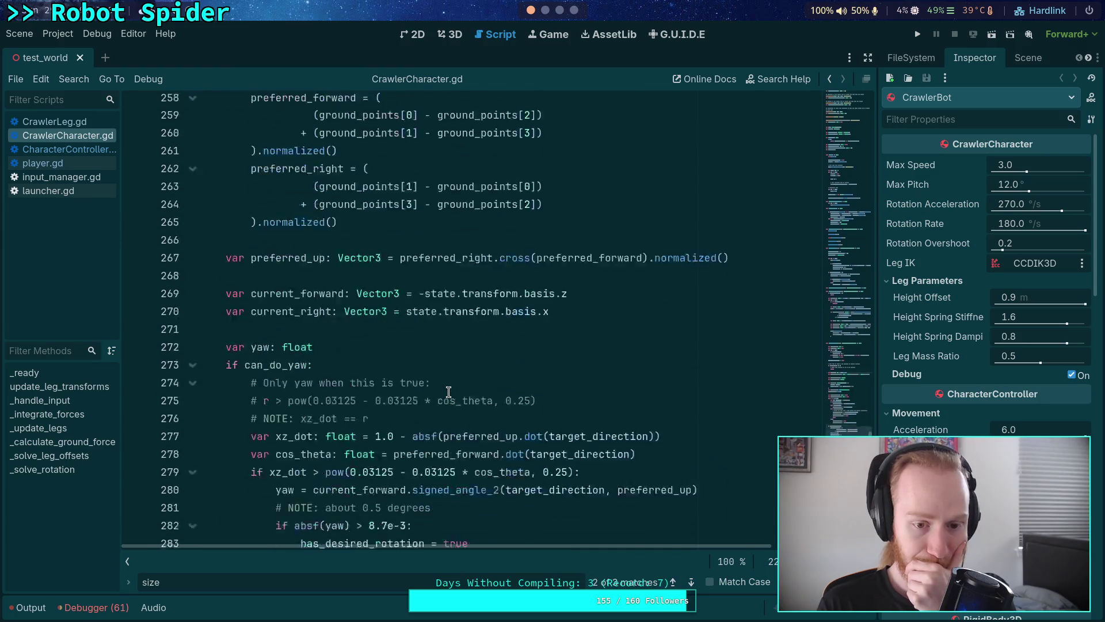
{"action": "scroll", "coordinate": [449, 391], "scroll_direction": "up", "scroll_amount": 20}
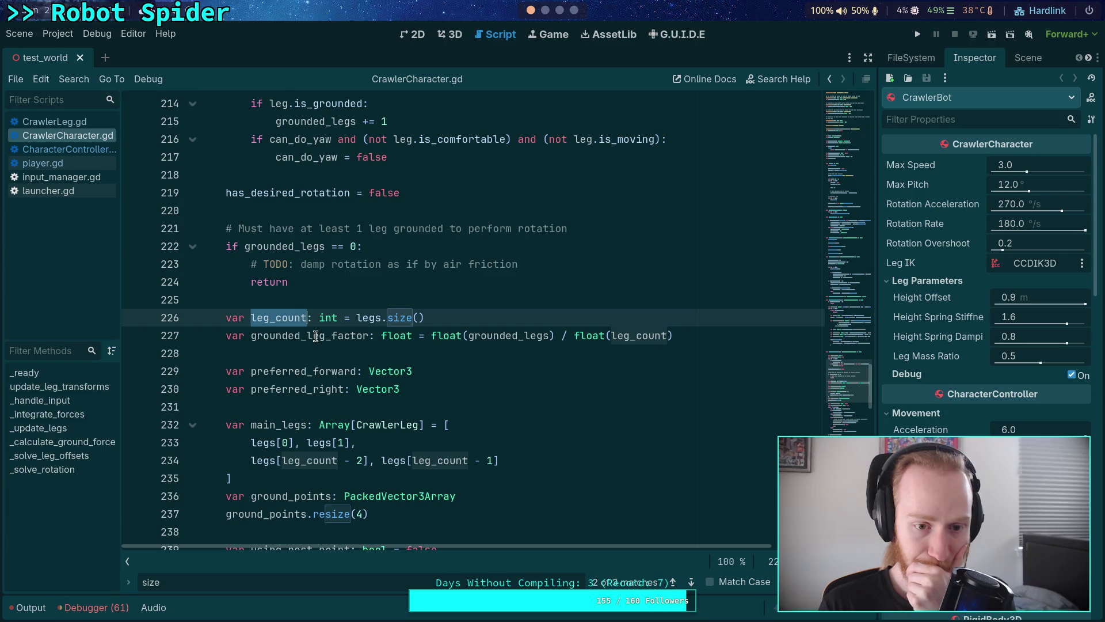
{"action": "double_click", "coordinate": [317, 336]}
{"action": "double_click", "coordinate": [637, 336]}
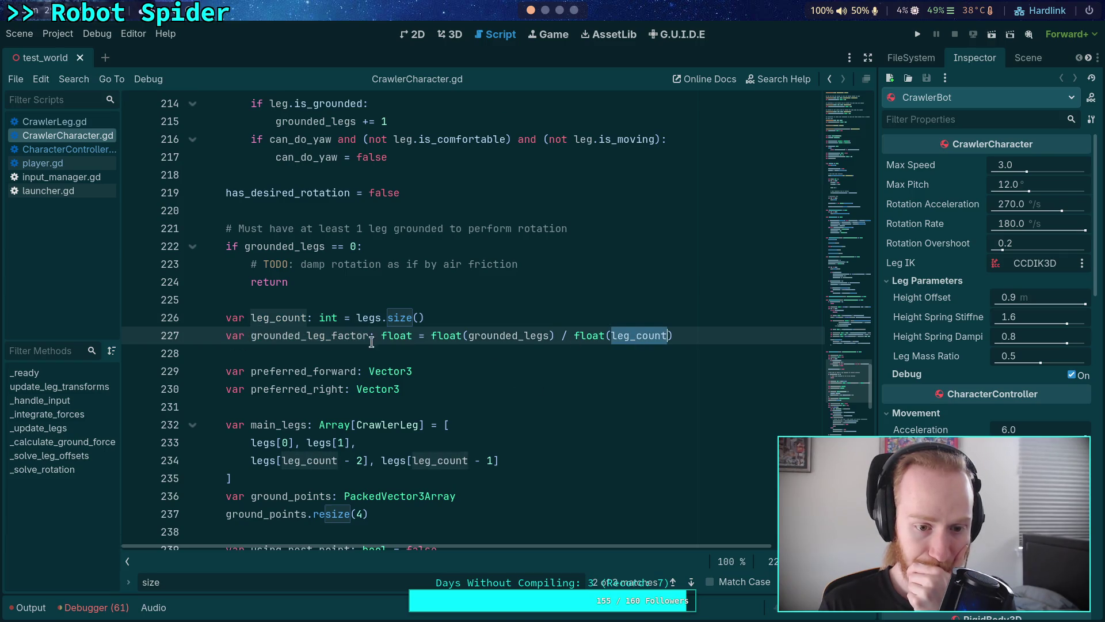
{"action": "double_click", "coordinate": [292, 338]}
{"action": "scroll", "coordinate": [431, 362], "scroll_direction": "down", "scroll_amount": 20}
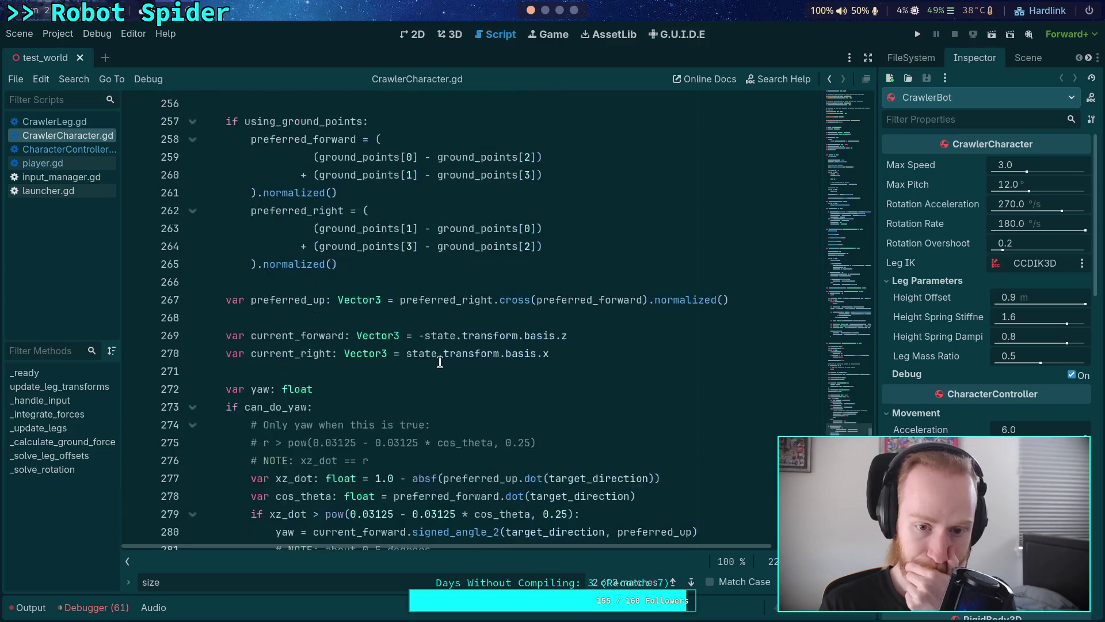
{"action": "scroll", "coordinate": [519, 373], "scroll_direction": "down", "scroll_amount": 4}
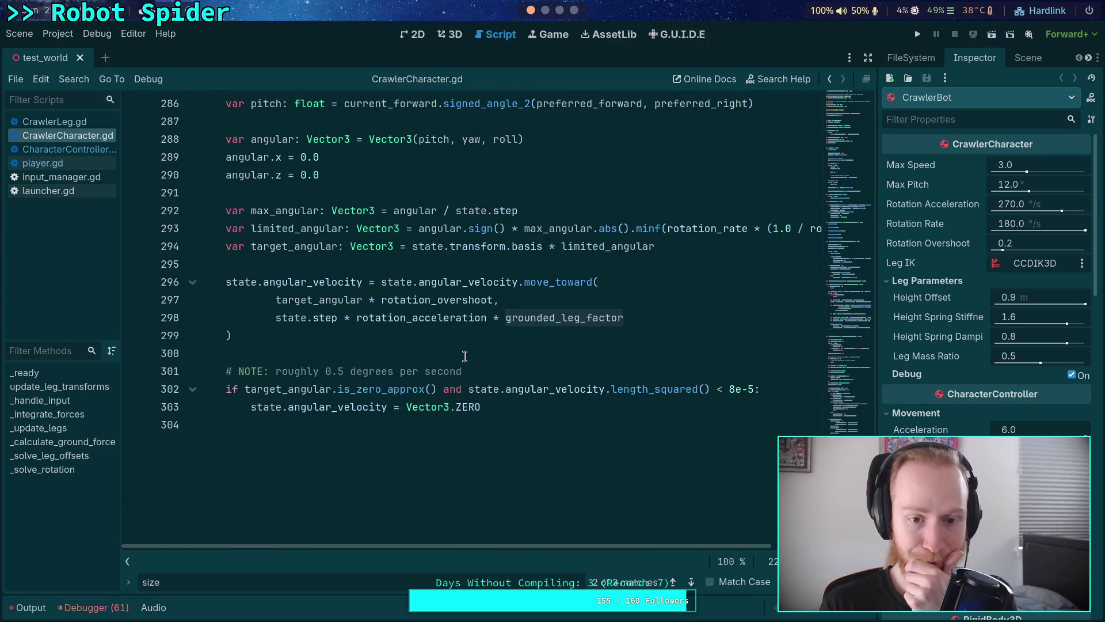
{"action": "left_click", "coordinate": [691, 583]}
{"action": "left_click", "coordinate": [691, 583]}
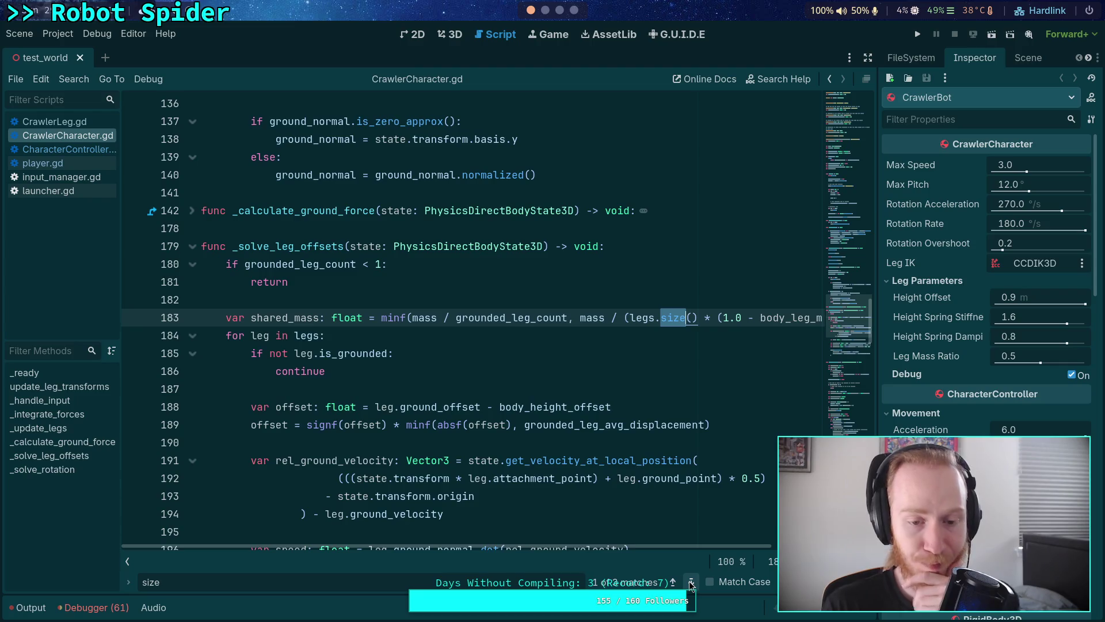
{"action": "key", "text": "Escape"}
{"action": "left_click_drag", "start_coordinate": [607, 569], "coordinate": [702, 568]}
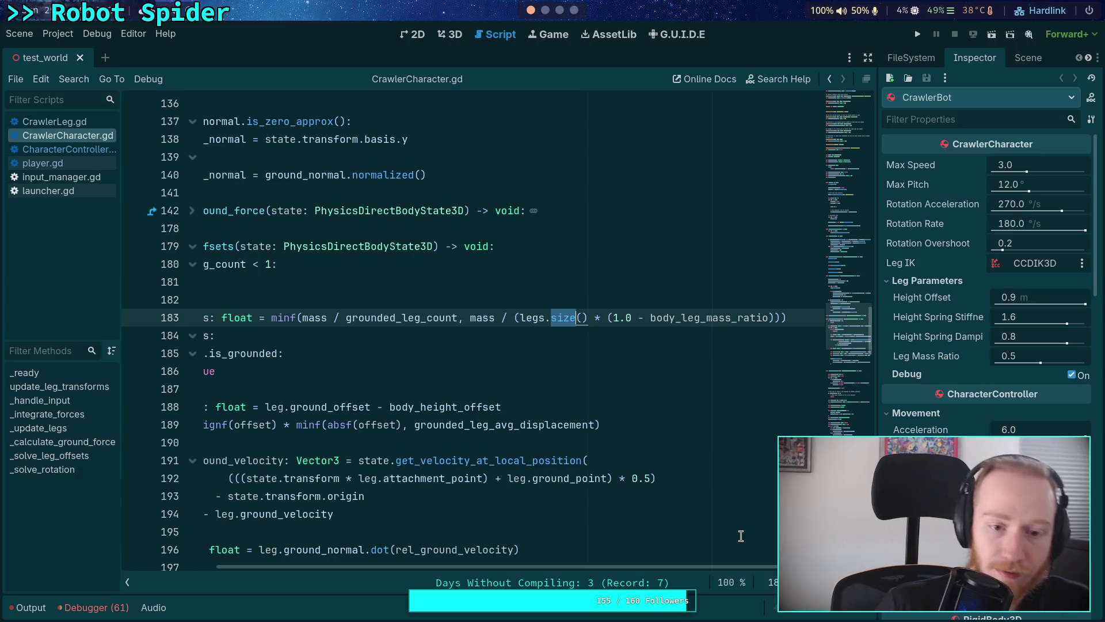
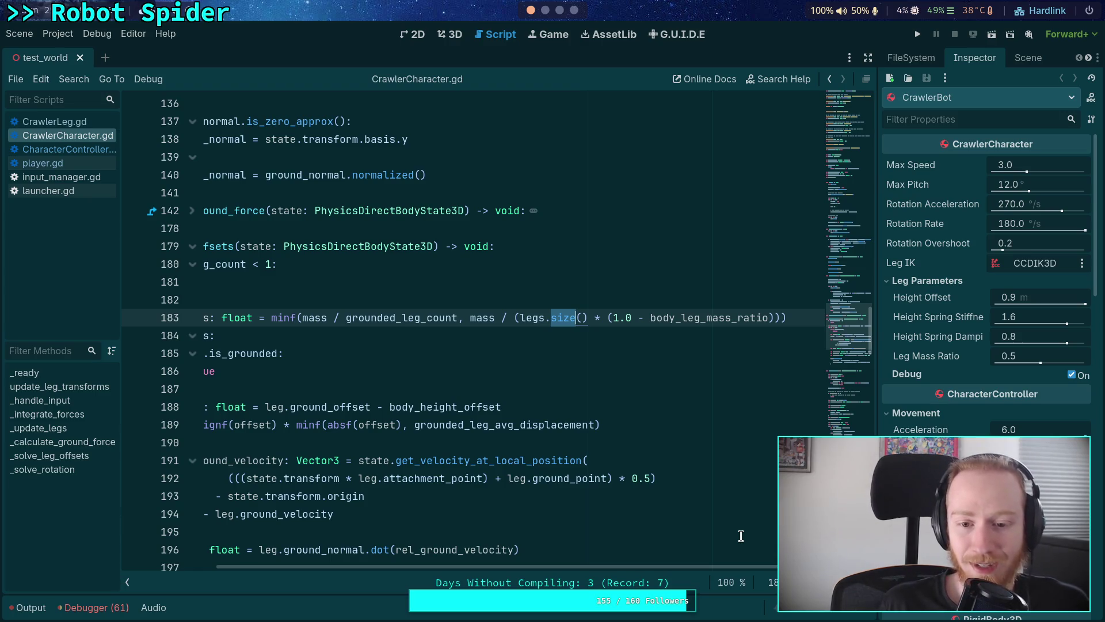
- Add an 'if not is_equal_approx(body_leg_mass_ratio, 1.0):' guard with a 'shared_mass = minf(shared_mass' line under it
{"action": "key", "text": "Return"}
{"action": "type", "text": "if not is_equal_approx(body_leg_mass_ratio, 1.0):"}
{"action": "key", "text": "Return"}
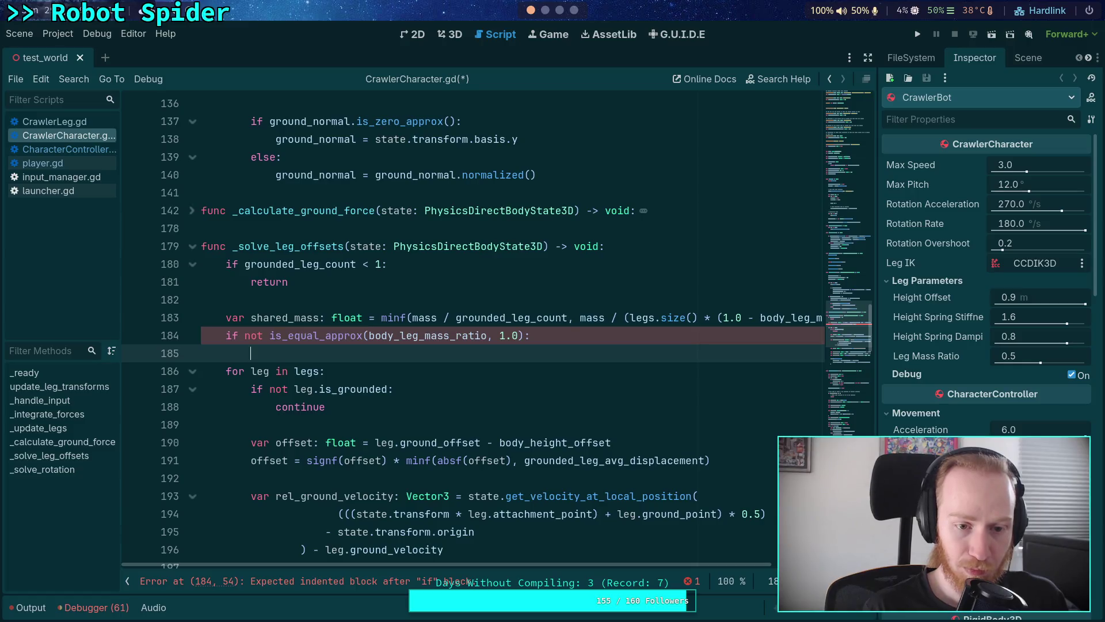
{"action": "key", "text": "Return"}
{"action": "type", "text": "shared_mass = minf(shar"}
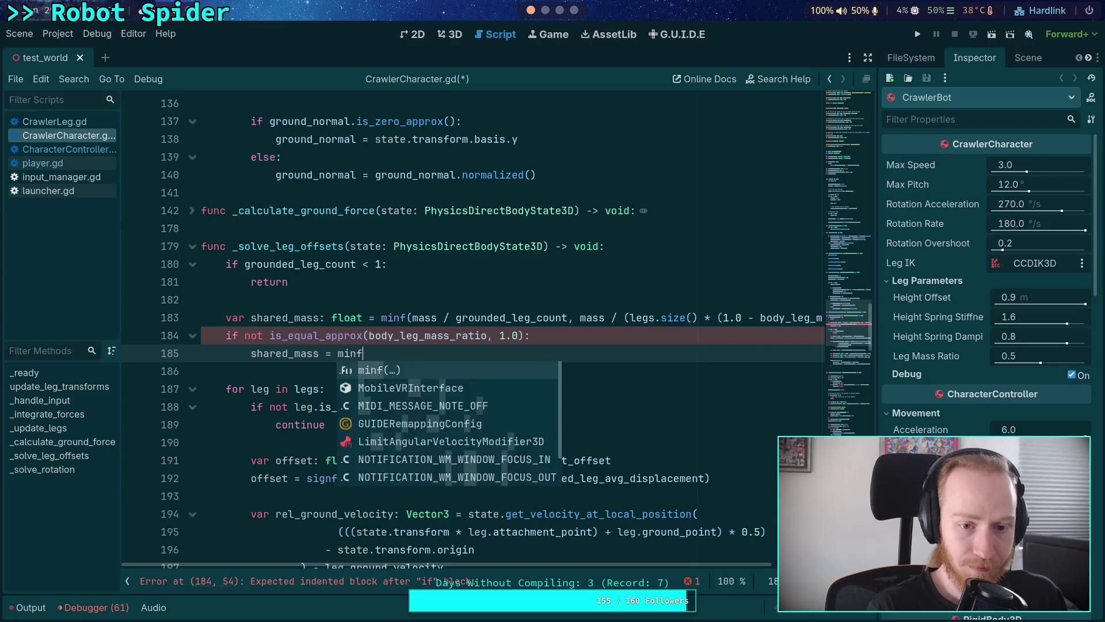
{"action": "type", "text": "ed_mass,"}
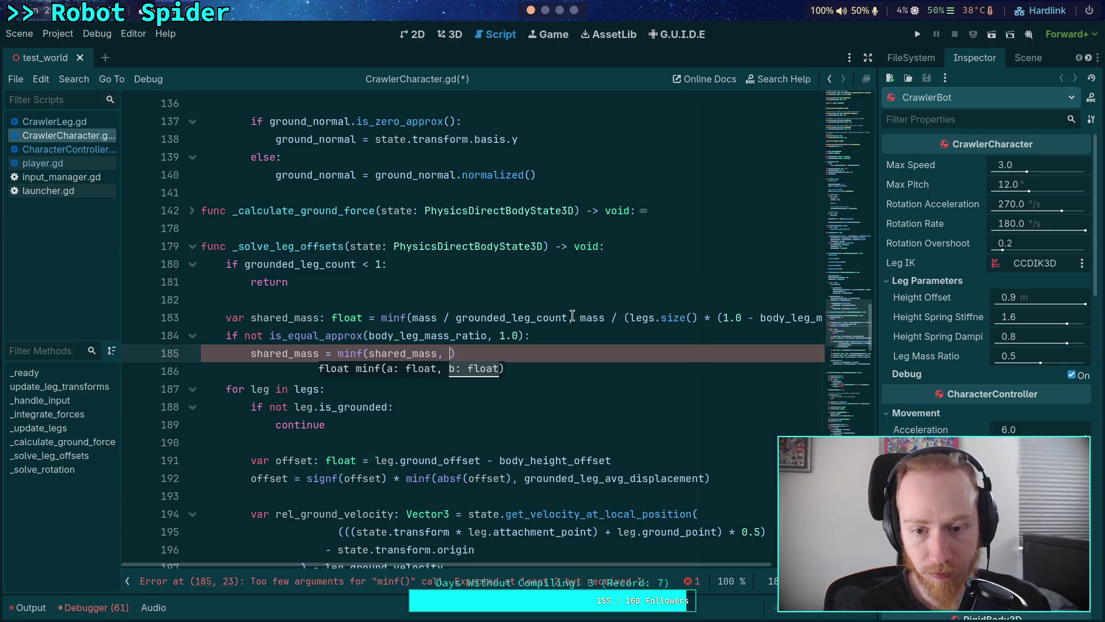
- Move the leg-mass-ratio term from line 183 into the new minf call, simplify line 183, and save
{"action": "mouse_move", "coordinate": [579, 317]}
{"action": "left_mouse_down"}
{"action": "mouse_move", "coordinate": [812, 317]}
{"action": "mouse_move", "coordinate": [793, 315]}
{"action": "left_mouse_up"}
{"action": "key", "text": "ctrl+x"}
{"action": "left_click", "coordinate": [356, 353]}
{"action": "key", "text": "ctrl+v"}
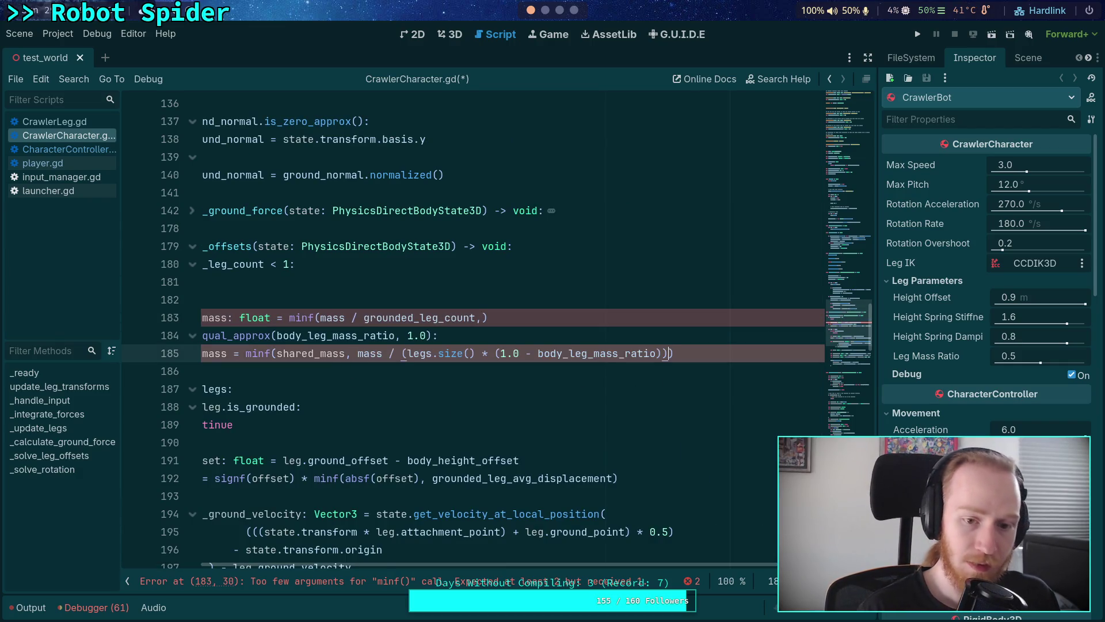
{"action": "scroll", "coordinate": [483, 563], "scroll_direction": "left", "scroll_amount": 3}
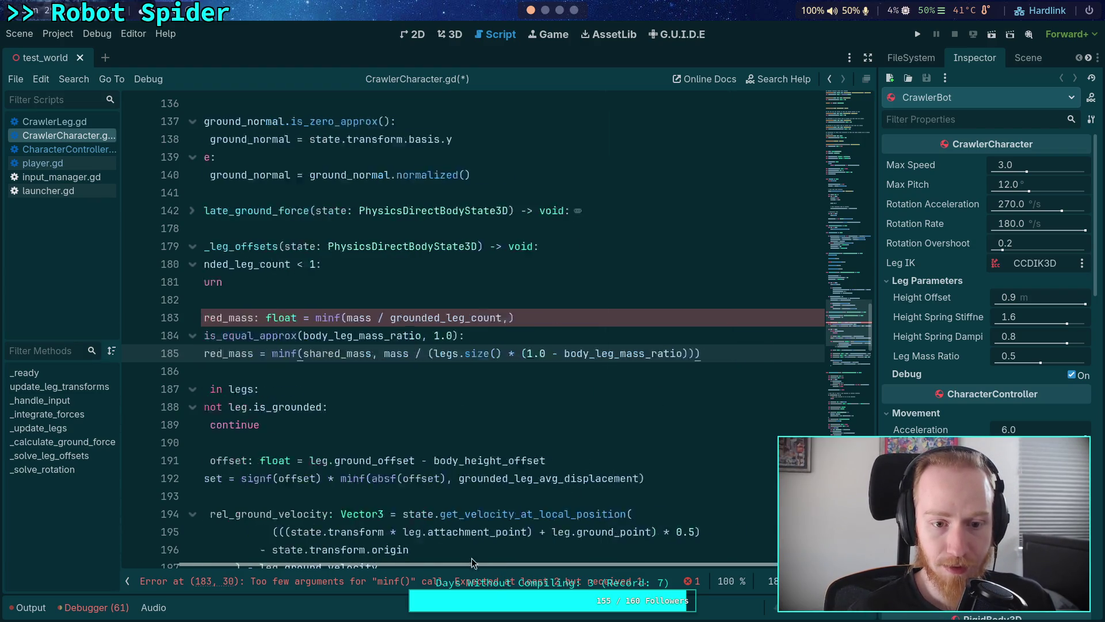
{"action": "left_click", "coordinate": [395, 314]}
{"action": "left_click_drag", "start_coordinate": [395, 314], "coordinate": [382, 314]}
{"action": "key", "text": "BackSpace"}
{"action": "left_click", "coordinate": [564, 317]}
{"action": "key", "text": "BackSpace"}
{"action": "key", "text": "BackSpace"}
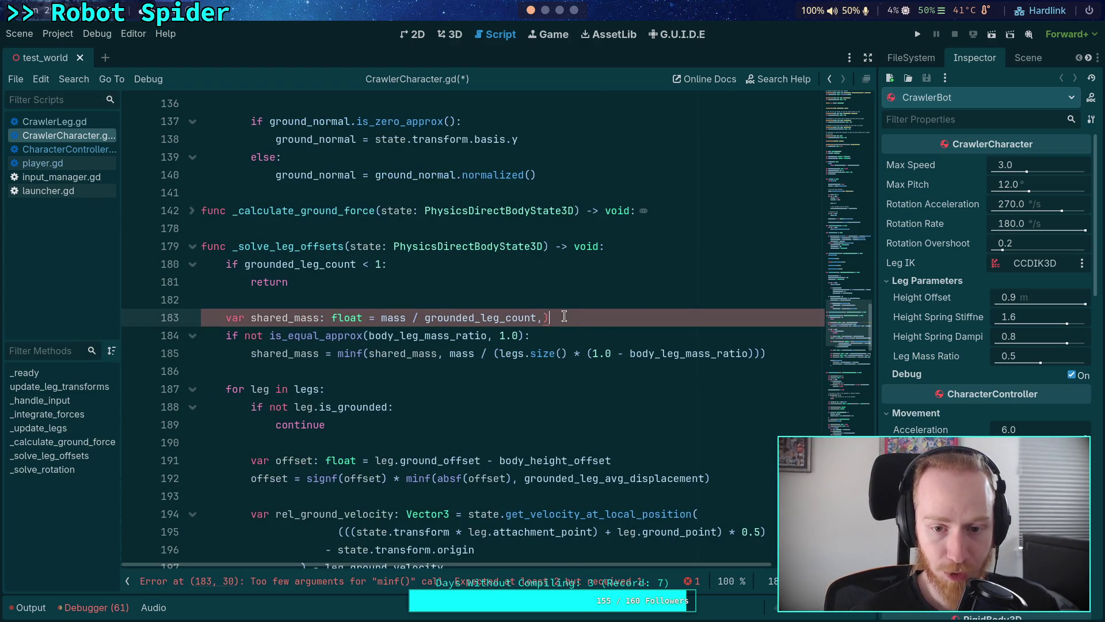
{"action": "left_click", "coordinate": [495, 364]}
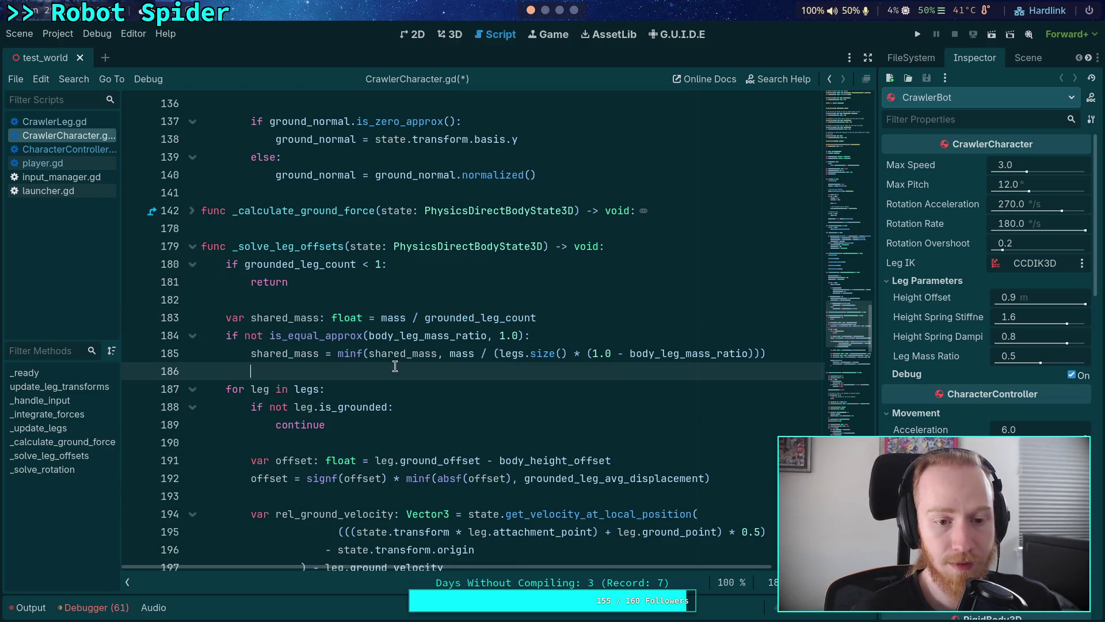
{"action": "key", "text": "ctrl+s"}
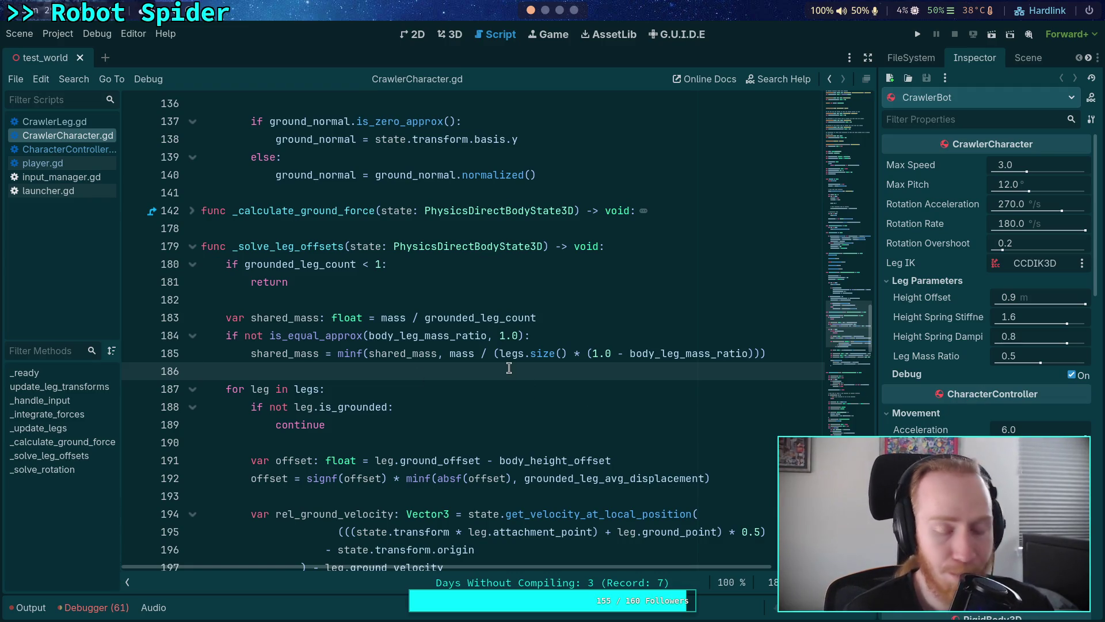
- Open a parenthesis in rel_ground_velocity and move the velocity-at-point call onto its own indented line
{"action": "scroll", "coordinate": [495, 371], "scroll_direction": "up", "scroll_amount": 2}
{"action": "left_click", "coordinate": [416, 401]}
{"action": "scroll", "coordinate": [417, 397], "scroll_direction": "up", "scroll_amount": 1}
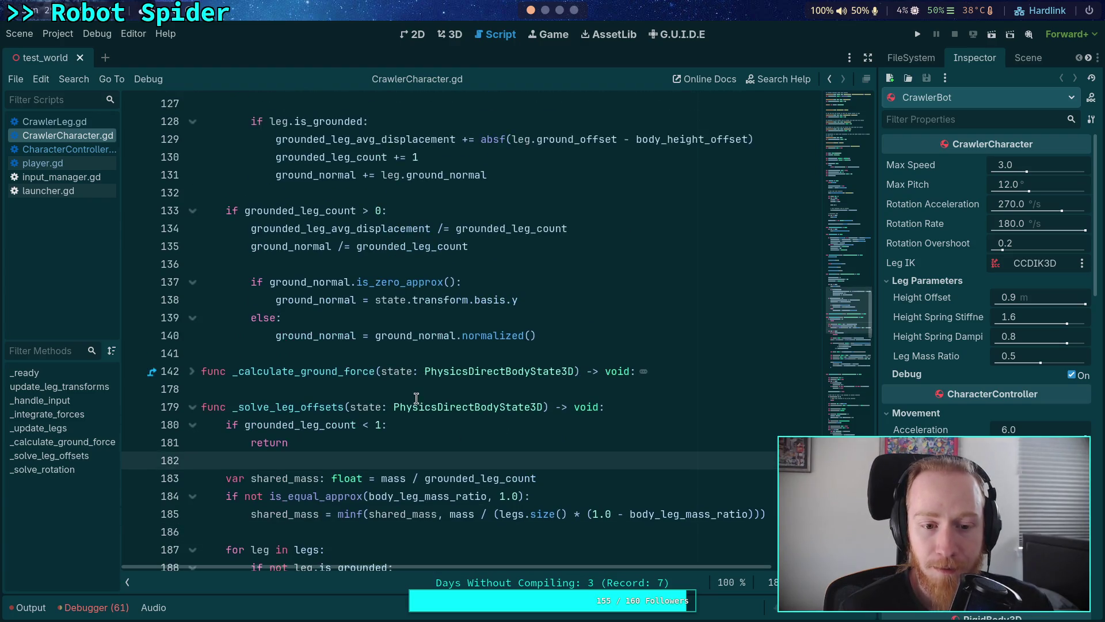
{"action": "scroll", "coordinate": [423, 376], "scroll_direction": "down", "scroll_amount": 4}
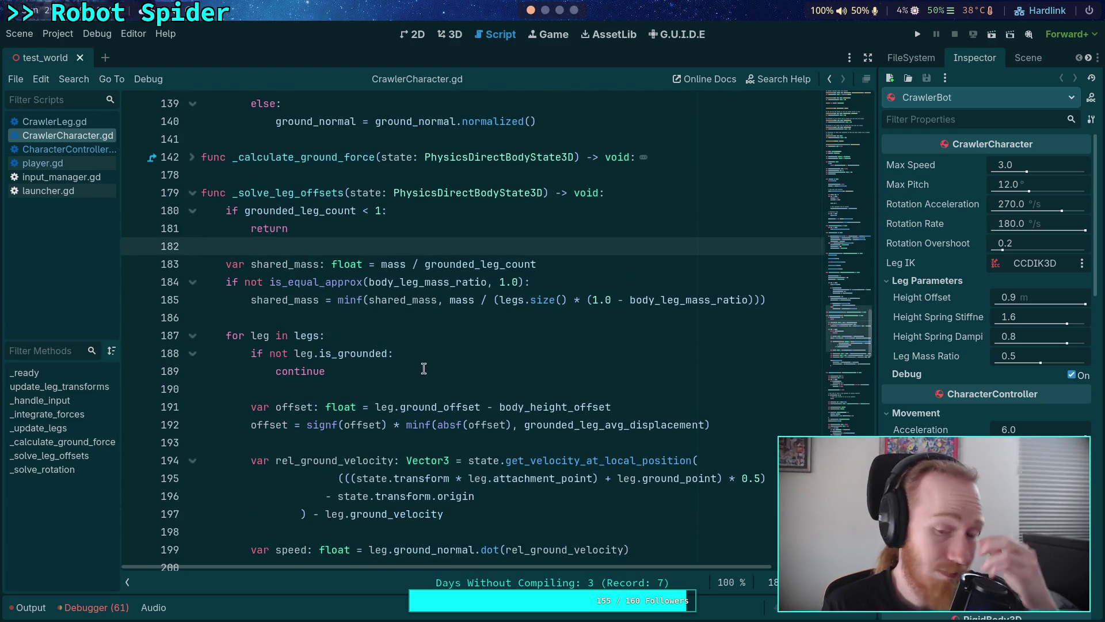
{"action": "scroll", "coordinate": [423, 369], "scroll_direction": "up", "scroll_amount": 12}
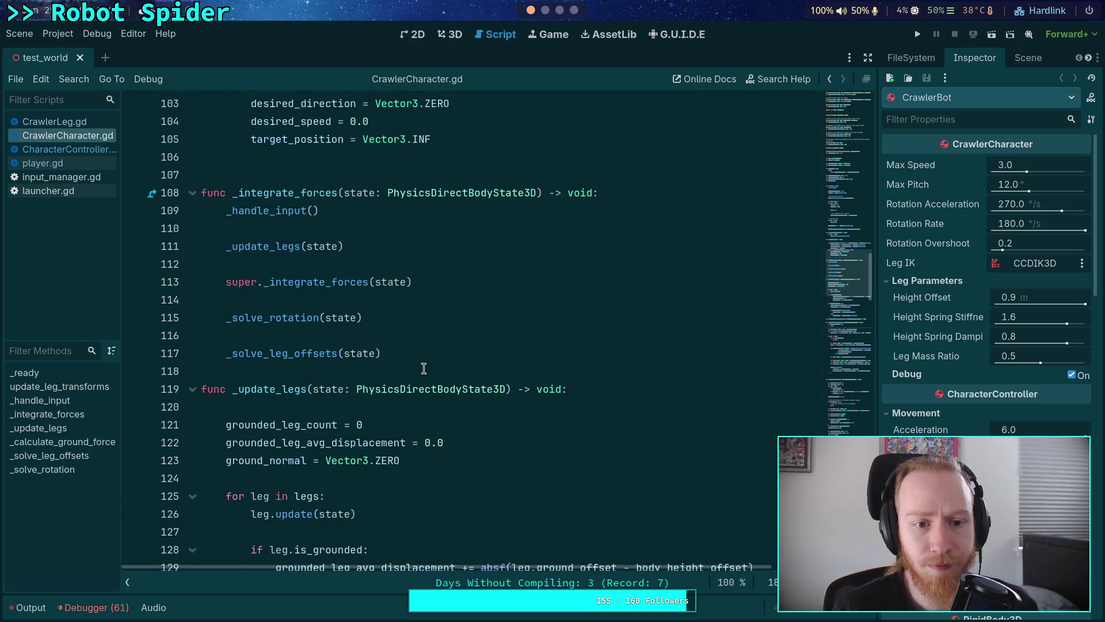
{"action": "scroll", "coordinate": [424, 369], "scroll_direction": "down", "scroll_amount": 4}
{"action": "scroll", "coordinate": [424, 368], "scroll_direction": "down", "scroll_amount": 2}
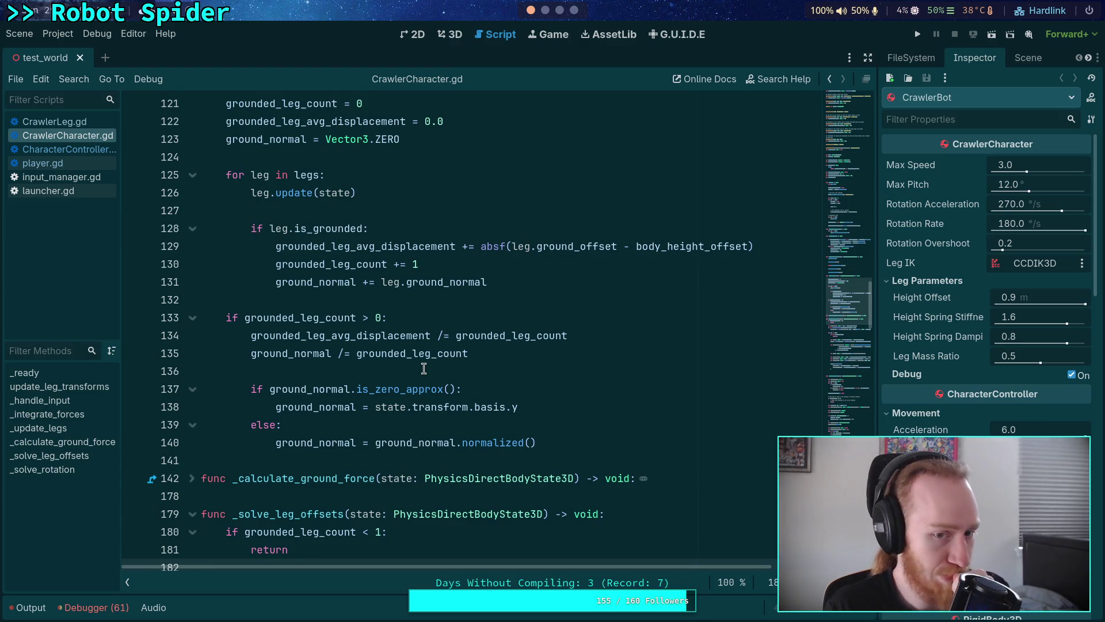
{"action": "scroll", "coordinate": [423, 368], "scroll_direction": "down", "scroll_amount": 8}
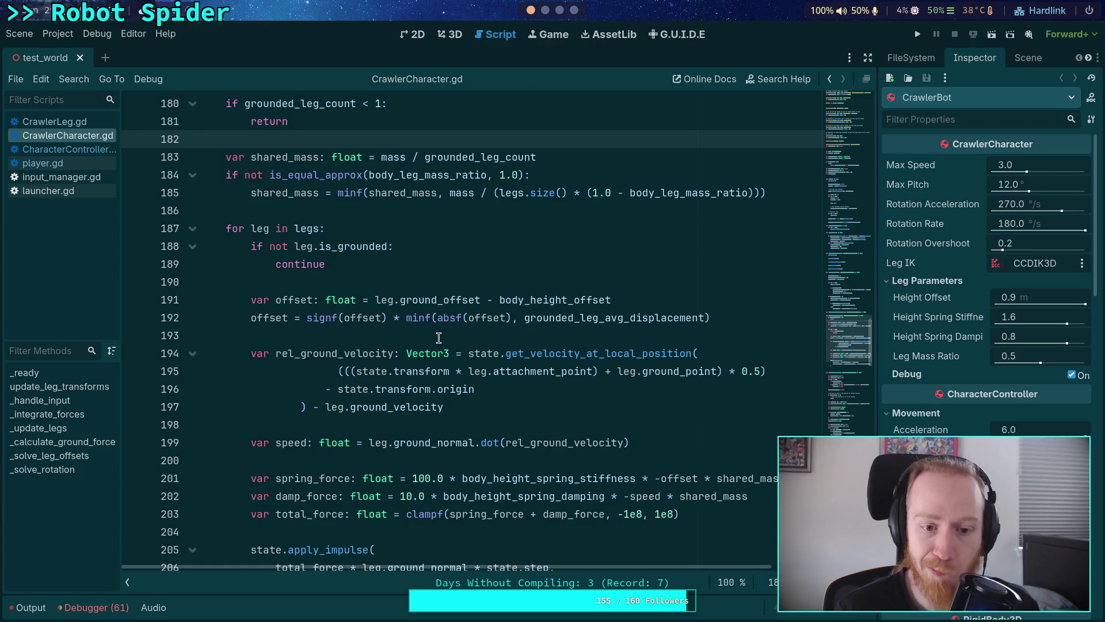
{"action": "left_click", "coordinate": [469, 353]}
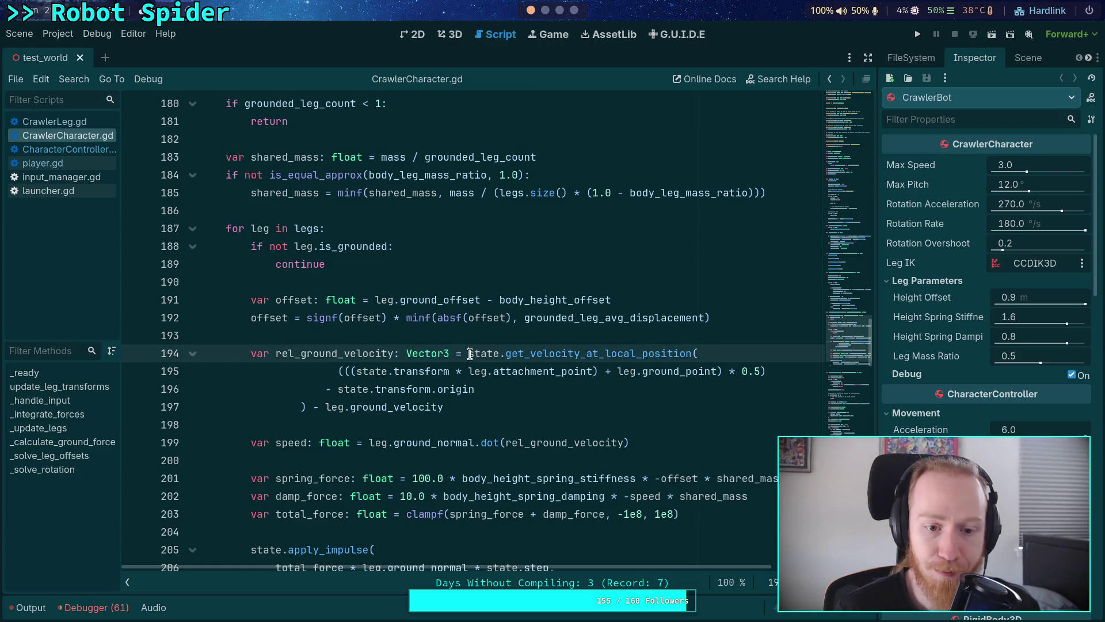
{"action": "type", "text": "("}
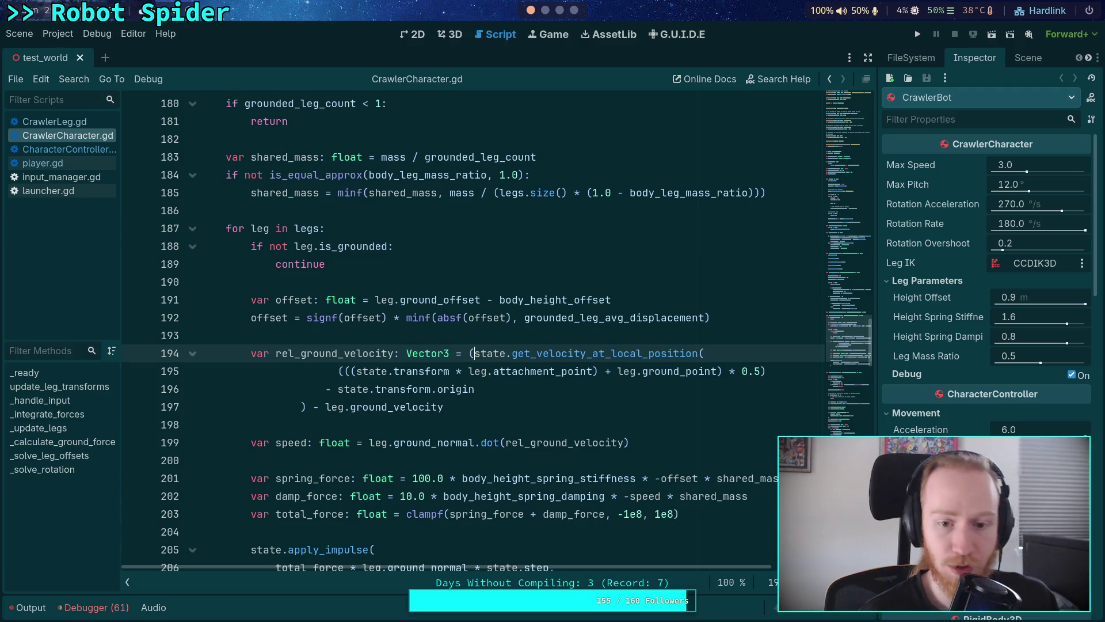
{"action": "key", "text": "Return"}
{"action": "key", "text": "Tab"}
{"action": "left_click", "coordinate": [509, 426]}
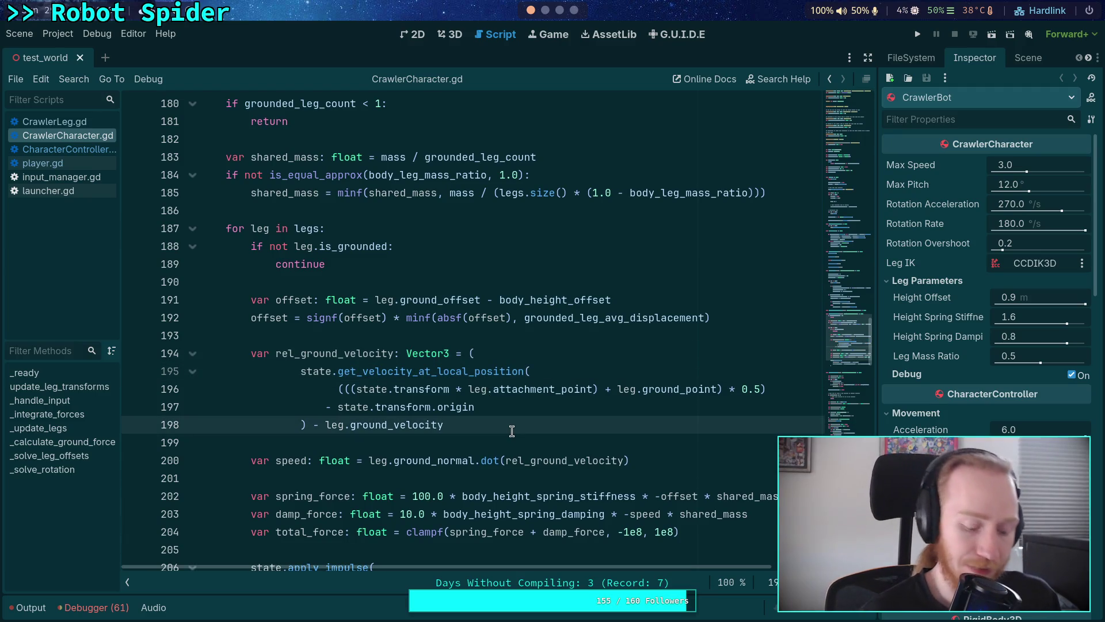
{"action": "key", "text": "Return"}
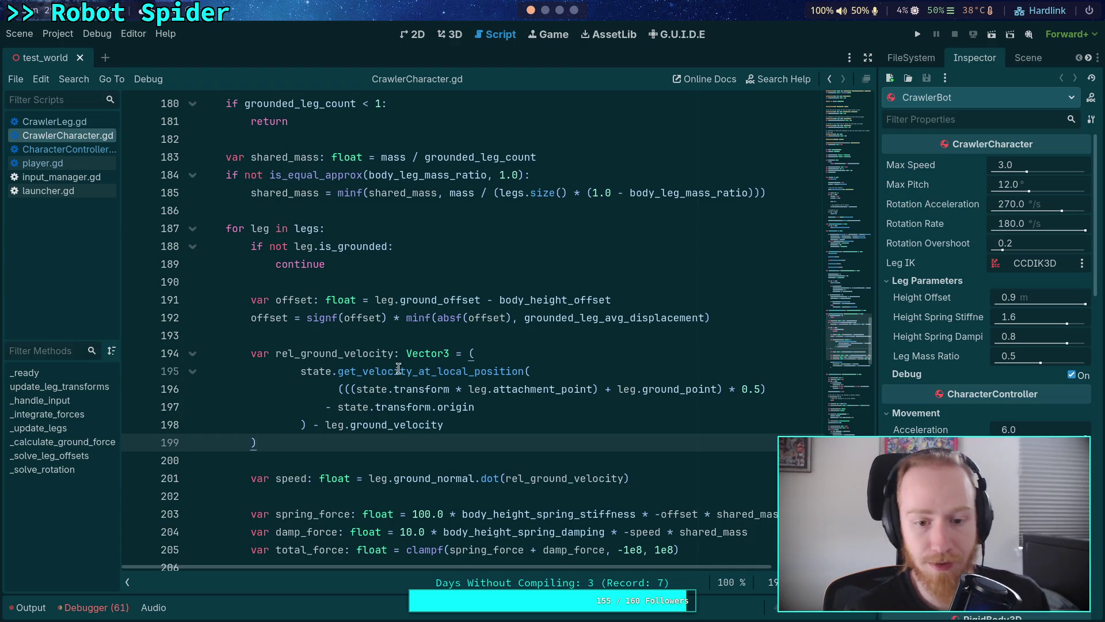
- Fix the velocity call's indentation and put '- leg.ground_velocity' on a separate line
{"action": "left_click", "coordinate": [300, 372]}
{"action": "key", "text": "BackSpace"}
{"action": "key", "text": "BackSpace"}
{"action": "key", "text": "Tab"}
{"action": "key", "text": "Tab"}
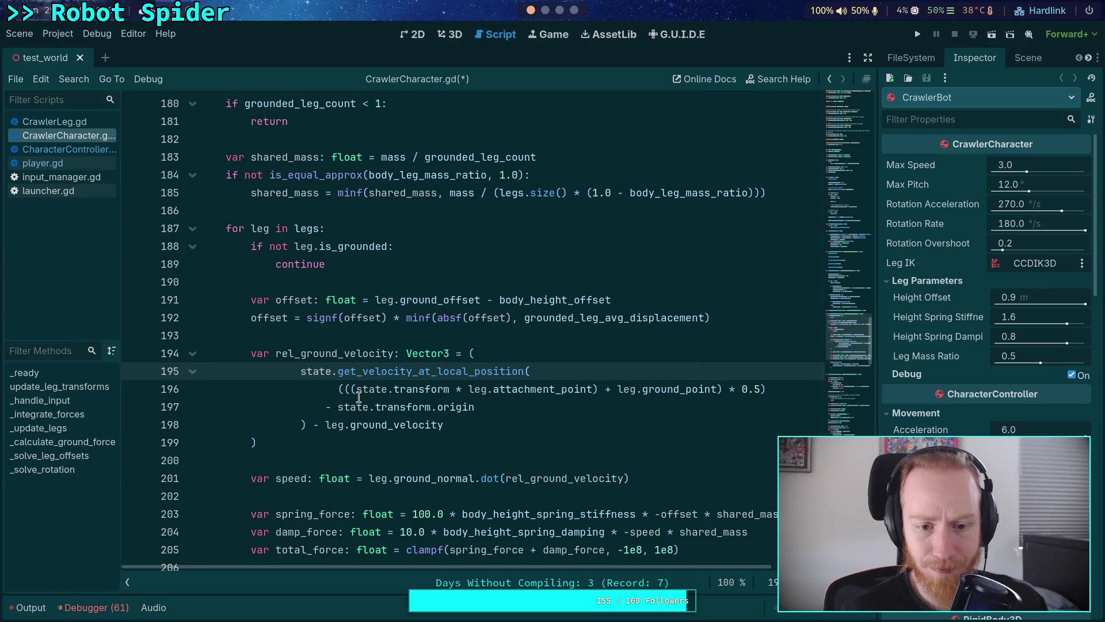
{"action": "left_click", "coordinate": [300, 426]}
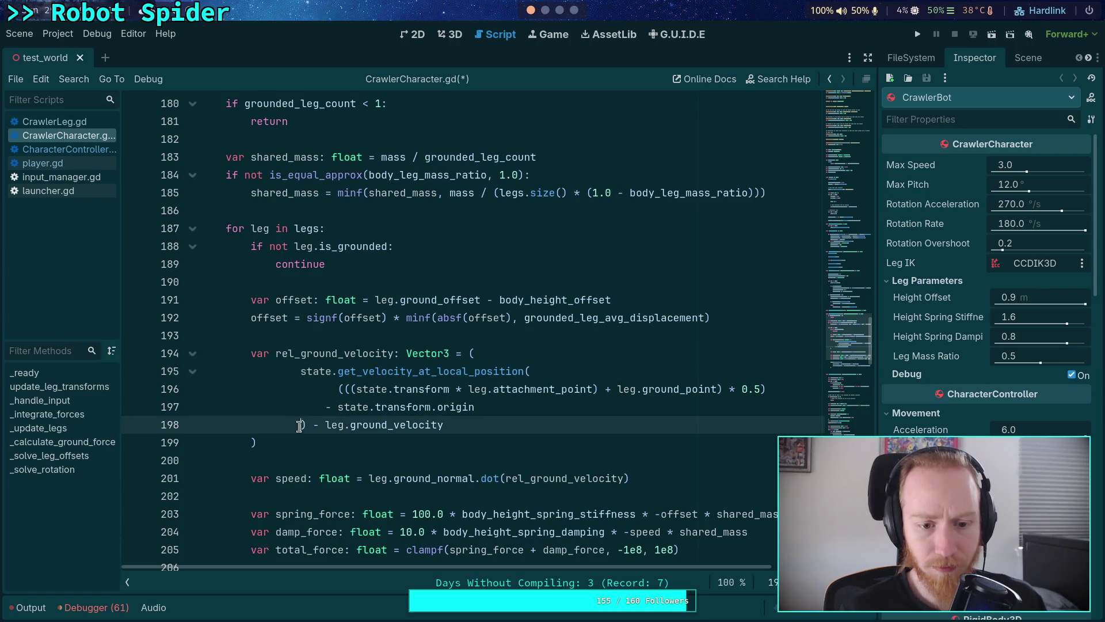
{"action": "left_click", "coordinate": [337, 389]}
{"action": "left_click", "coordinate": [655, 427]}
{"action": "key", "text": "ctrl+Left"}
{"action": "key", "text": "ctrl+Left"}
{"action": "key", "text": "ctrl+Left"}
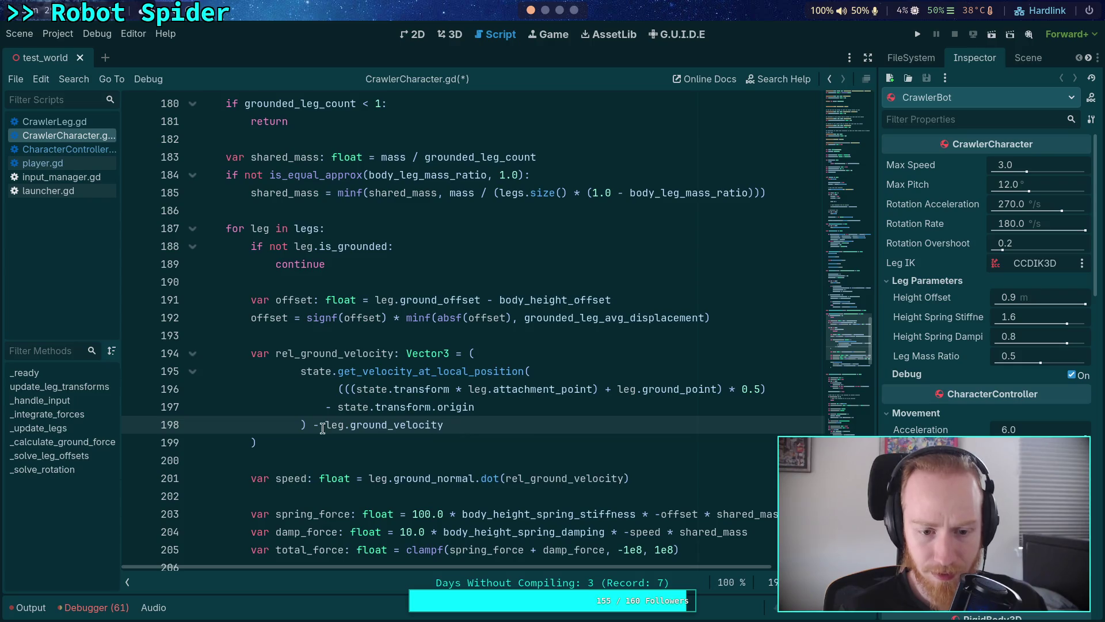
{"action": "key", "text": "Return"}
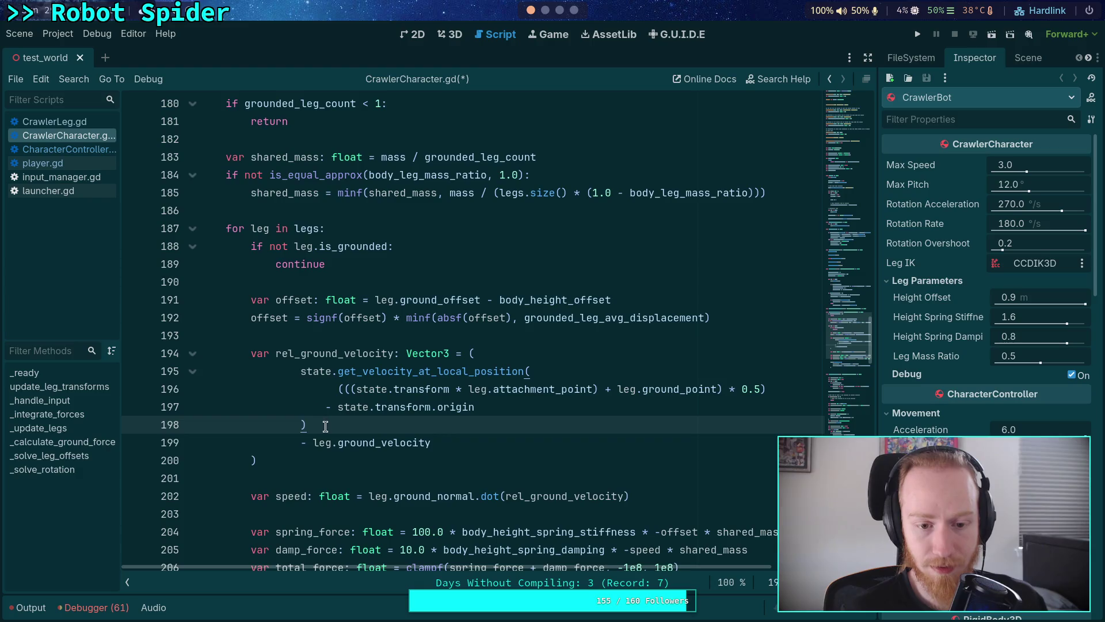
- Insert a blank line above the rel_ground_velocity expression for a new variable
{"action": "left_click_drag", "start_coordinate": [313, 426], "coordinate": [308, 371]}
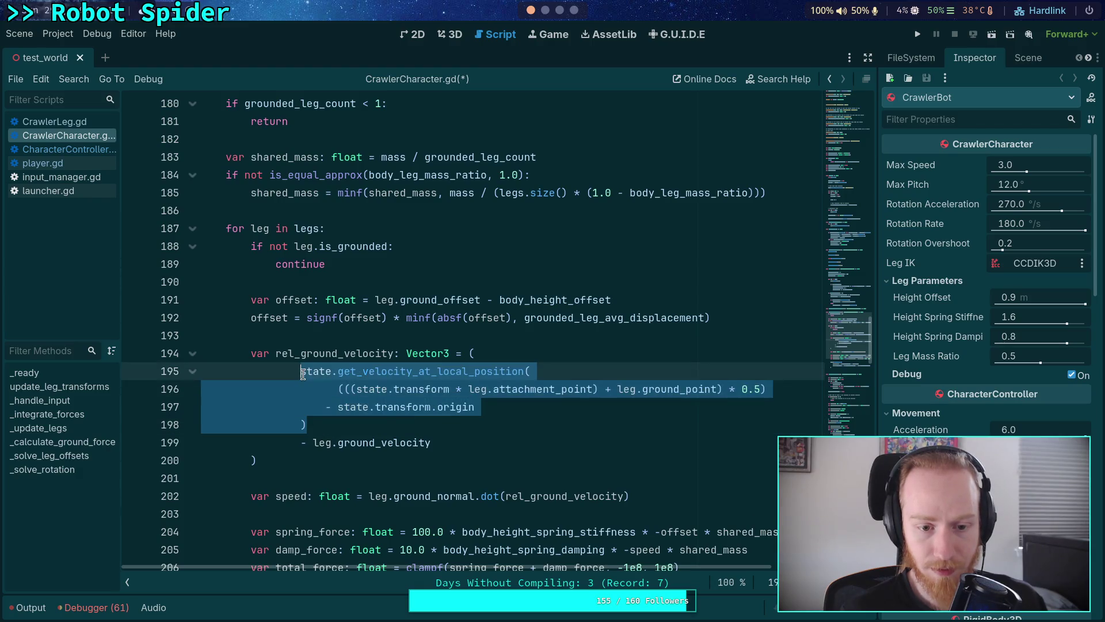
{"action": "key", "text": "BackSpace"}
{"action": "key", "text": "ctrl+z"}
{"action": "key", "text": "Up"}
{"action": "key", "text": "Down"}
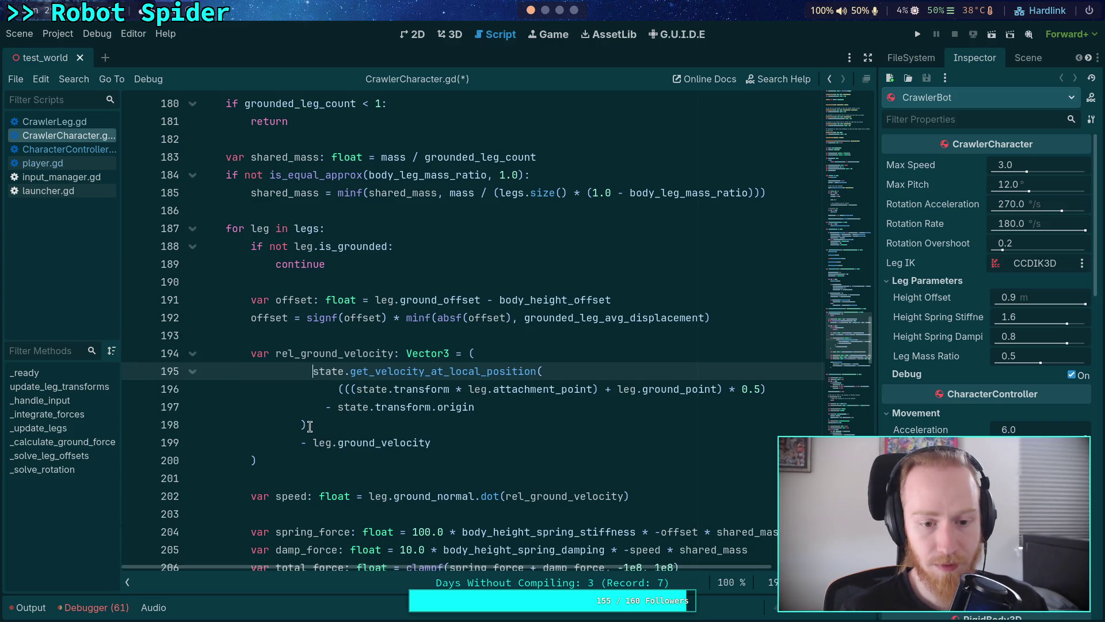
{"action": "left_click", "coordinate": [305, 425]}
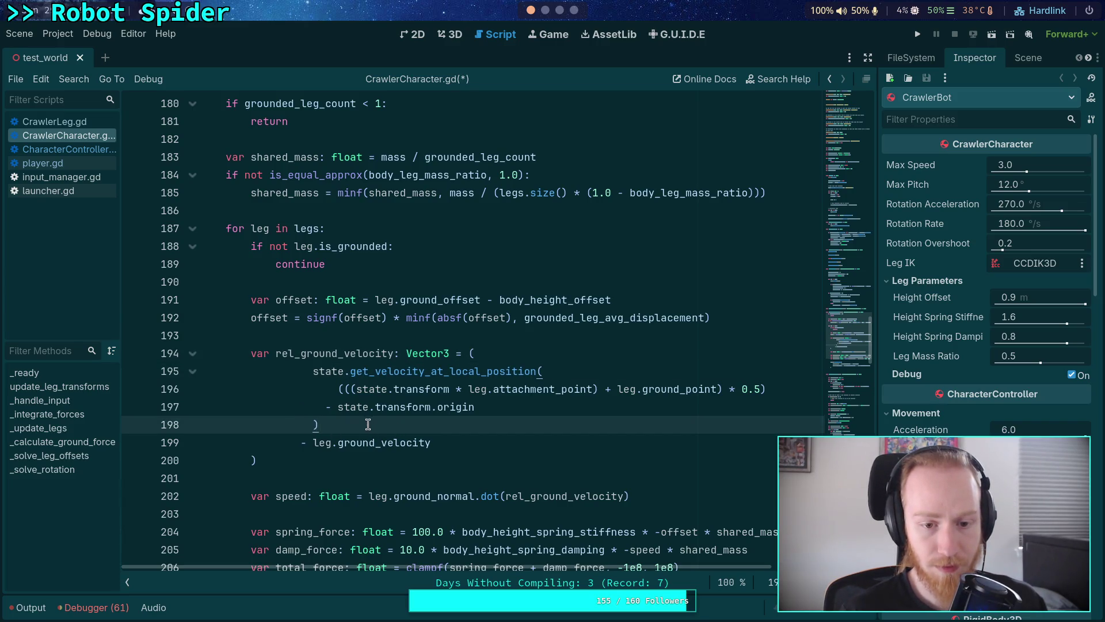
{"action": "left_click", "coordinate": [408, 338]}
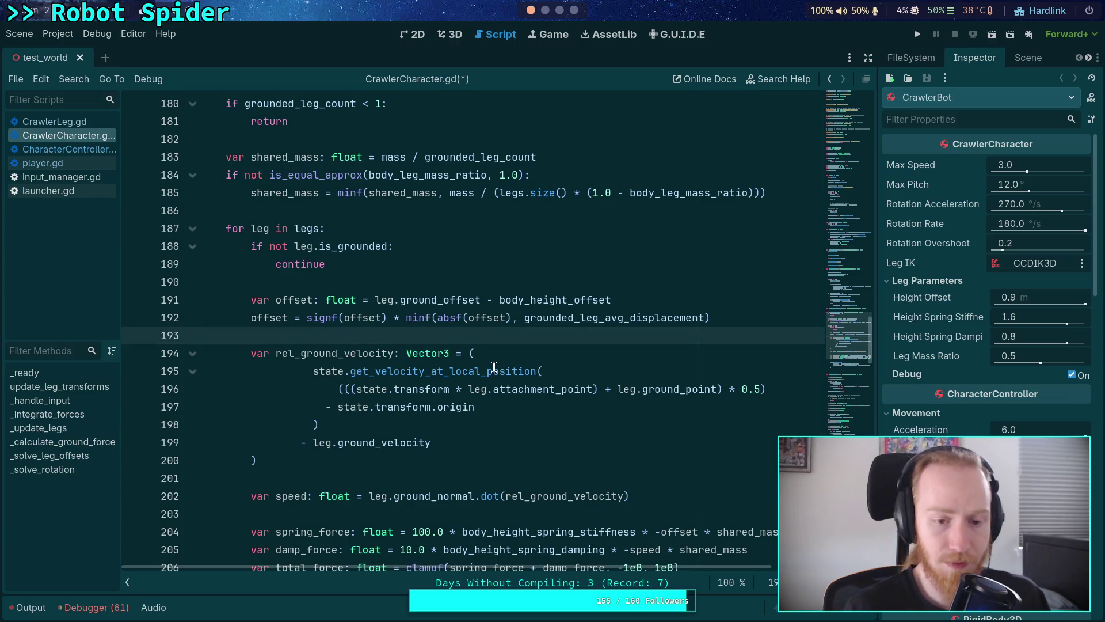
{"action": "key", "text": "Return"}
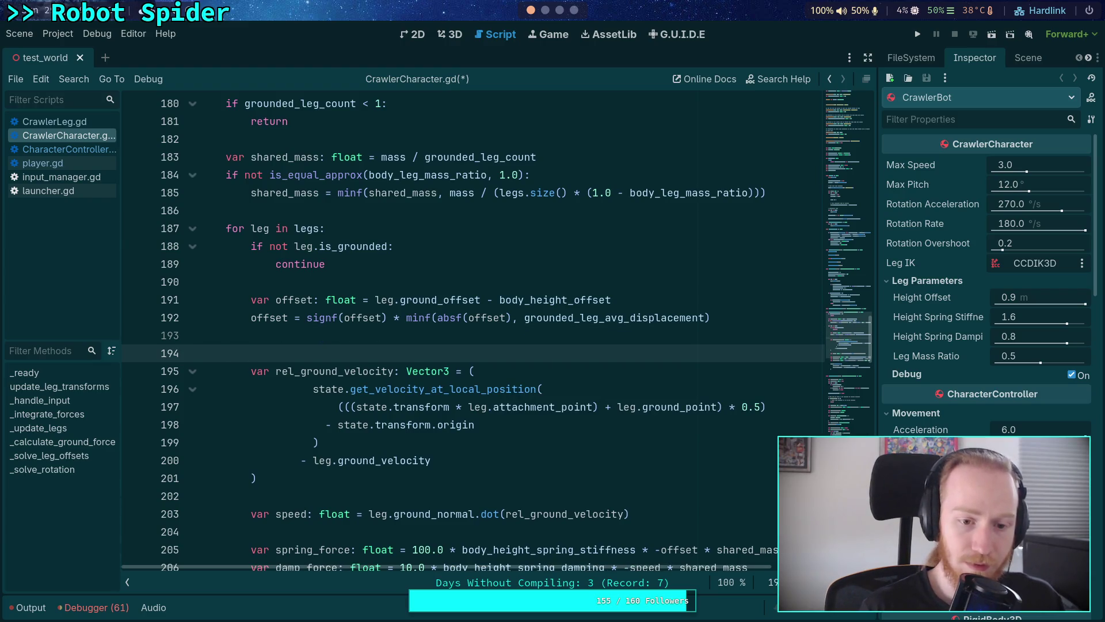
- Declare 'var local_velocity: Vector3' and move the velocity-at-point call block in as its value
{"action": "type", "text": "ar local_v"}
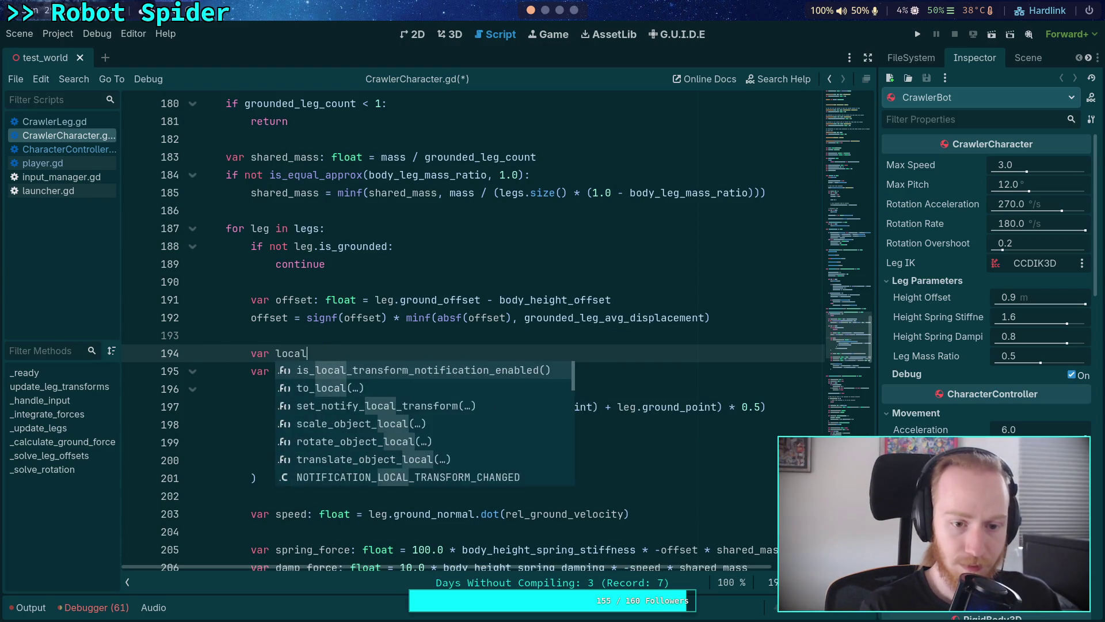
{"action": "type", "text": "elocity: Vector3 ="}
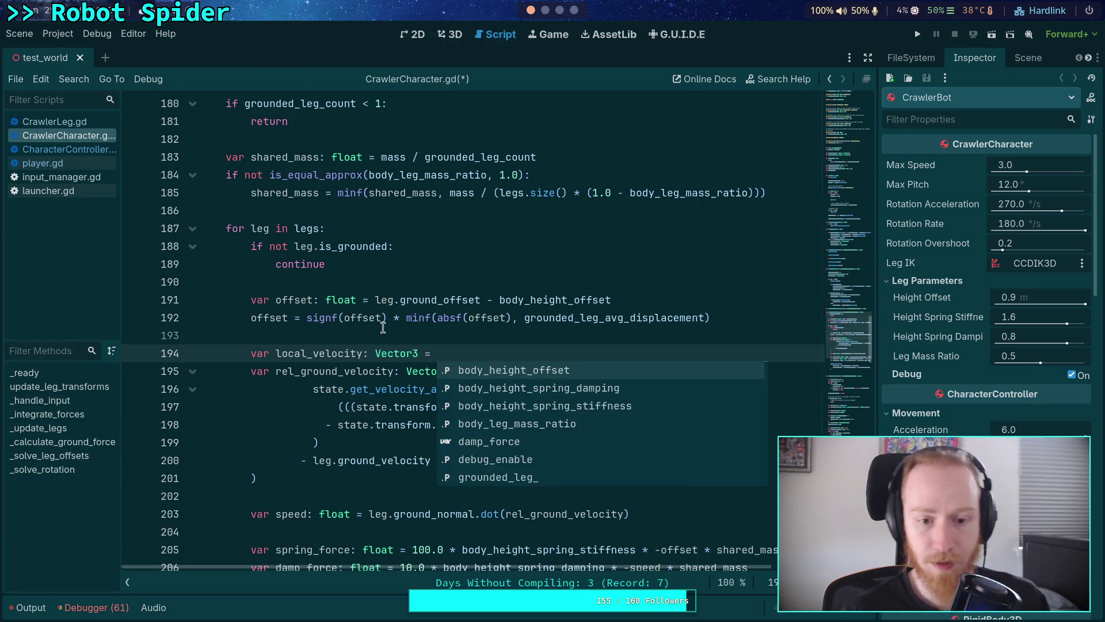
{"action": "mouse_move", "coordinate": [313, 389]}
{"action": "left_mouse_down"}
{"action": "mouse_move", "coordinate": [438, 392]}
{"action": "mouse_move", "coordinate": [363, 424]}
{"action": "left_mouse_up"}
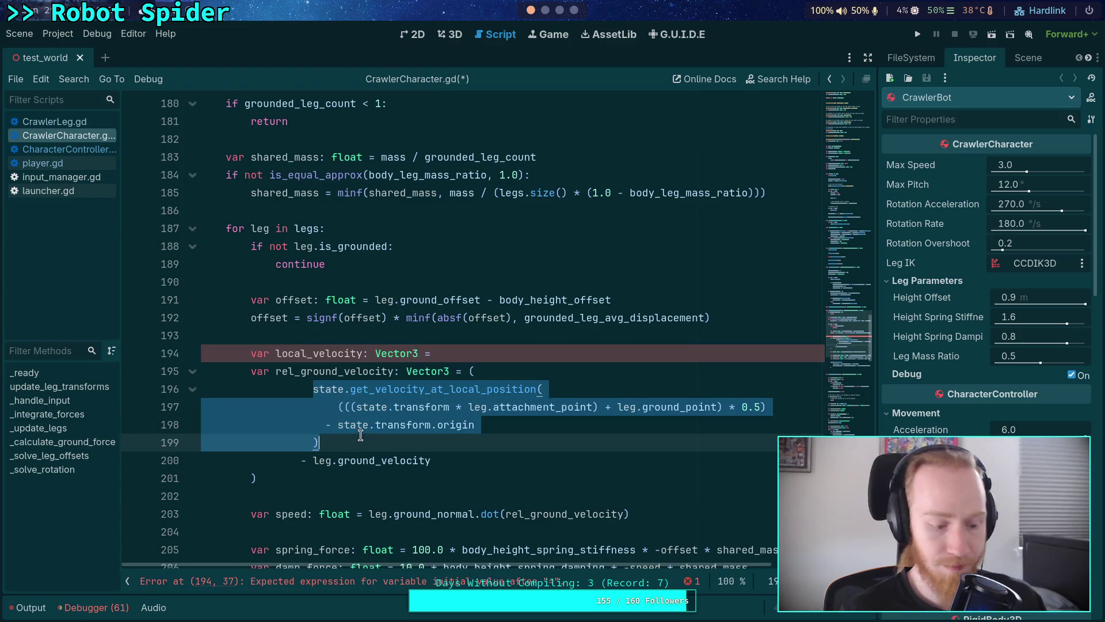
{"action": "key", "text": "ctrl+x"}
{"action": "left_click", "coordinate": [508, 353]}
{"action": "key", "text": "ctrl+v"}
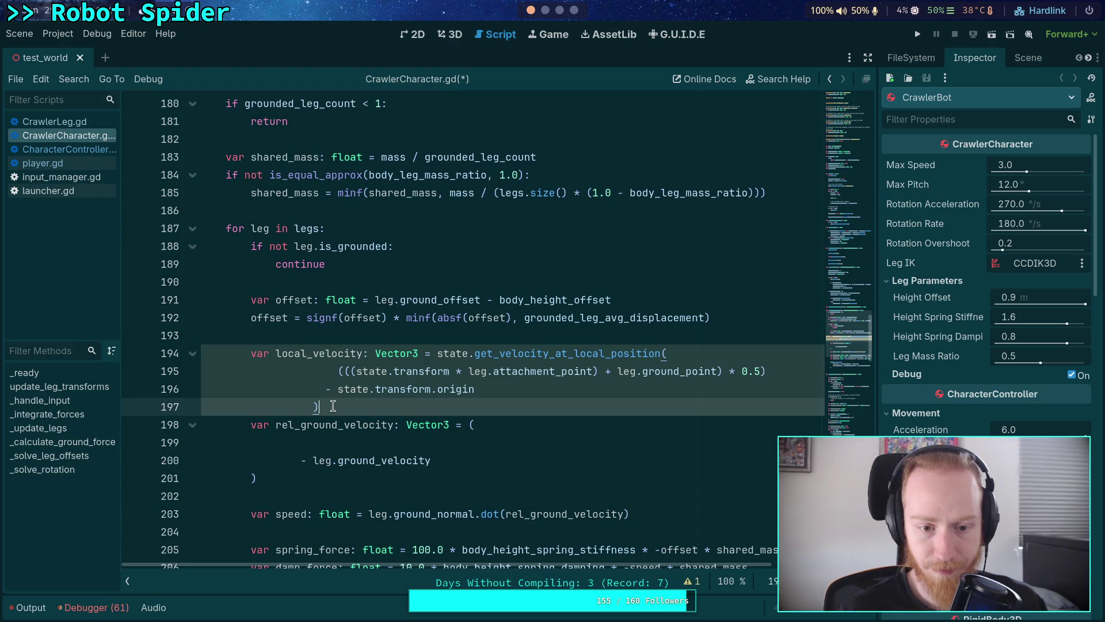
{"action": "mouse_move", "coordinate": [334, 407]}
{"action": "left_mouse_down"}
{"action": "mouse_move", "coordinate": [346, 367]}
{"action": "mouse_move", "coordinate": [294, 371]}
{"action": "left_mouse_up"}
{"action": "key", "text": "shift+Tab"}
{"action": "key", "text": "shift+Tab"}
{"action": "key", "text": "shift+Tab"}
{"action": "key", "text": "shift+Tab"}
{"action": "key", "text": "Tab"}
{"action": "key", "text": "Tab"}
- Wrap local_velocity's value in parentheses spread over indented lines, ending with a closing ')'
{"action": "left_click", "coordinate": [419, 411]}
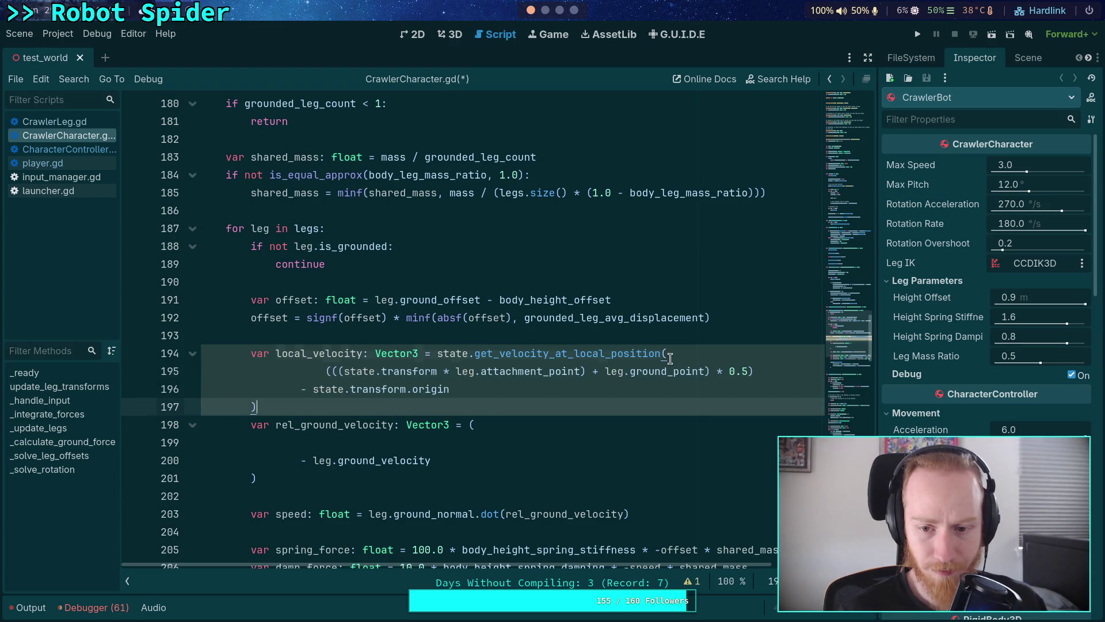
{"action": "left_click", "coordinate": [436, 353]}
{"action": "type", "text": "("}
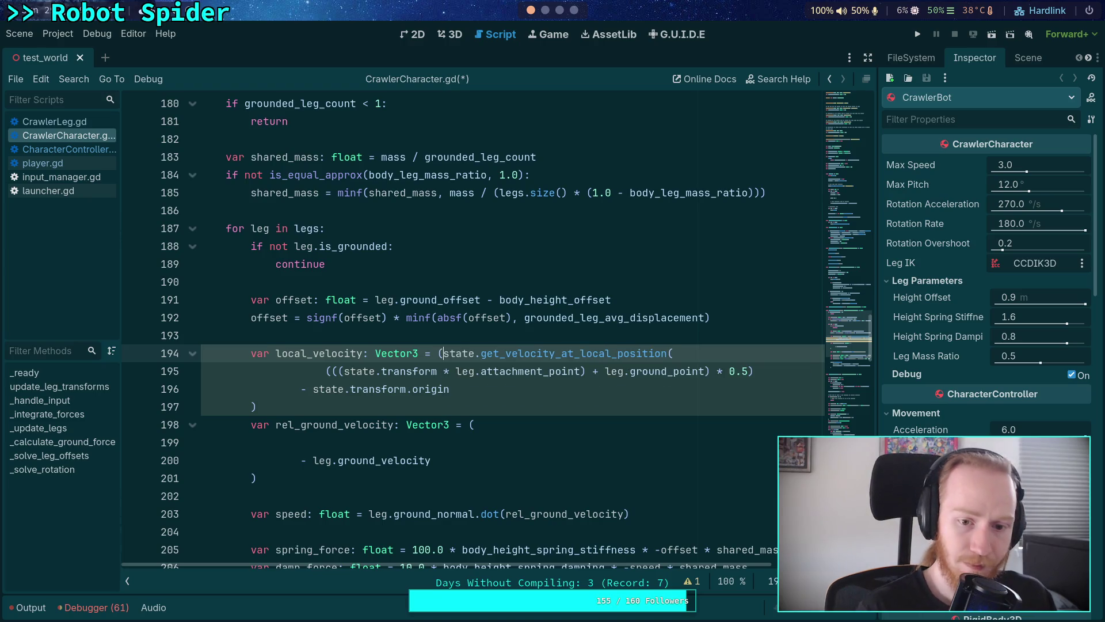
{"action": "key", "text": "Return"}
{"action": "key", "text": "Tab"}
{"action": "left_click", "coordinate": [289, 436]}
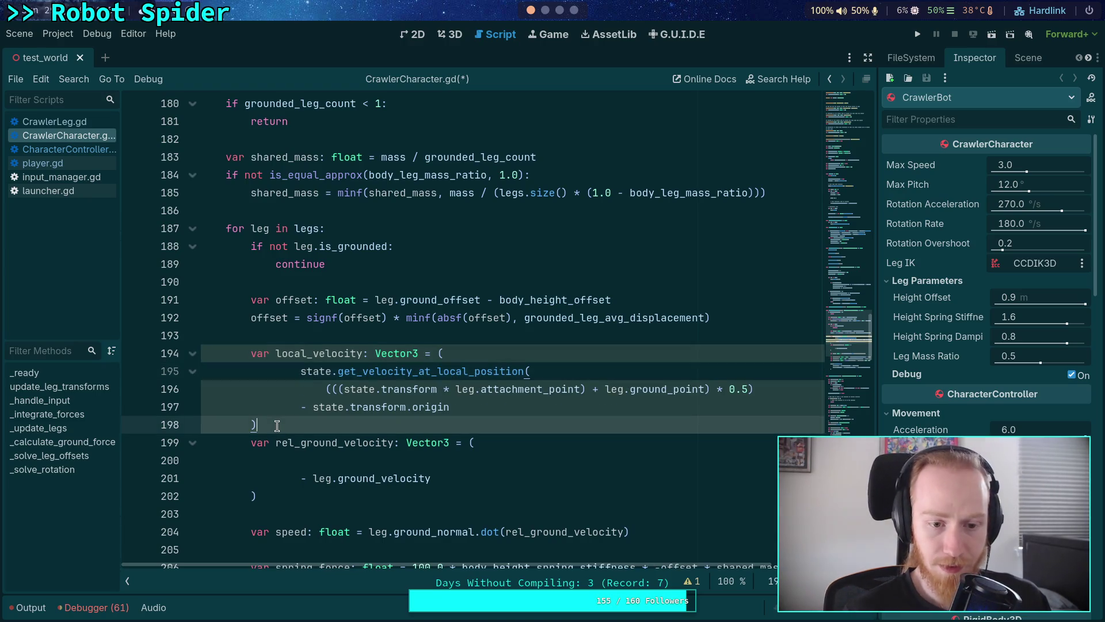
{"action": "key", "text": "Return"}
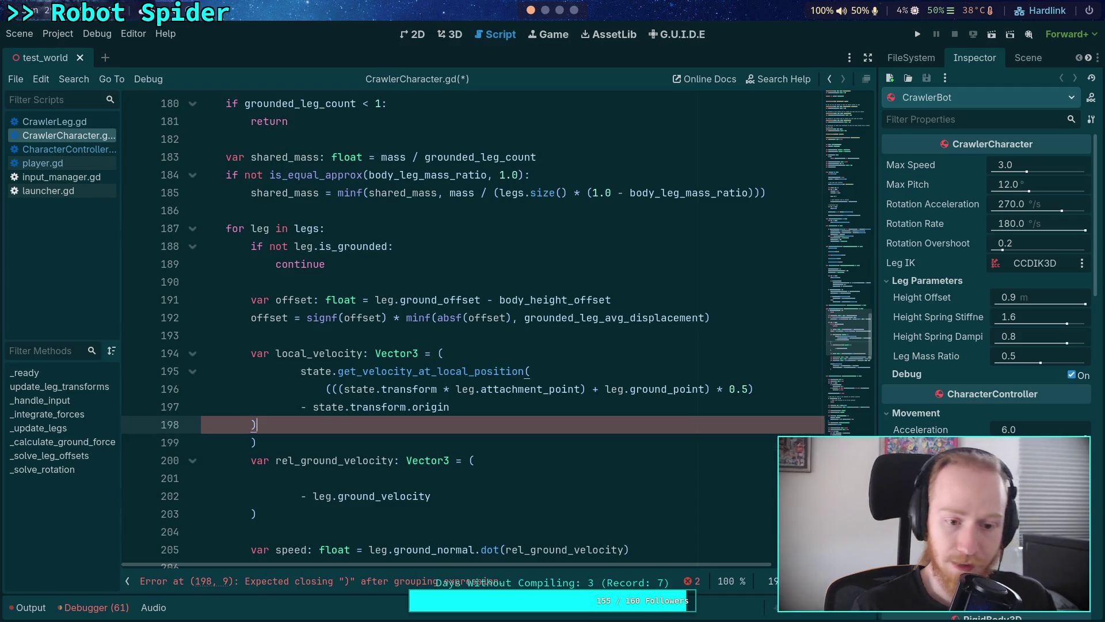
{"action": "type", "text": ")"}
{"action": "left_click", "coordinate": [251, 424]}
{"action": "key", "text": "Tab"}
{"action": "key", "text": "Tab"}
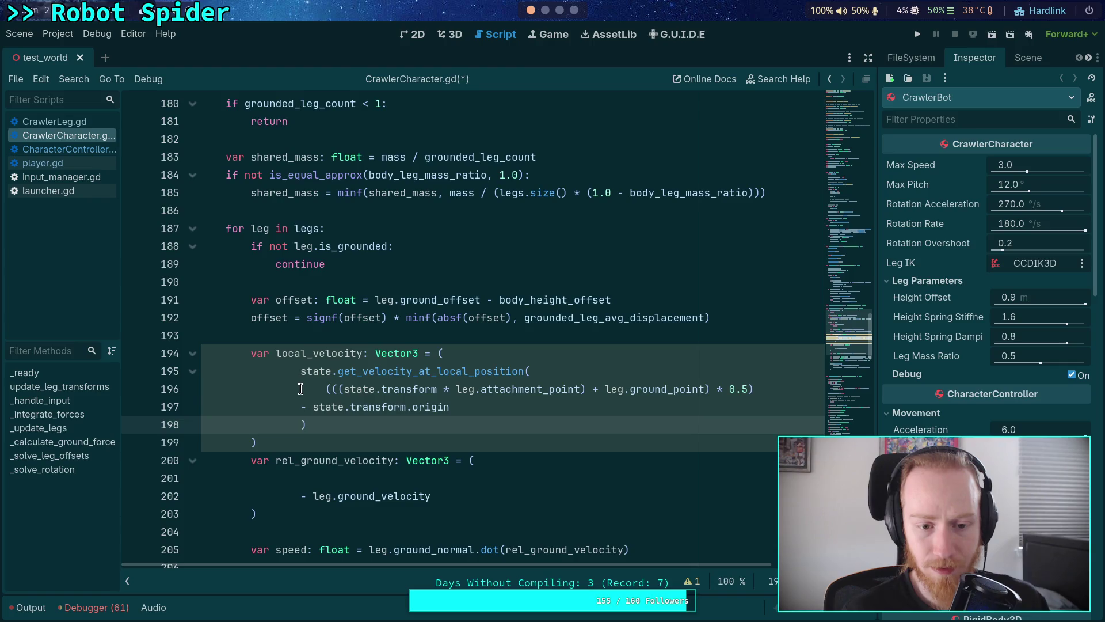
- Re-indent the midpoint and origin lines and add an opening bracket before the midpoint term
{"action": "left_click_drag", "start_coordinate": [300, 389], "coordinate": [337, 407]}
{"action": "key", "text": "shift+Tab"}
{"action": "key", "text": "shift+Tab"}
{"action": "key", "text": "shift+Tab"}
{"action": "key", "text": "Tab"}
{"action": "key", "text": "Tab"}
{"action": "key", "text": "Tab"}
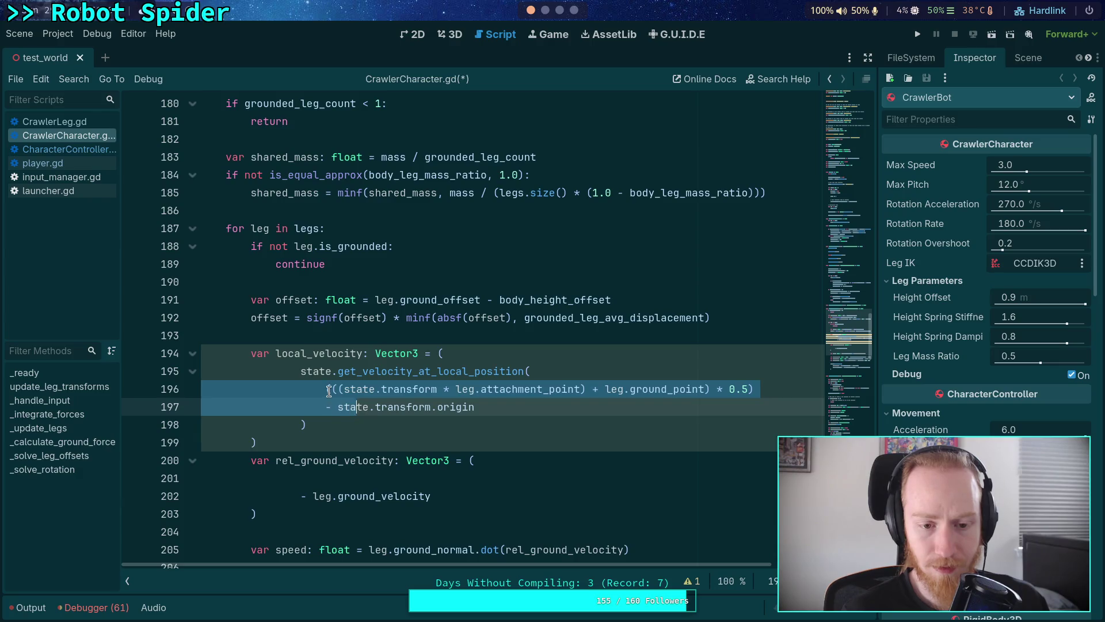
{"action": "left_click", "coordinate": [329, 390]}
{"action": "type", "text": "("}
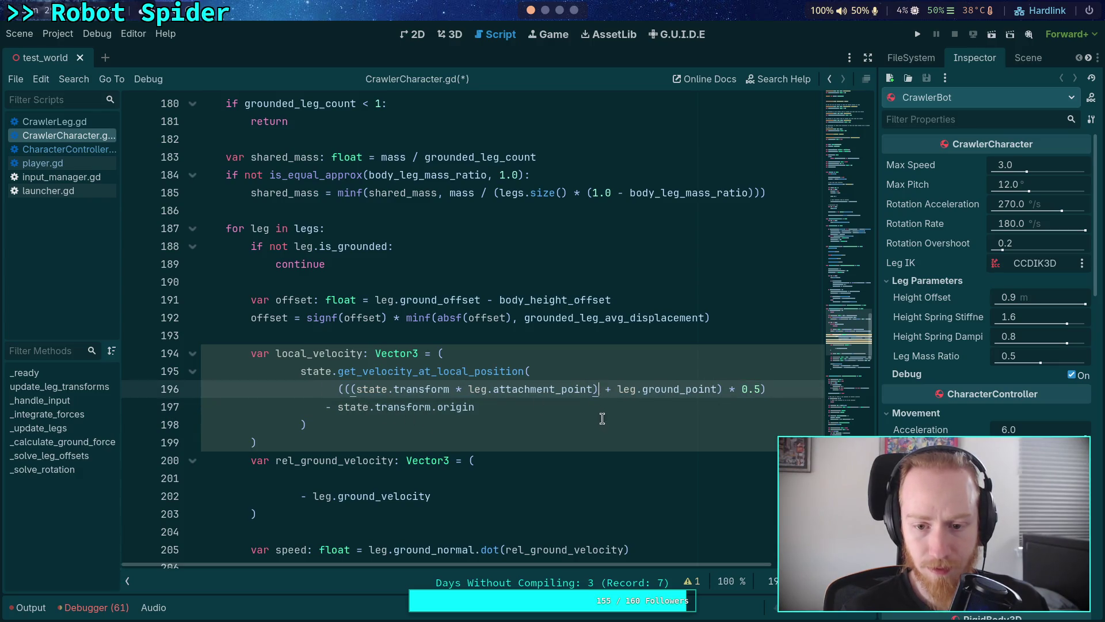
{"action": "left_click", "coordinate": [779, 394]}
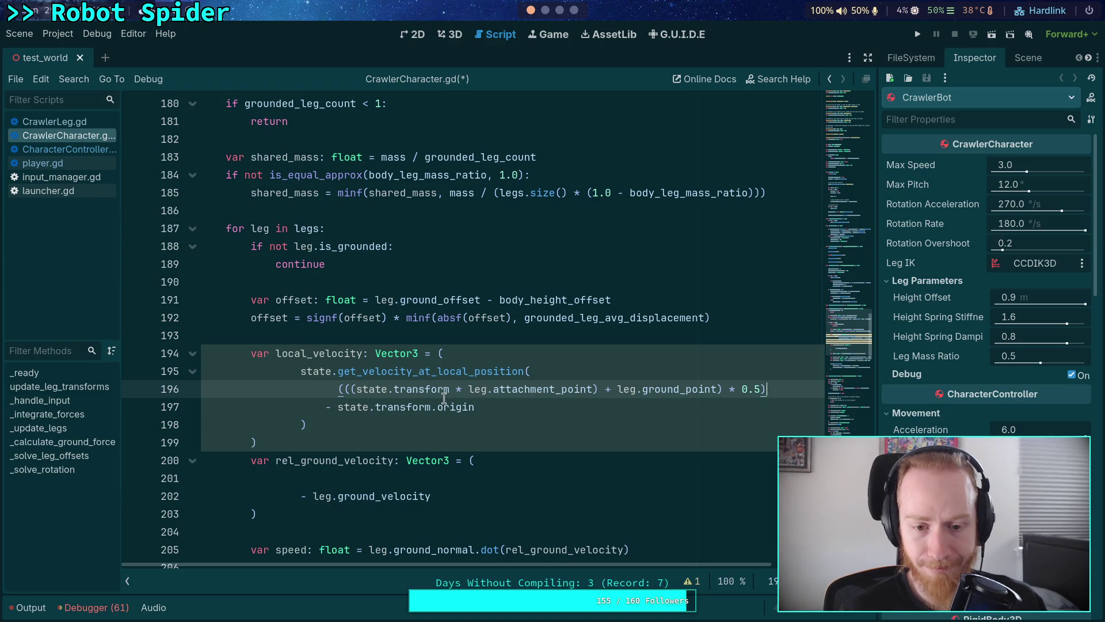
{"action": "left_click", "coordinate": [586, 423]}
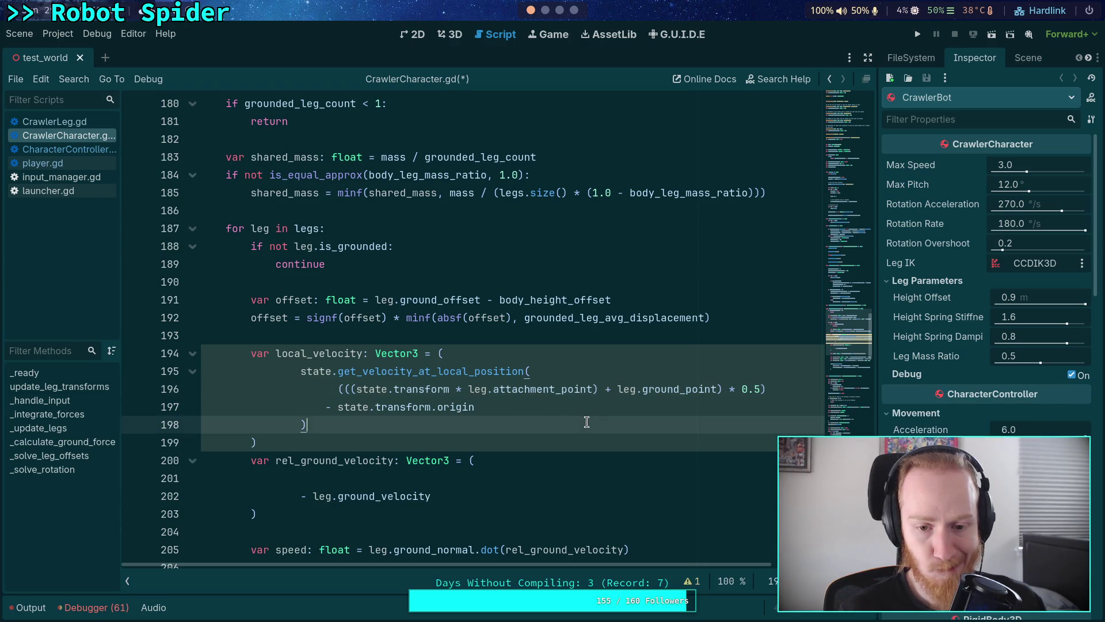
{"action": "scroll", "coordinate": [496, 429], "scroll_direction": "down", "scroll_amount": 1}
{"action": "left_click", "coordinate": [371, 429]}
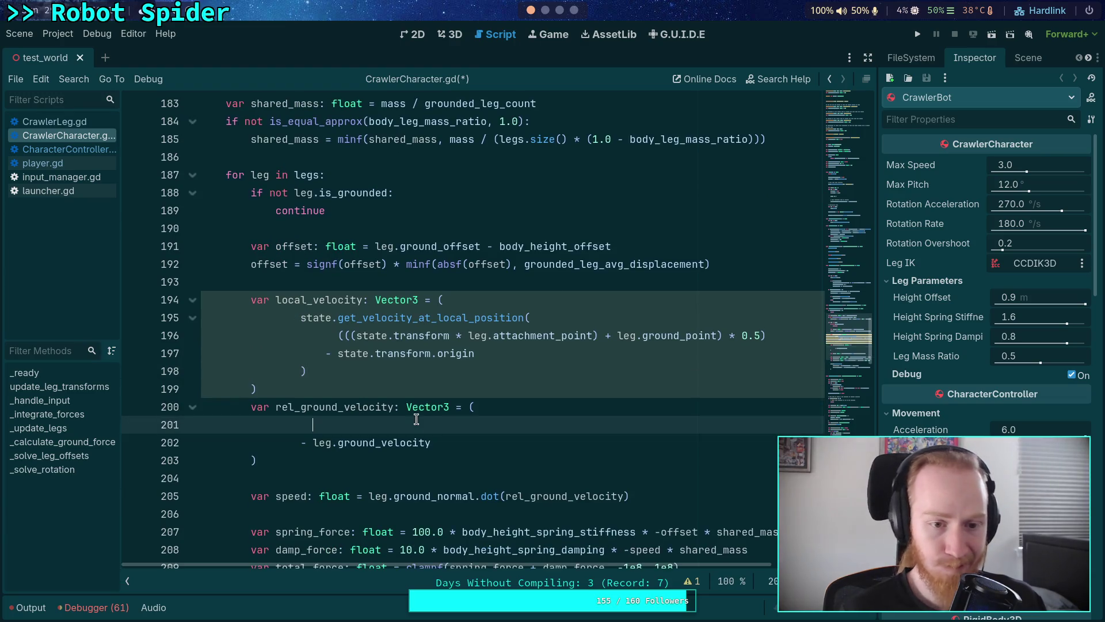
- Rewrite rel_ground_velocity as the single line 'local_velocity - leg.ground_velocity', removing leftover brackets and blank lines
{"action": "left_click", "coordinate": [470, 408]}
{"action": "key", "text": "Delete"}
{"action": "type", "text": "local"}
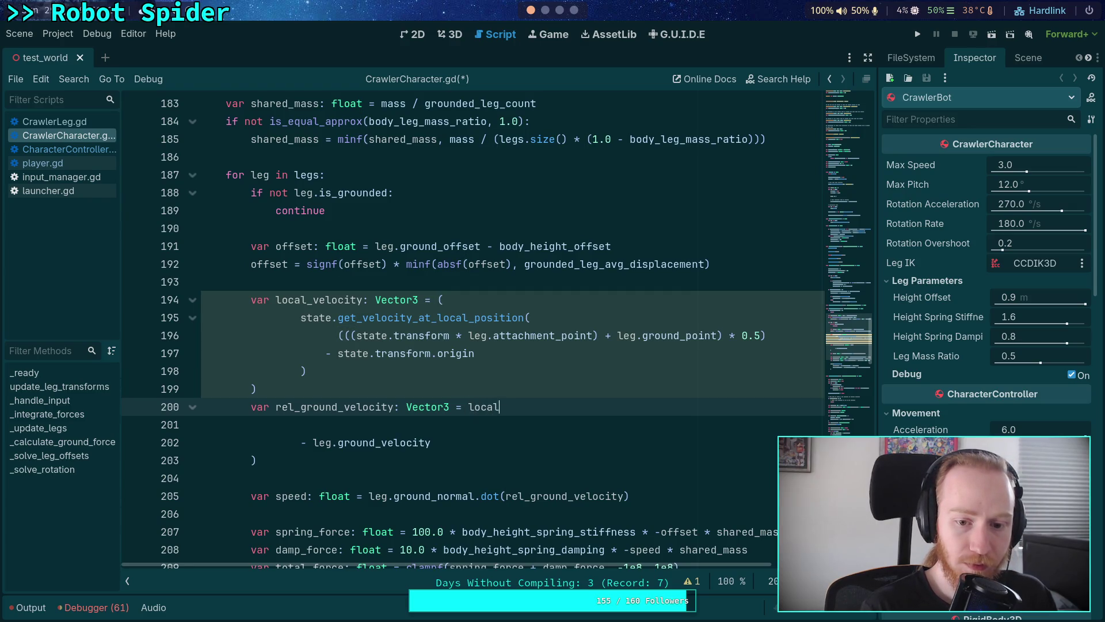
{"action": "key", "text": "Return"}
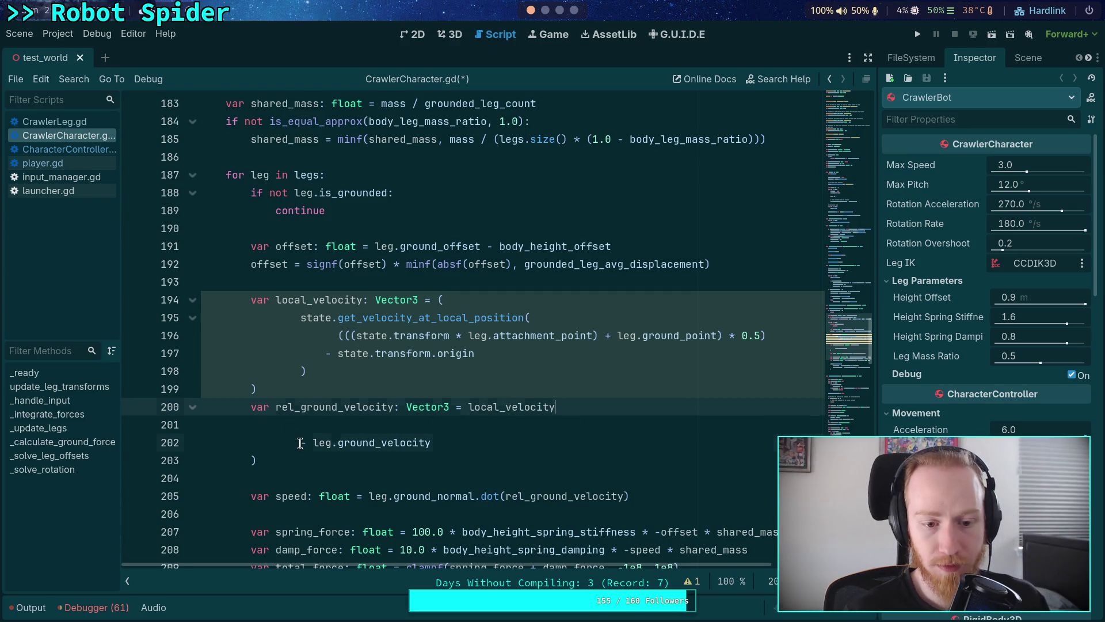
{"action": "left_click", "coordinate": [300, 443], "text": "shift"}
{"action": "type", "text": "-"}
{"action": "left_click", "coordinate": [366, 426]}
{"action": "key", "text": "BackSpace"}
{"action": "key", "text": "BackSpace"}
{"action": "key", "text": "BackSpace"}
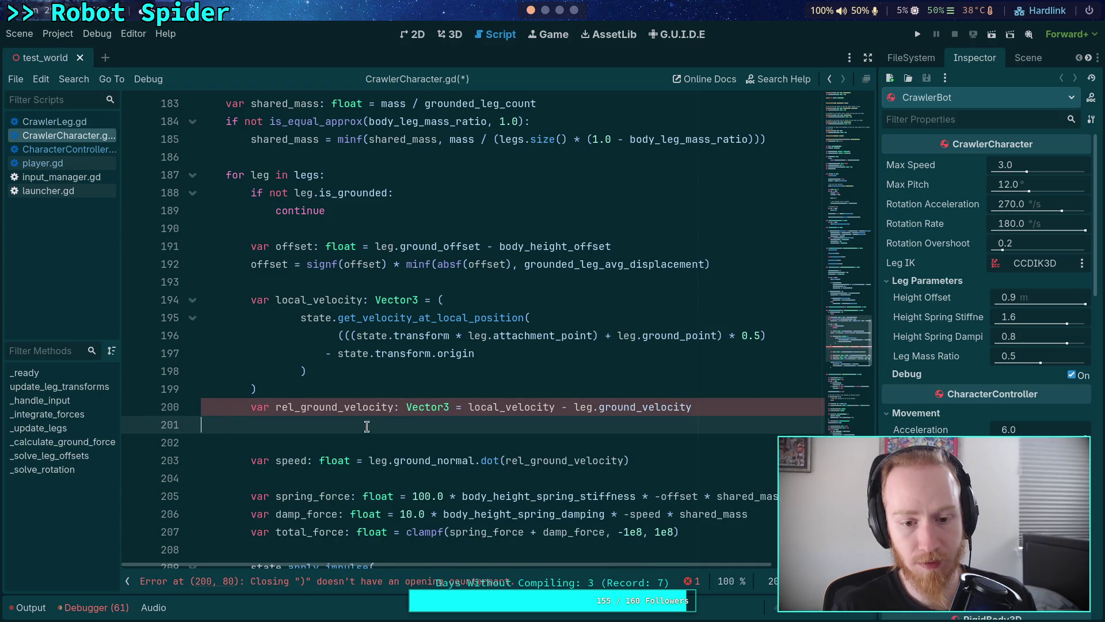
{"action": "key", "text": "BackSpace"}
- Trial-substitute the expression directly into the speed calculation, then undo it
{"action": "double_click", "coordinate": [346, 405]}
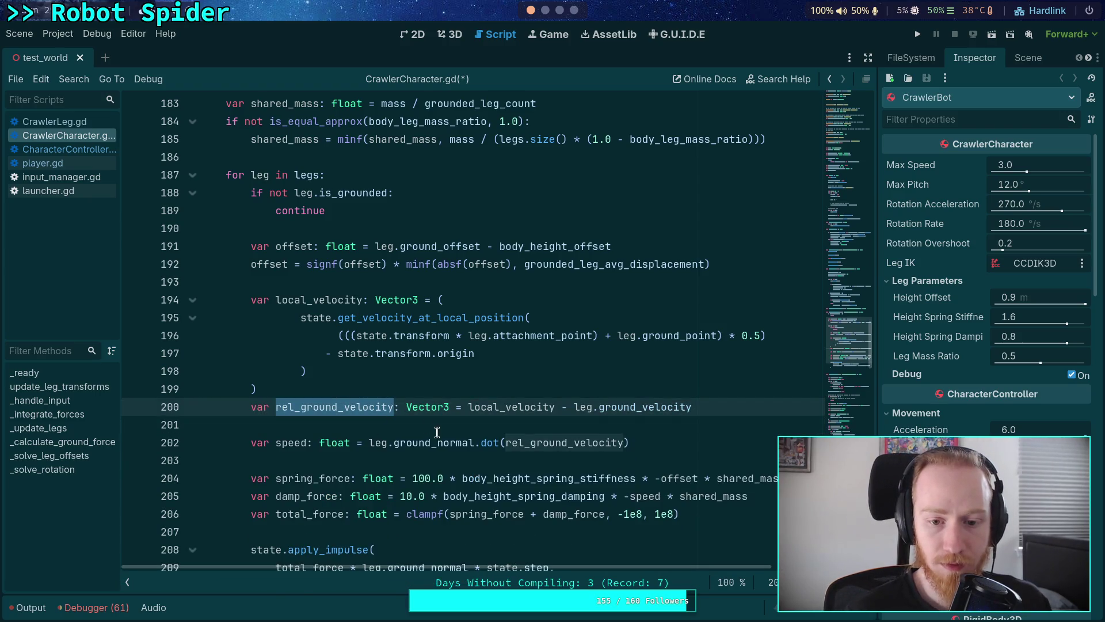
{"action": "left_click_drag", "start_coordinate": [470, 407], "coordinate": [714, 407]}
{"action": "key", "text": "ctrl+x"}
{"action": "double_click", "coordinate": [576, 442]}
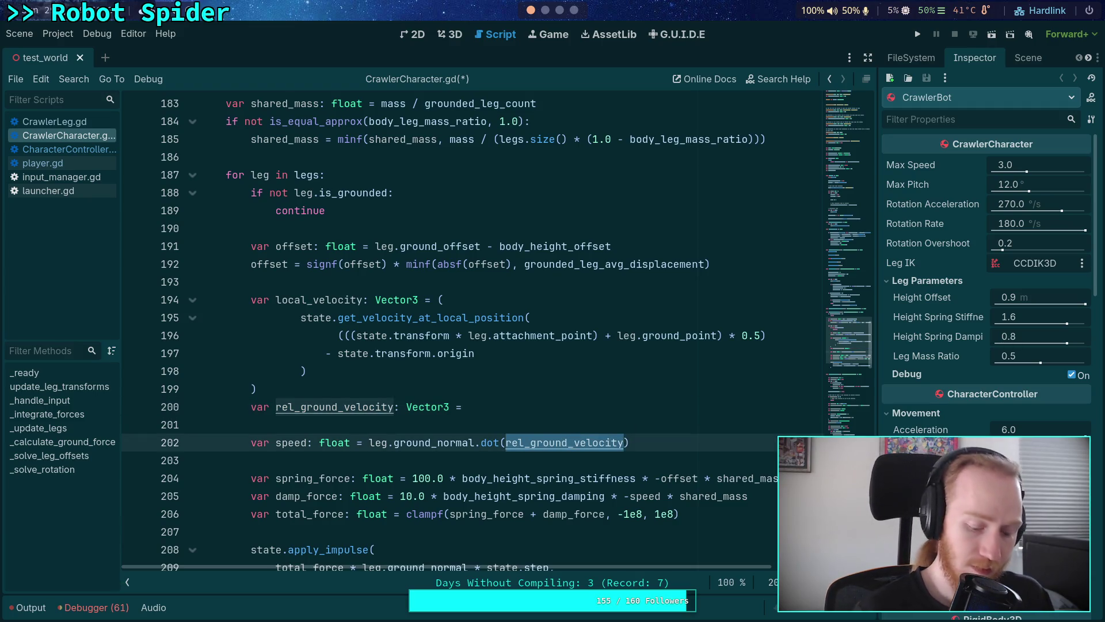
{"action": "key", "text": "ctrl+v"}
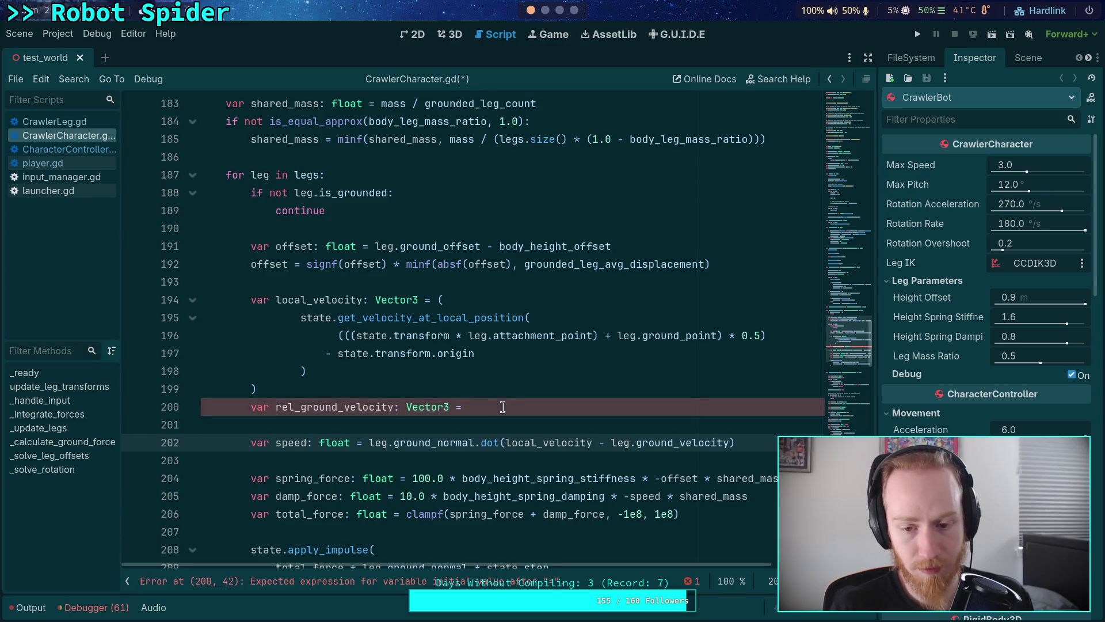
{"action": "key", "text": "ctrl+z"}
{"action": "key", "text": "ctrl+z"}
{"action": "key", "text": "Up"}
{"action": "scroll", "coordinate": [525, 405], "scroll_direction": "down", "scroll_amount": 1}
- Save, then put the midpoint term's outer brackets on their own lines with the origin subtraction after the close
{"action": "key", "text": "ctrl+s"}
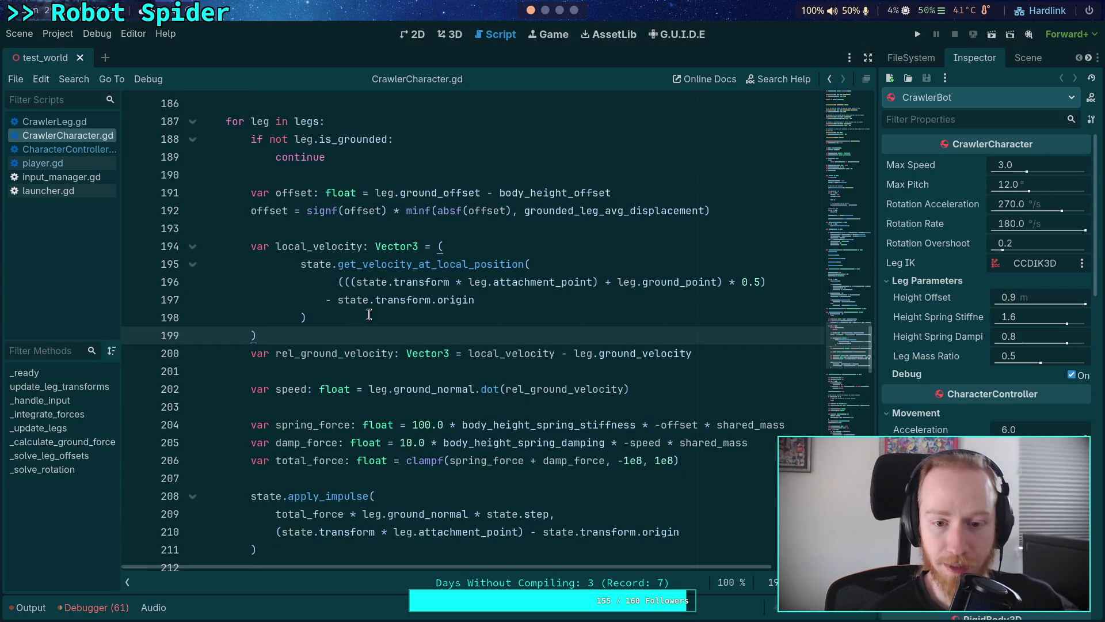
{"action": "left_click", "coordinate": [354, 277]}
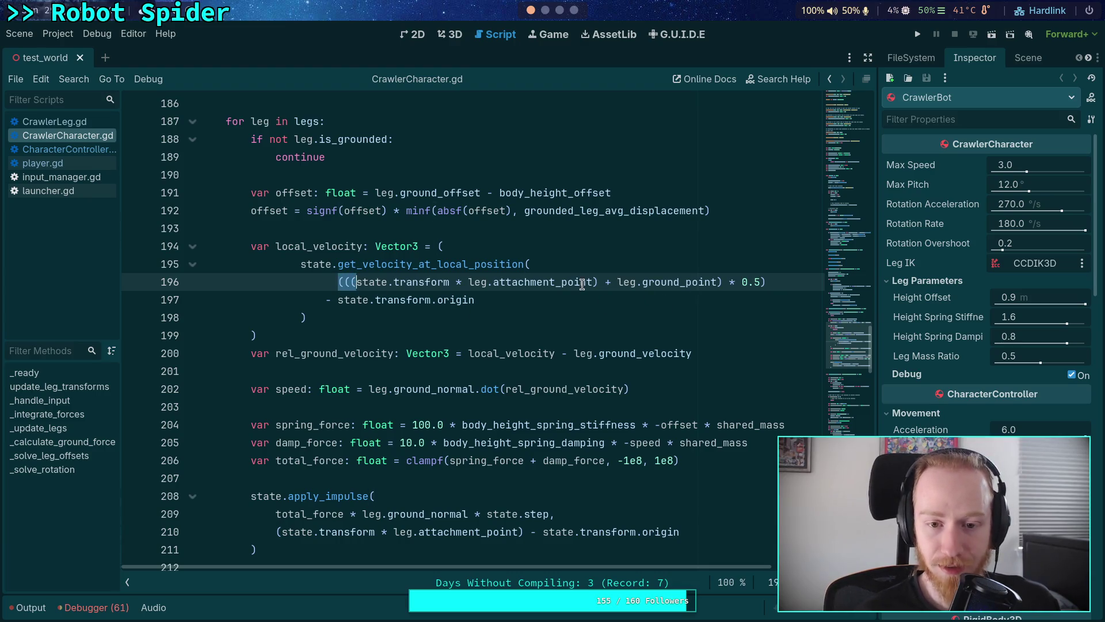
{"action": "left_click", "coordinate": [504, 308]}
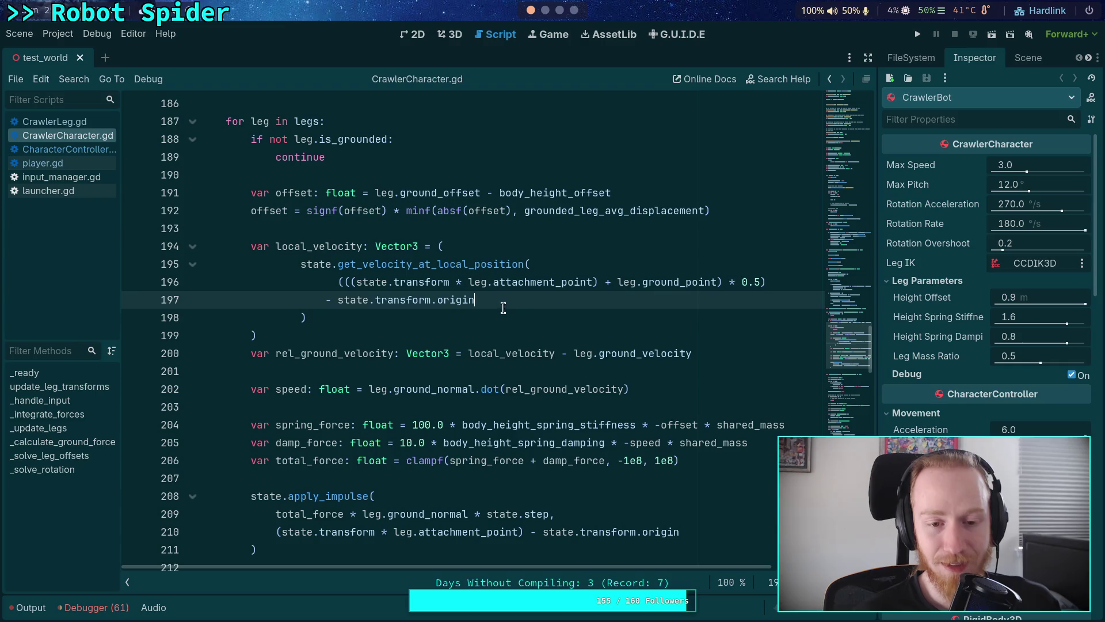
{"action": "left_click", "coordinate": [348, 281]}
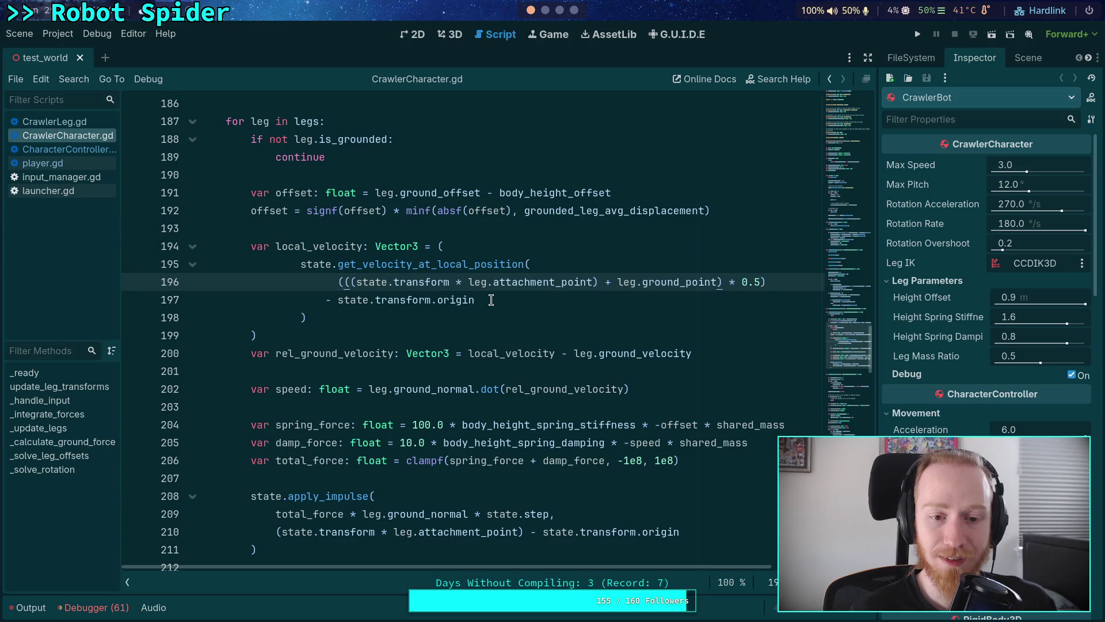
{"action": "key", "text": "Return"}
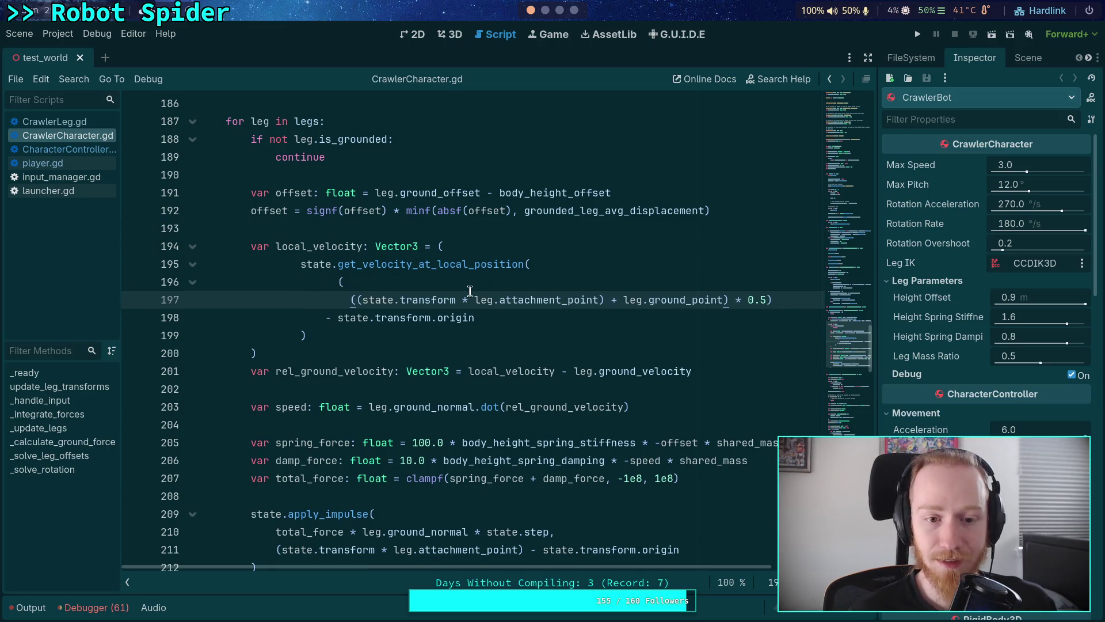
{"action": "left_click", "coordinate": [764, 300]}
{"action": "key", "text": "Return"}
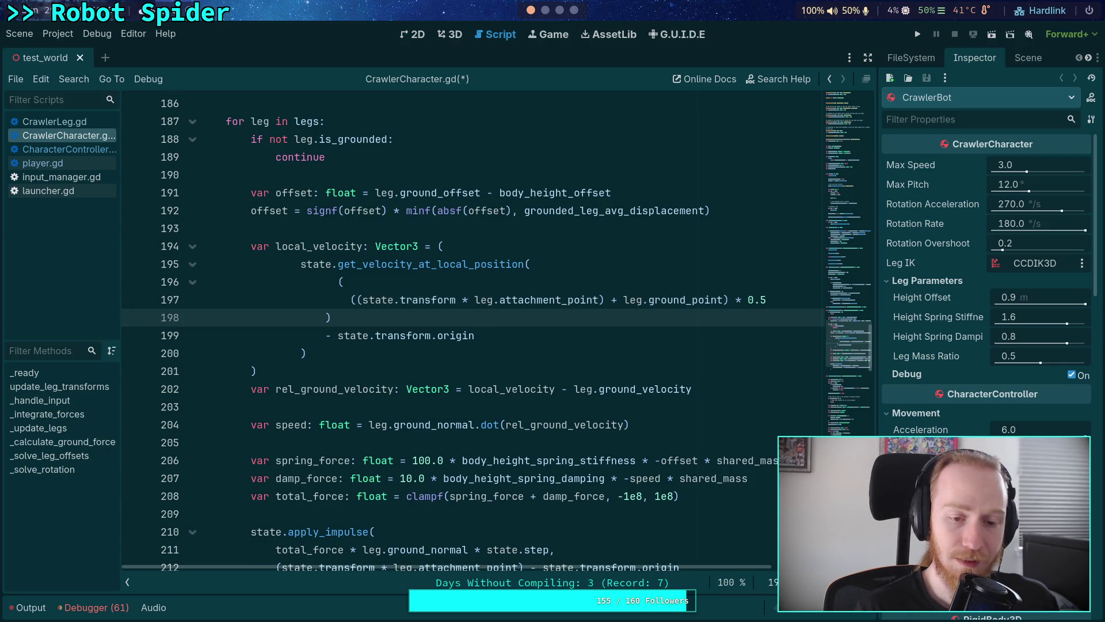
{"action": "left_click", "coordinate": [326, 335]}
{"action": "key", "text": "BackSpace"}
{"action": "key", "text": "BackSpace"}
{"action": "key", "text": "BackSpace"}
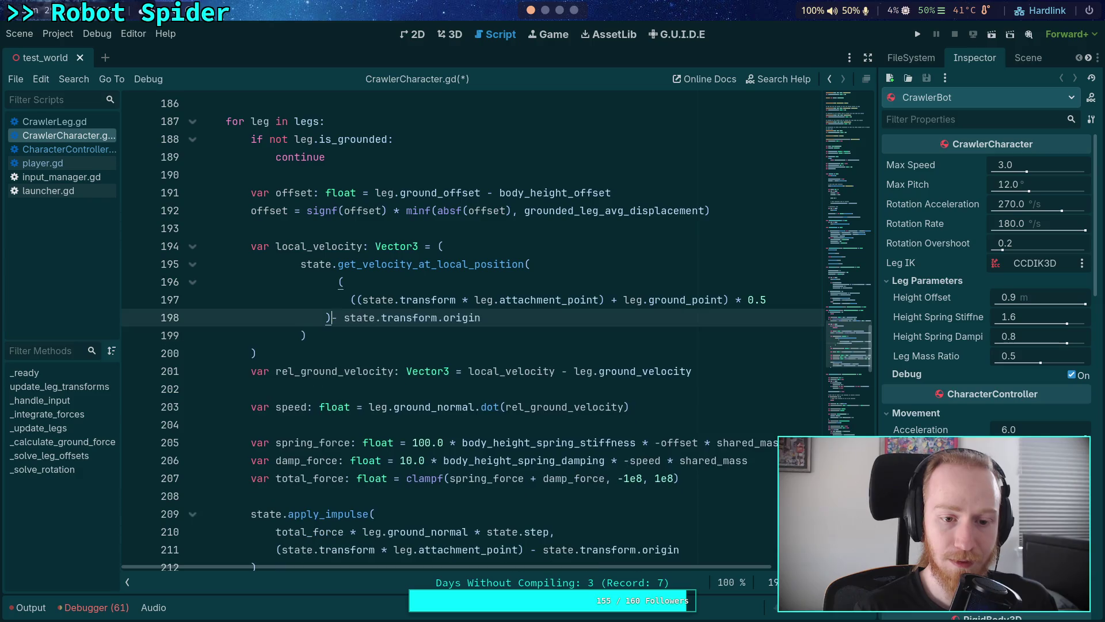
- Add an extra opening bracket before the midpoint term and move '* 0.5' onto its own line
{"action": "left_click", "coordinate": [339, 281]}
{"action": "type", "text": "("}
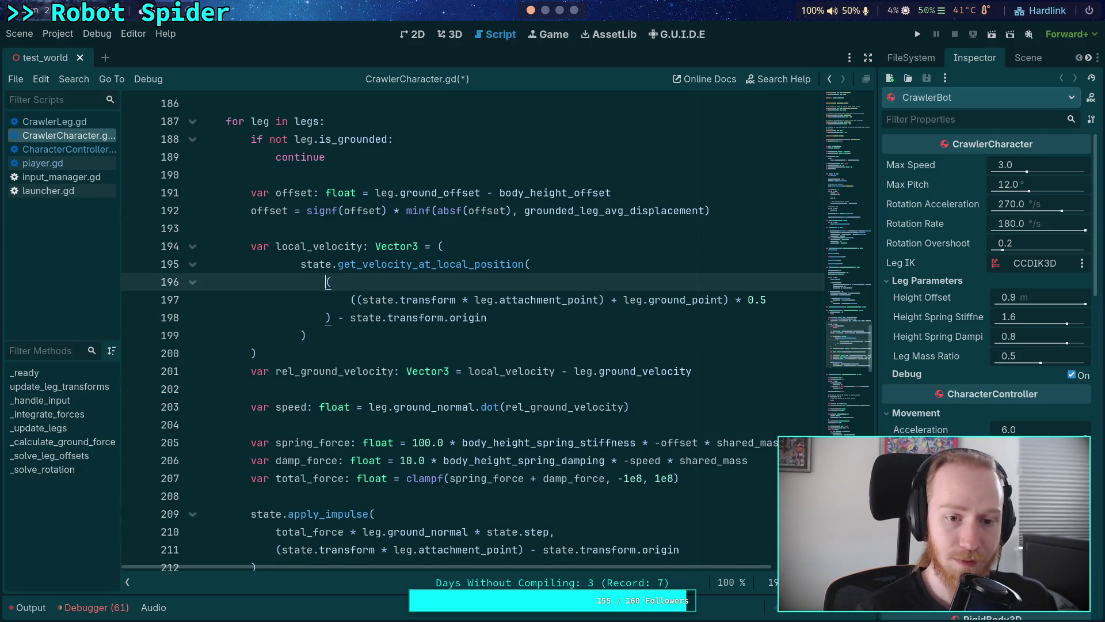
{"action": "key", "text": "Down"}
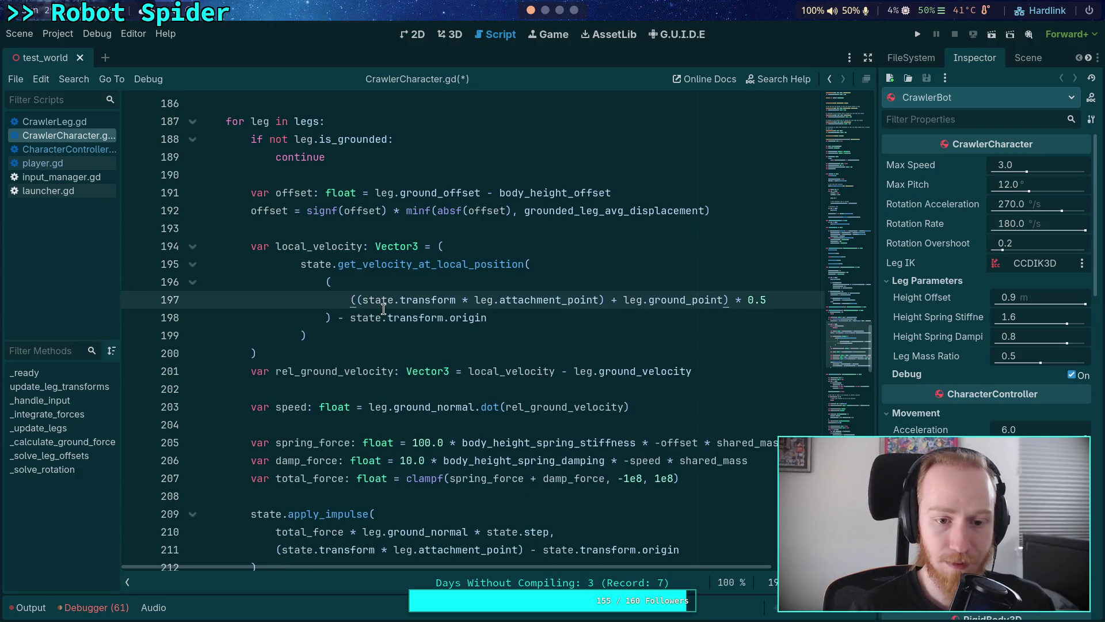
{"action": "key", "text": "Down"}
{"action": "key", "text": "Down"}
{"action": "key", "text": "Down"}
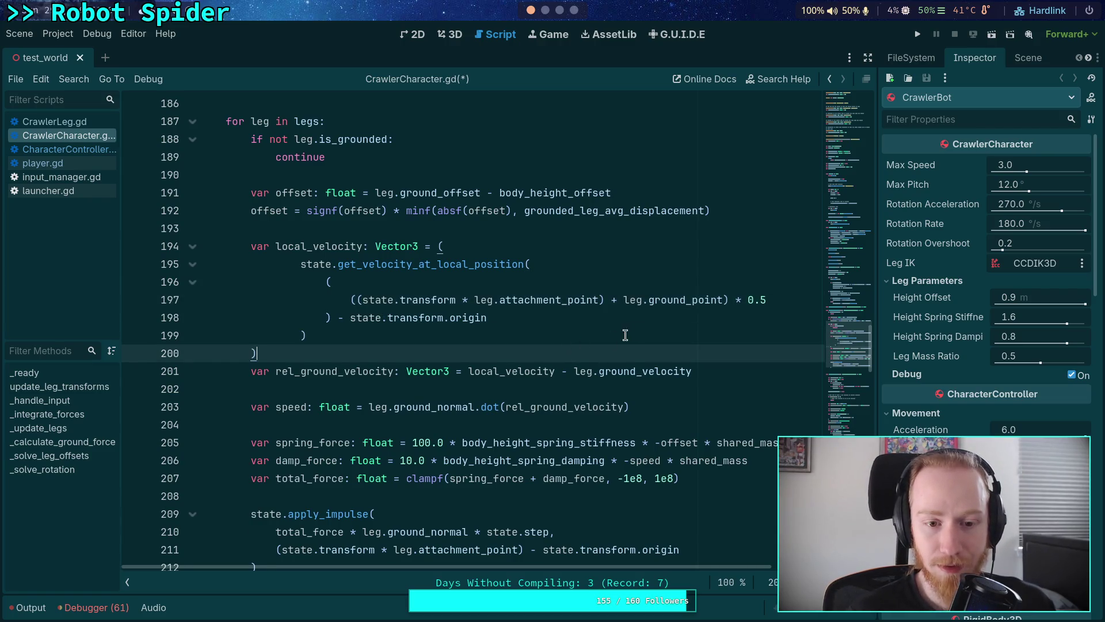
{"action": "left_click", "coordinate": [733, 300]}
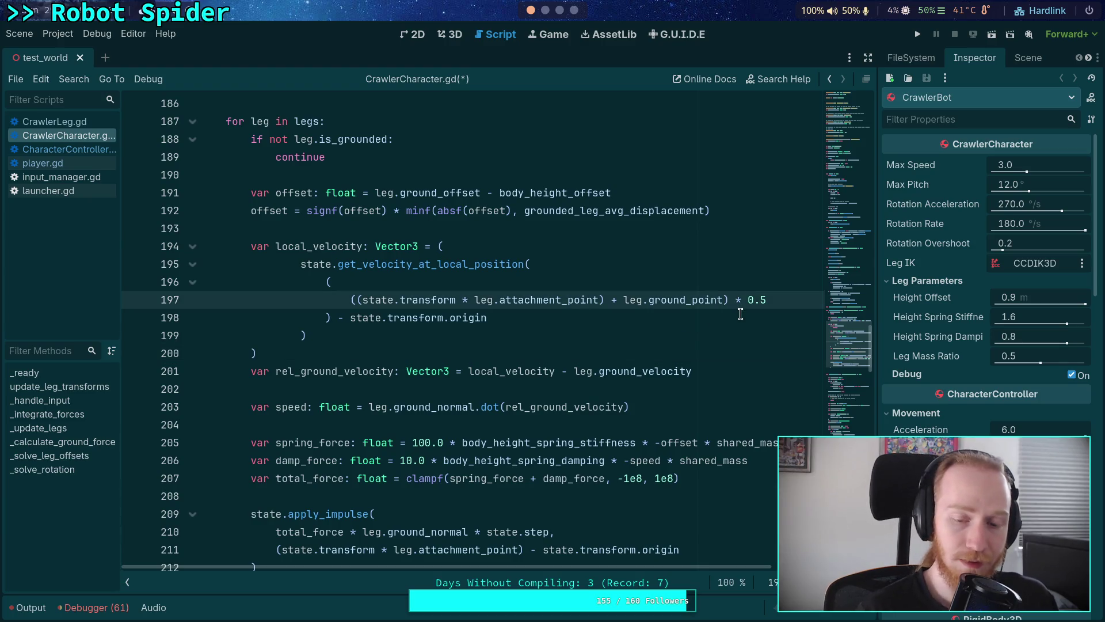
{"action": "key", "text": "Return"}
- Place the attachment-plus-ground sum's opening and closing brackets on separate lines
{"action": "left_click", "coordinate": [581, 337]}
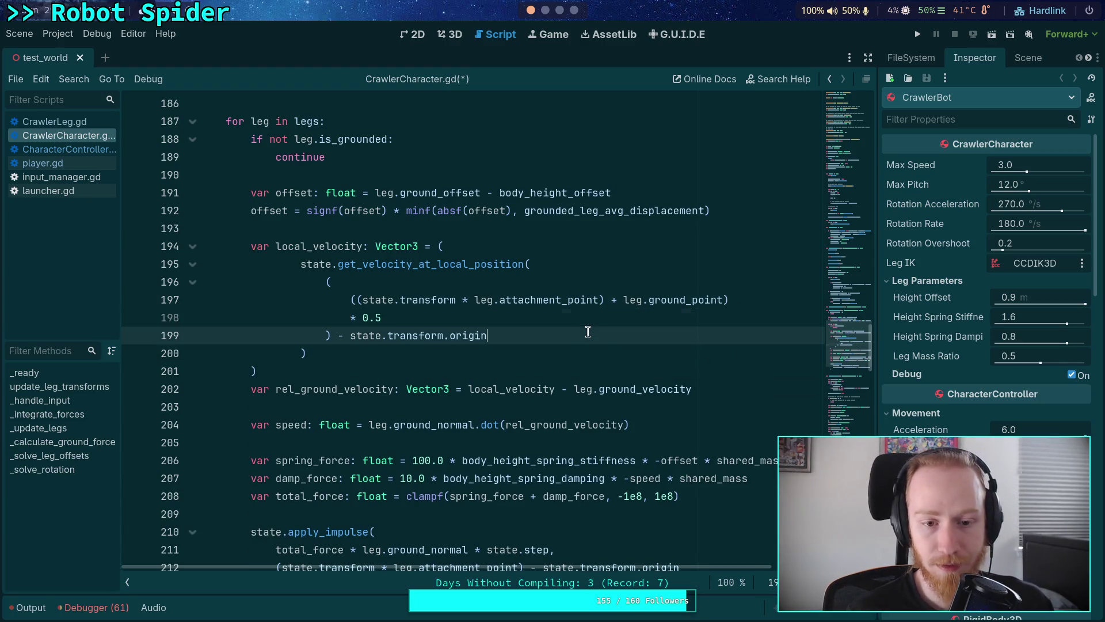
{"action": "left_click", "coordinate": [355, 300]}
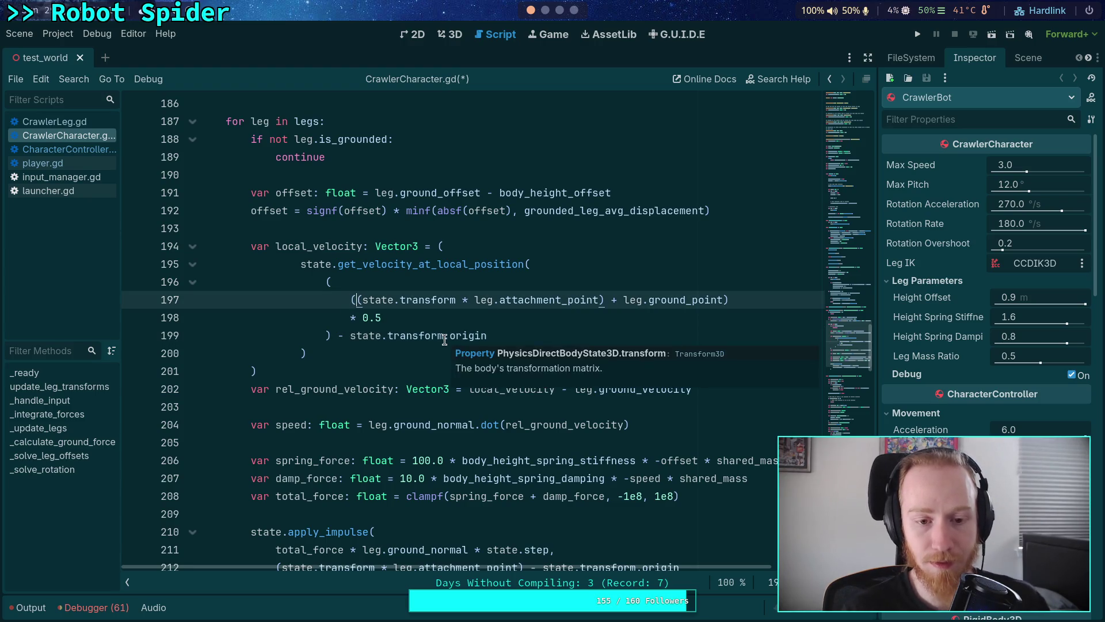
{"action": "key", "text": "Return"}
{"action": "left_click", "coordinate": [741, 318]}
{"action": "key", "text": "Return"}
{"action": "key", "text": "BackSpace"}
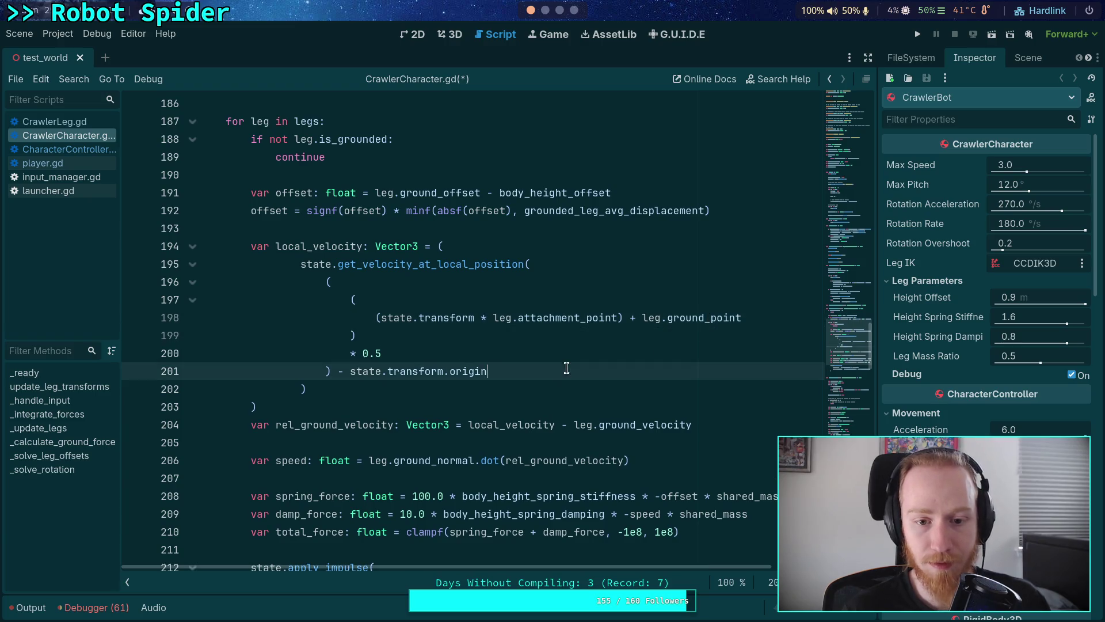
{"action": "left_click", "coordinate": [567, 368]}
{"action": "scroll", "coordinate": [562, 403], "scroll_direction": "up", "scroll_amount": 1}
{"action": "left_click", "coordinate": [532, 459]}
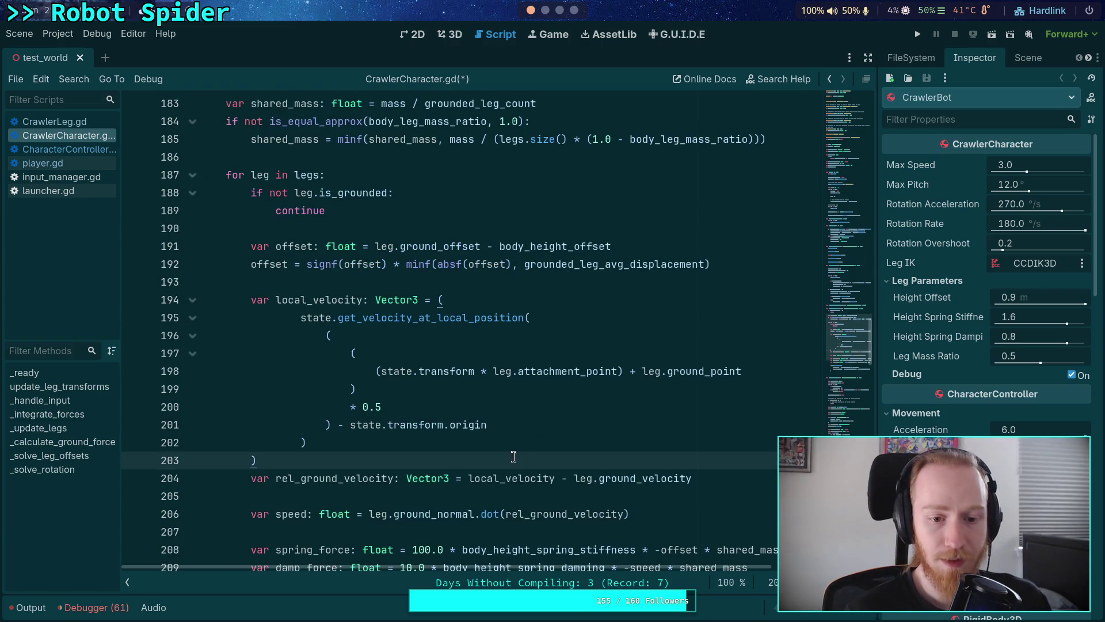
- Put '0.5 *' at the front of the midpoint term and delete the trailing '* 0.5' line
{"action": "key", "text": "Up"}
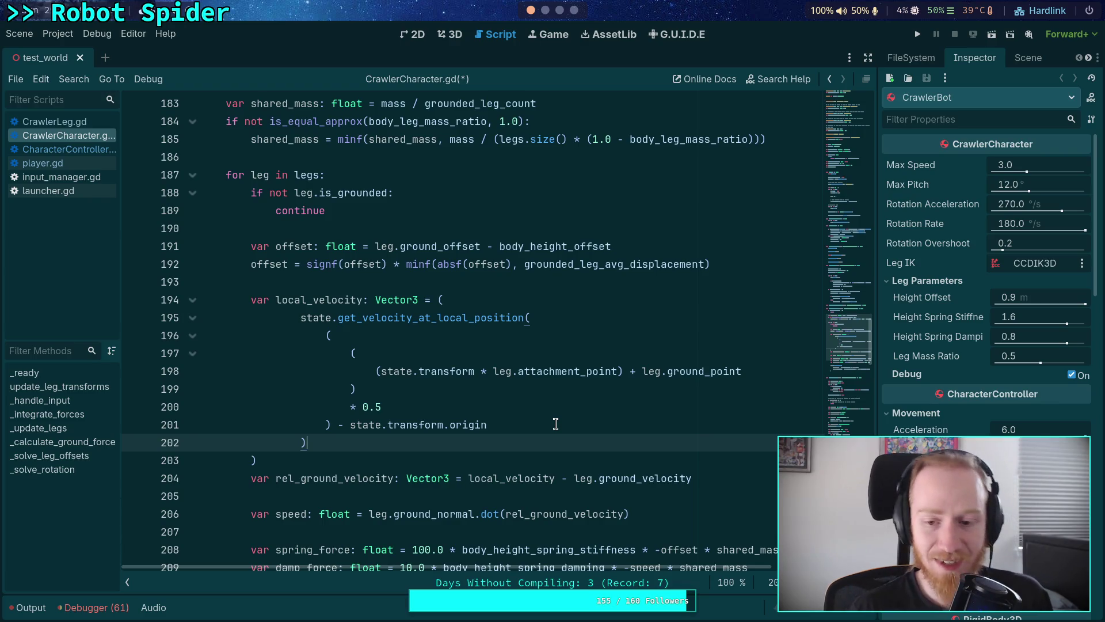
{"action": "left_click", "coordinate": [535, 338]}
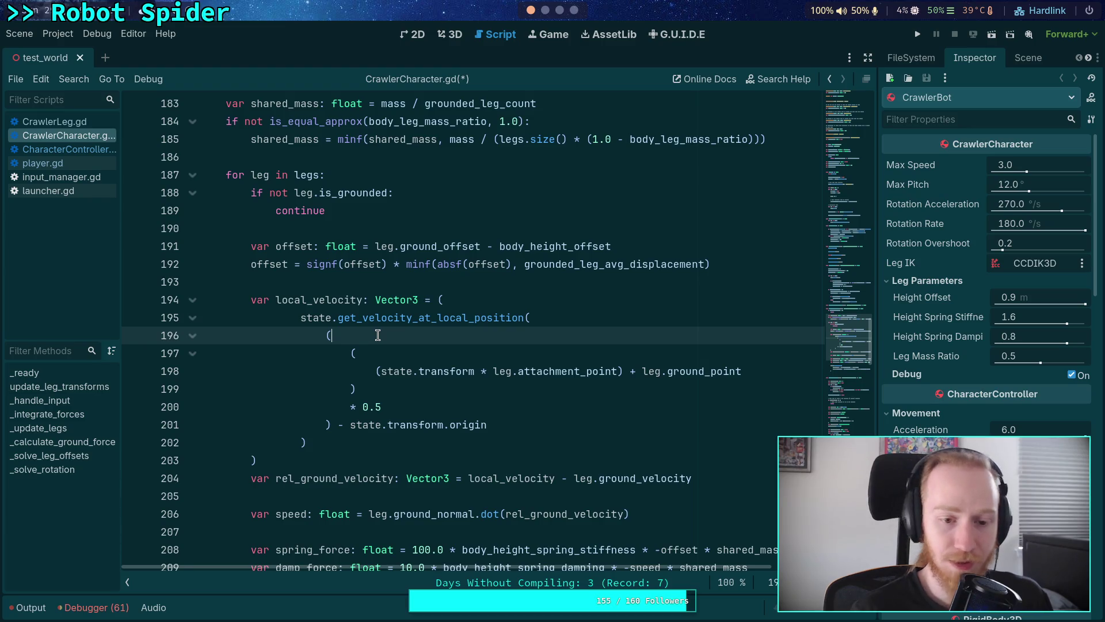
{"action": "key", "text": "Return"}
{"action": "type", "text": "0.5 "}
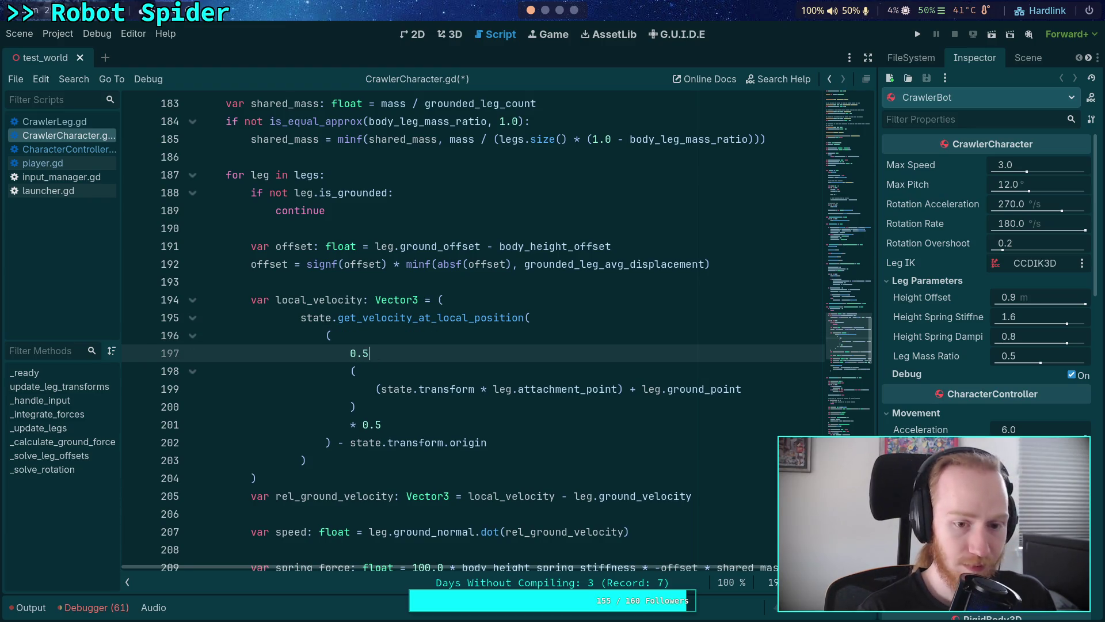
{"action": "type", "text": "*&"}
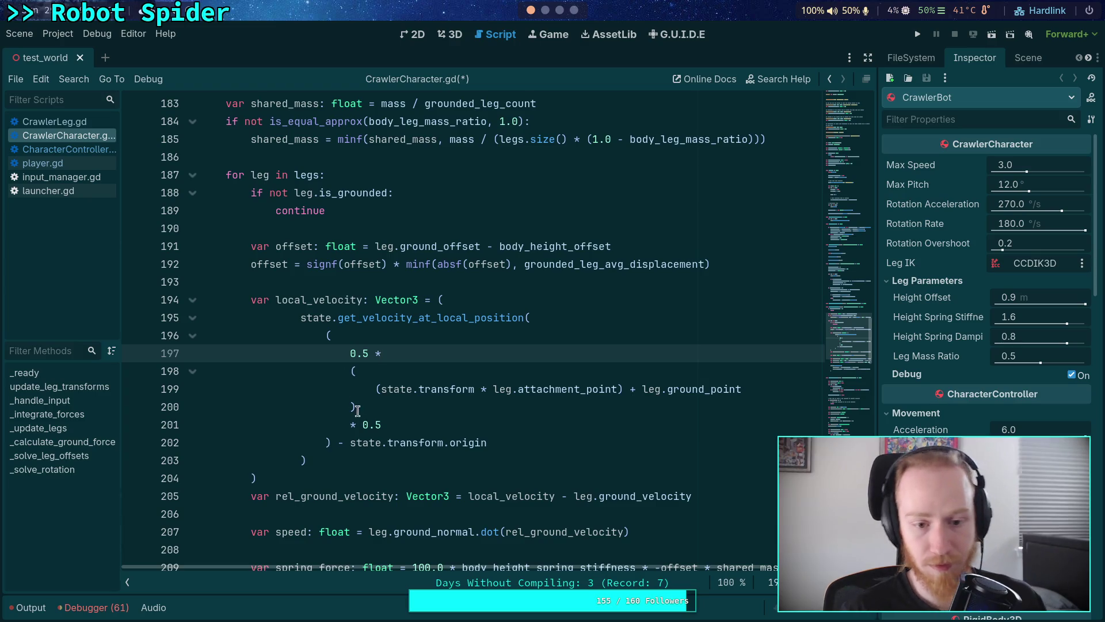
{"action": "left_click_drag", "start_coordinate": [356, 407], "coordinate": [407, 424]}
{"action": "key", "text": "BackSpace"}
{"action": "key", "text": "Up"}
{"action": "key", "text": "Up"}
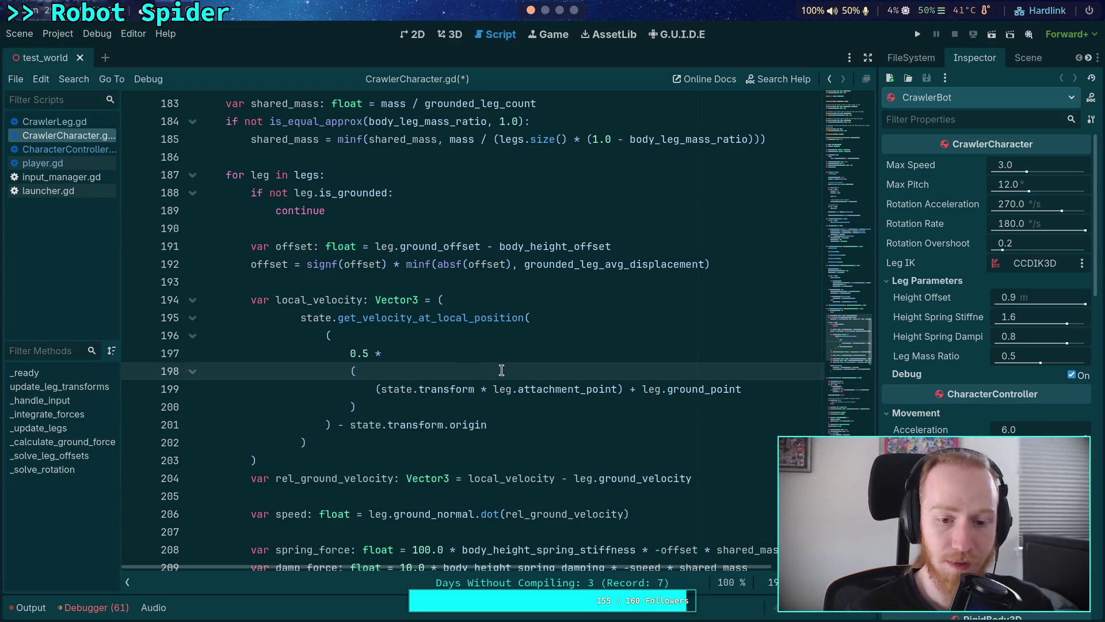
{"action": "left_click", "coordinate": [446, 401]}
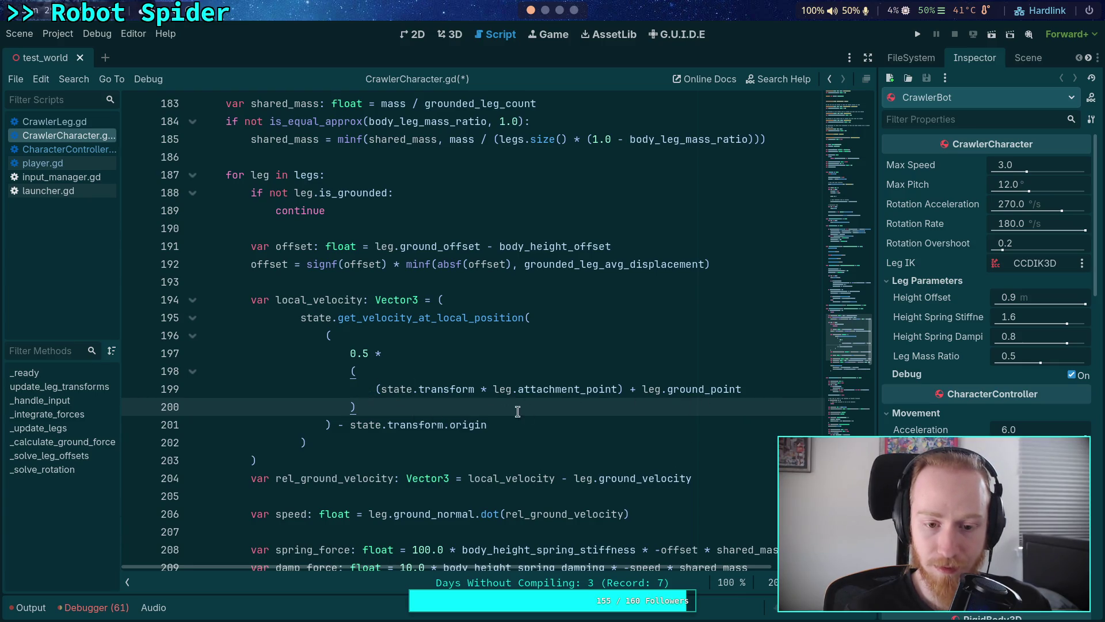
- Collapse the attachment-point plus ground-point sum onto one line, with '- state.transform.origin' below it
{"action": "left_click", "coordinate": [375, 388]}
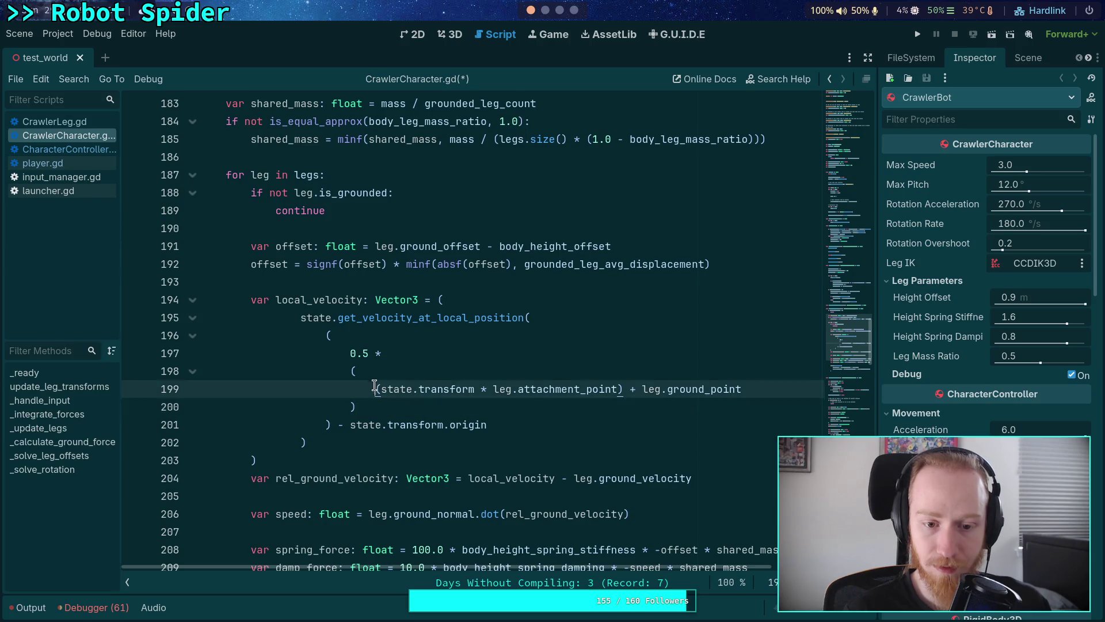
{"action": "key", "text": "BackSpace"}
{"action": "key", "text": "BackSpace"}
{"action": "key", "text": "BackSpace"}
{"action": "left_click", "coordinate": [346, 389]}
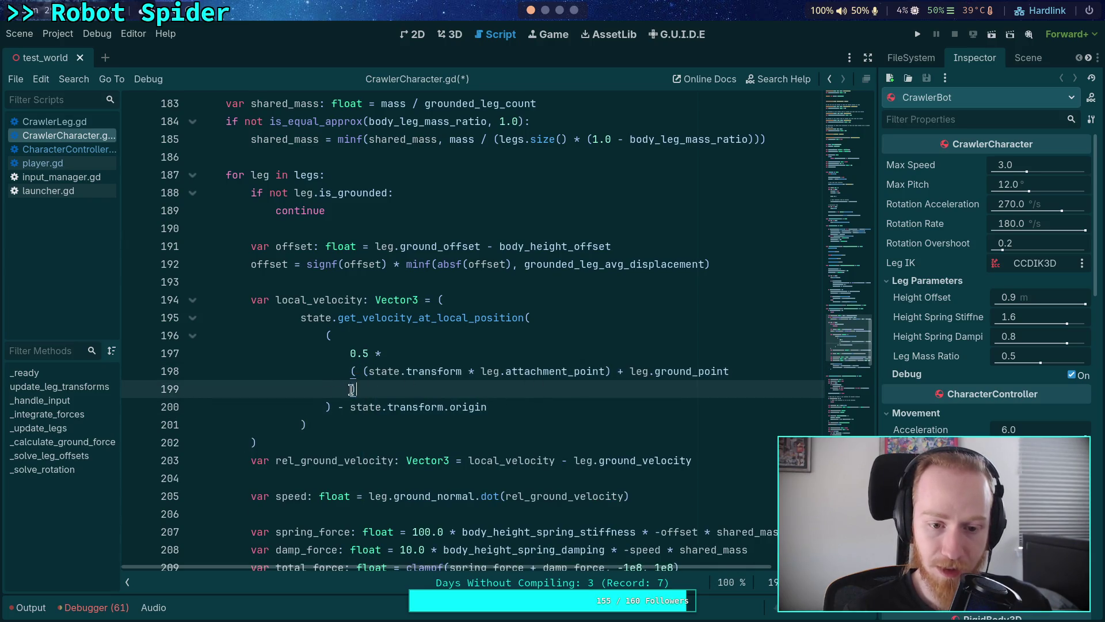
{"action": "key", "text": "BackSpace"}
{"action": "key", "text": "BackSpace"}
{"action": "key", "text": "BackSpace"}
{"action": "left_click", "coordinate": [578, 396]}
{"action": "left_click", "coordinate": [491, 431]}
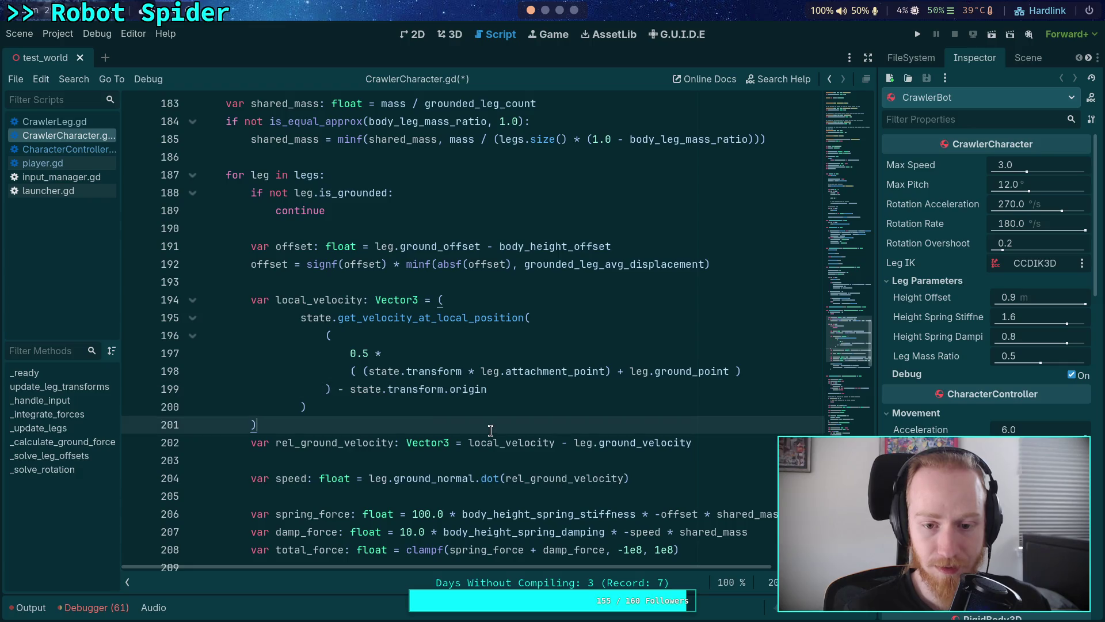
{"action": "left_click_drag", "start_coordinate": [349, 354], "coordinate": [351, 342]}
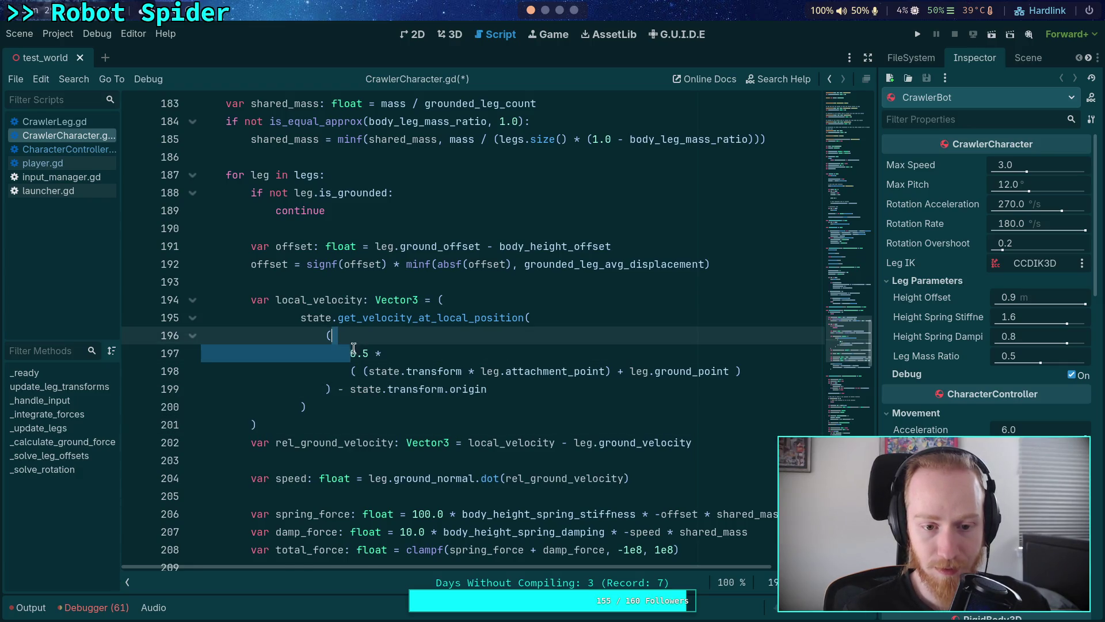
{"action": "left_click", "coordinate": [320, 389]}
{"action": "mouse_move", "coordinate": [350, 354]}
{"action": "left_mouse_down"}
{"action": "mouse_move", "coordinate": [371, 336]}
{"action": "mouse_move", "coordinate": [732, 347]}
{"action": "mouse_move", "coordinate": [771, 337]}
{"action": "left_mouse_up"}
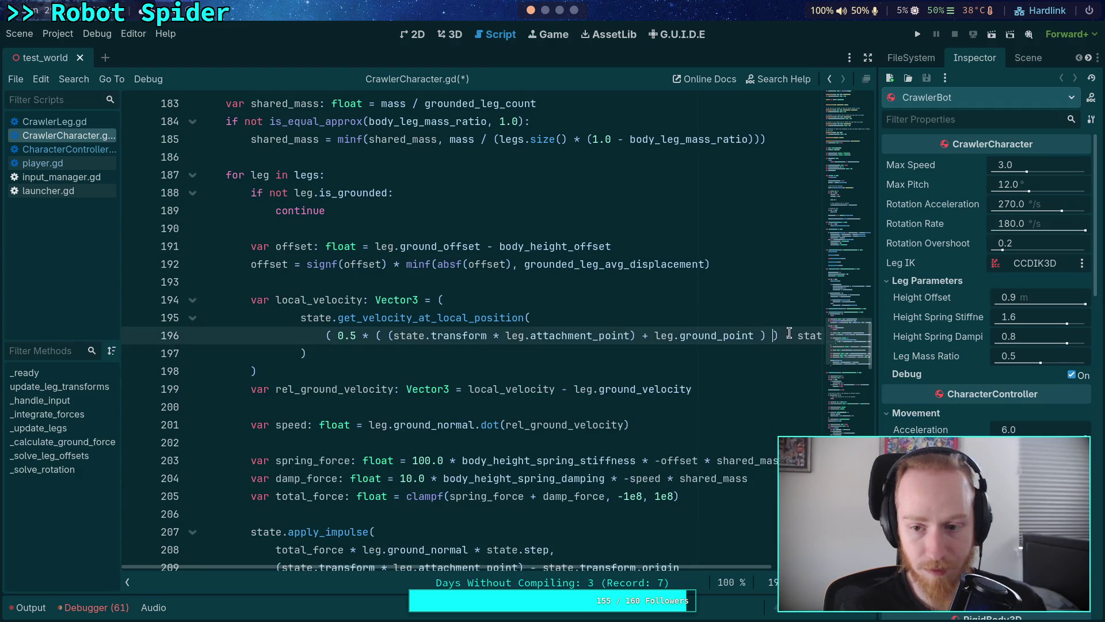
{"action": "key", "text": "Return"}
{"action": "left_click", "coordinate": [576, 369]}
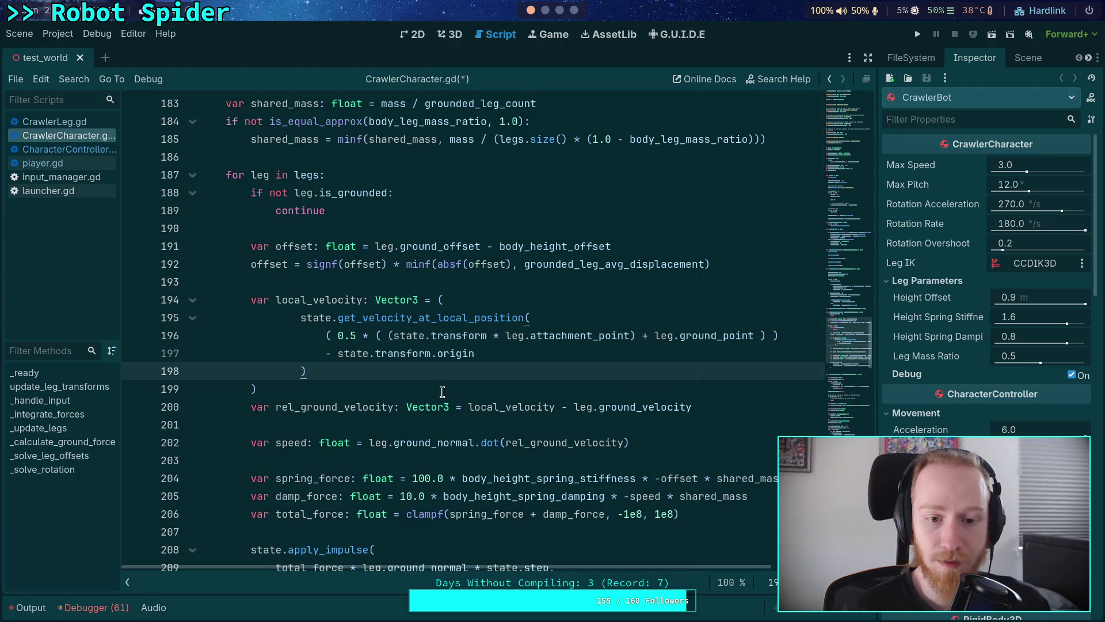
{"action": "key", "text": "Up"}
{"action": "key", "text": "Up"}
- Indent the combined midpoint line, save the script and scene, and check the minf parentheses on line 185
{"action": "key", "text": "Down"}
{"action": "key", "text": "Down"}
{"action": "key", "text": "Down"}
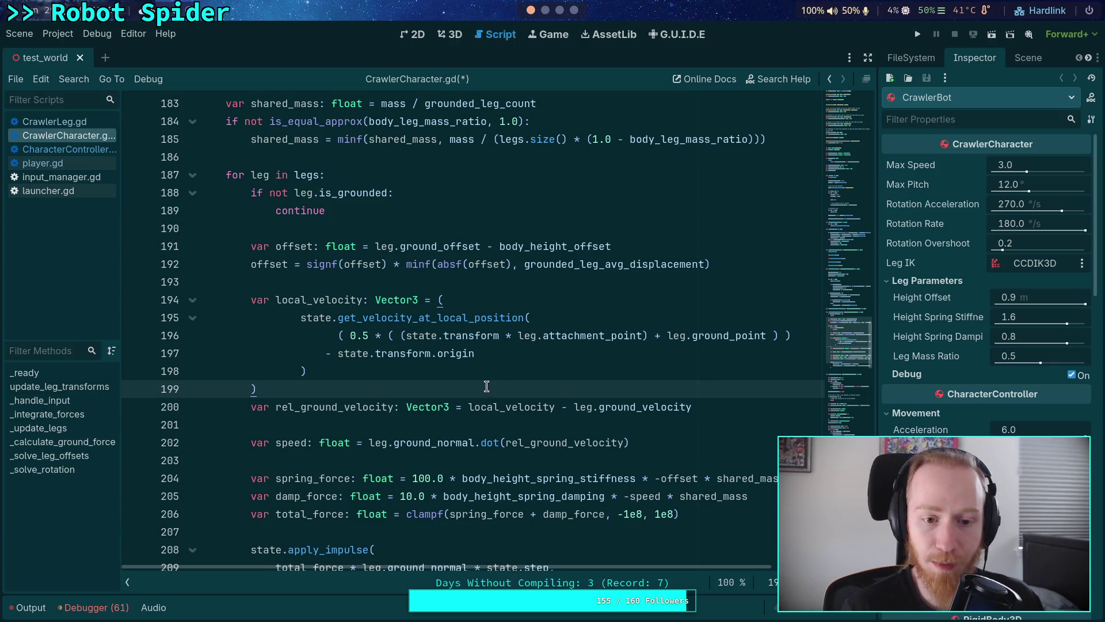
{"action": "key", "text": "ctrl+s"}
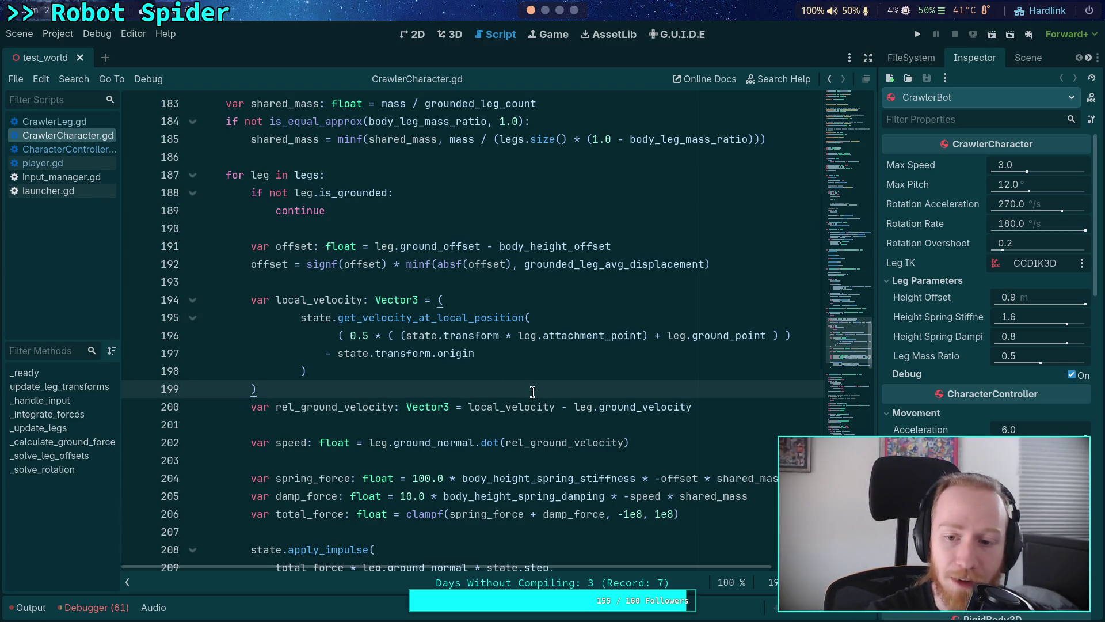
{"action": "double_click", "coordinate": [759, 139]}
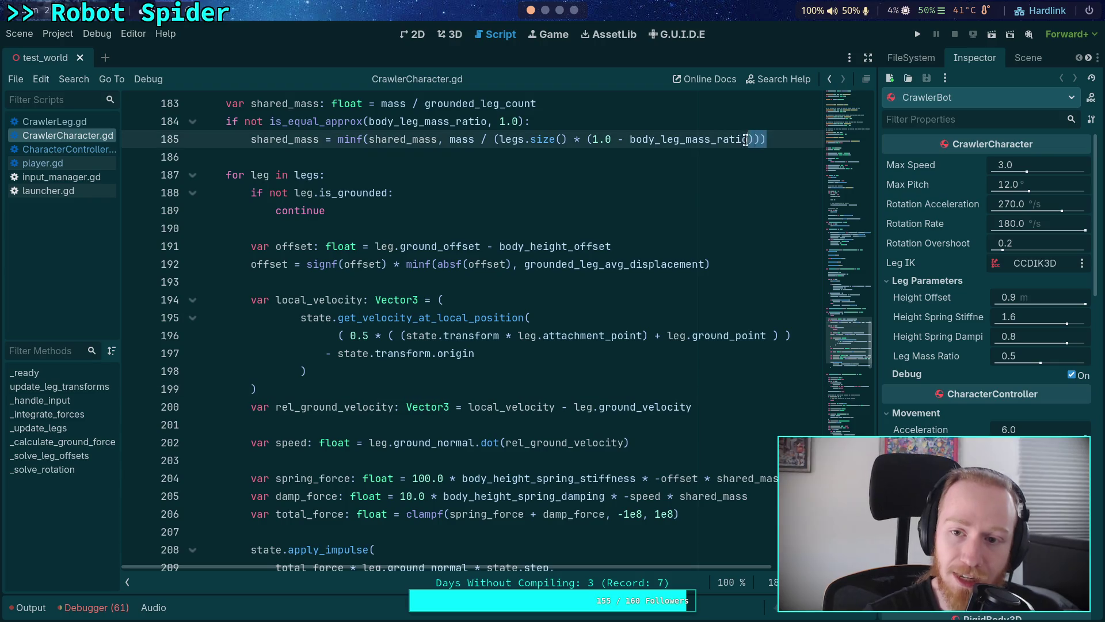
{"action": "left_click", "coordinate": [365, 145]}
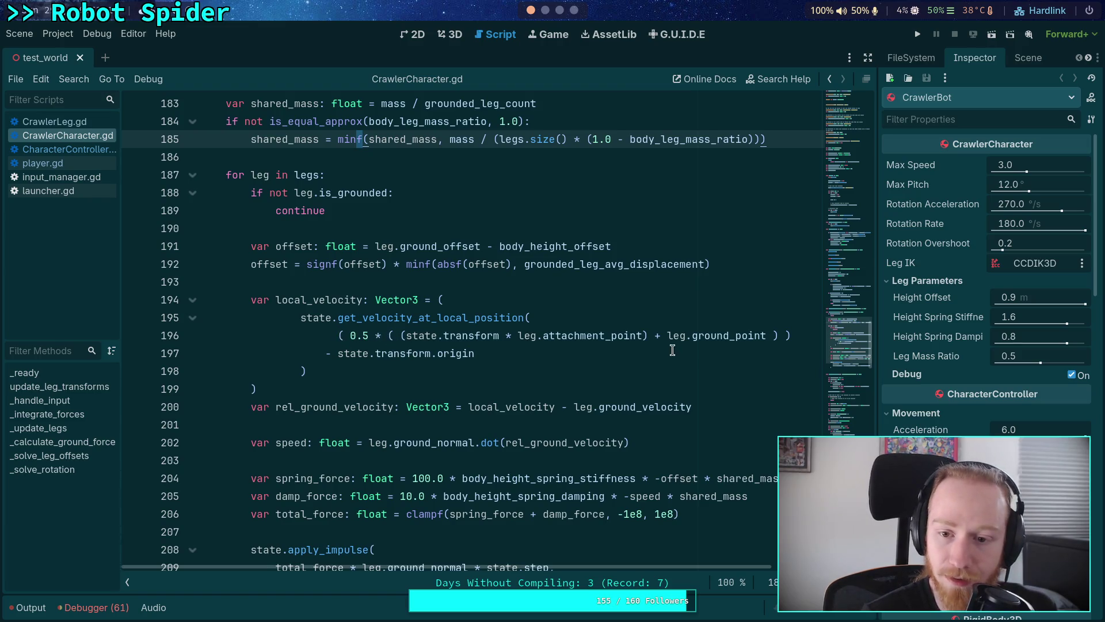
{"action": "left_click_drag", "start_coordinate": [650, 337], "coordinate": [773, 336]}
{"action": "key", "text": "ctrl+c"}
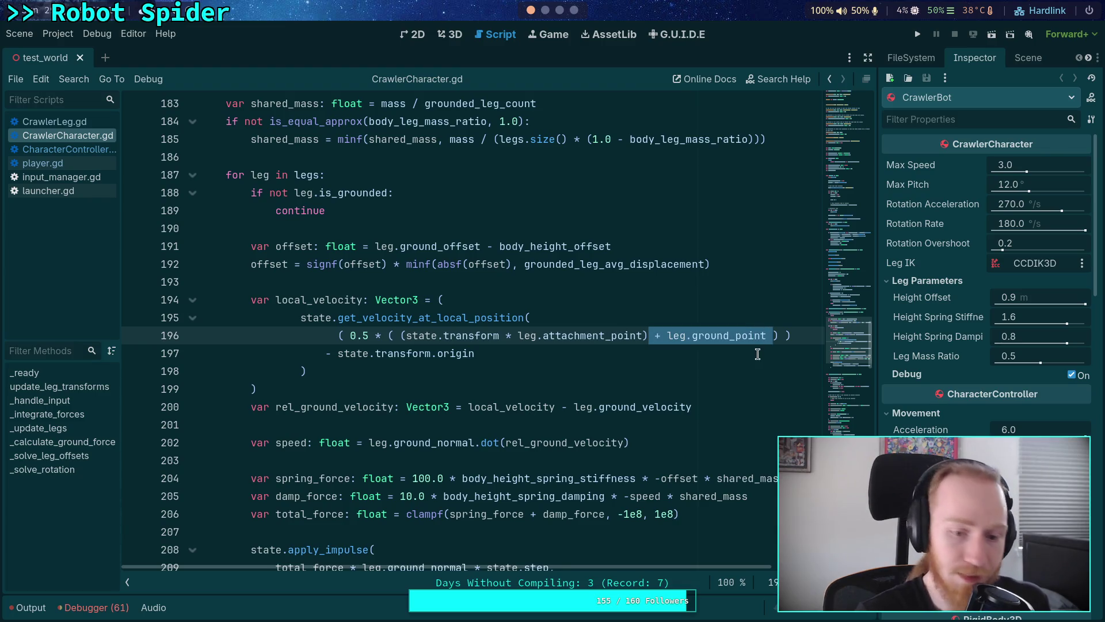
- Move leg.ground_point from the end of the midpoint sum to before (state.transform…)
{"action": "key", "text": "BackSpace"}
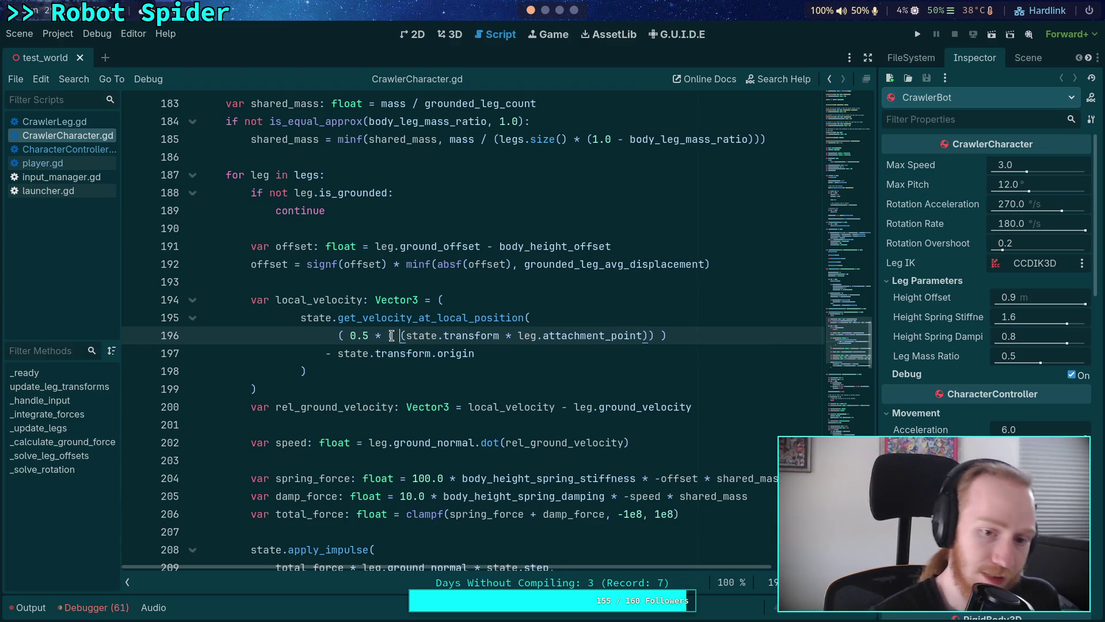
{"action": "left_click", "coordinate": [391, 336]}
{"action": "type", "text": "("}
{"action": "key", "text": "ctrl+v"}
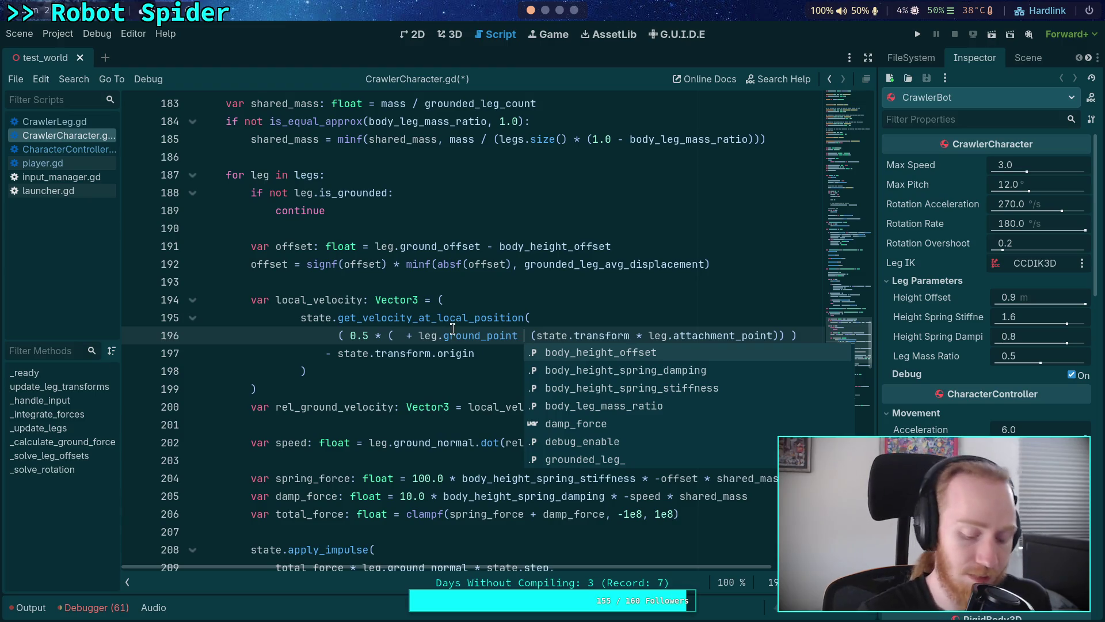
{"action": "type", "text": "+"}
{"action": "left_click_drag", "start_coordinate": [418, 335], "coordinate": [393, 335]}
{"action": "key", "text": "BackSpace"}
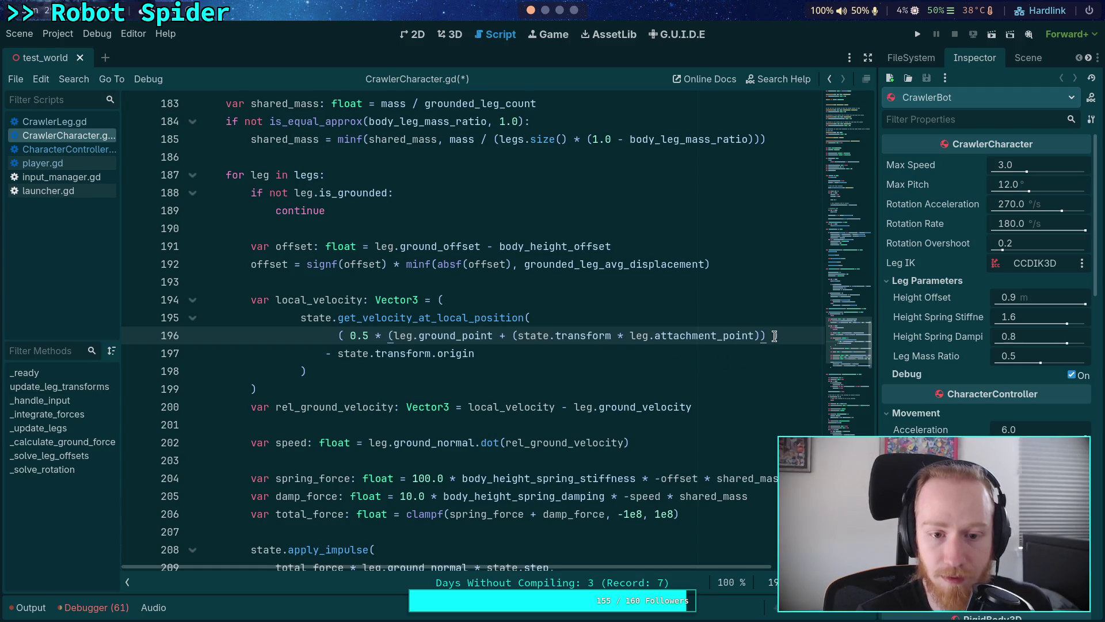
- Fix the spacing around leg.ground_point and the closing parentheses of the midpoint term
{"action": "left_click", "coordinate": [759, 336]}
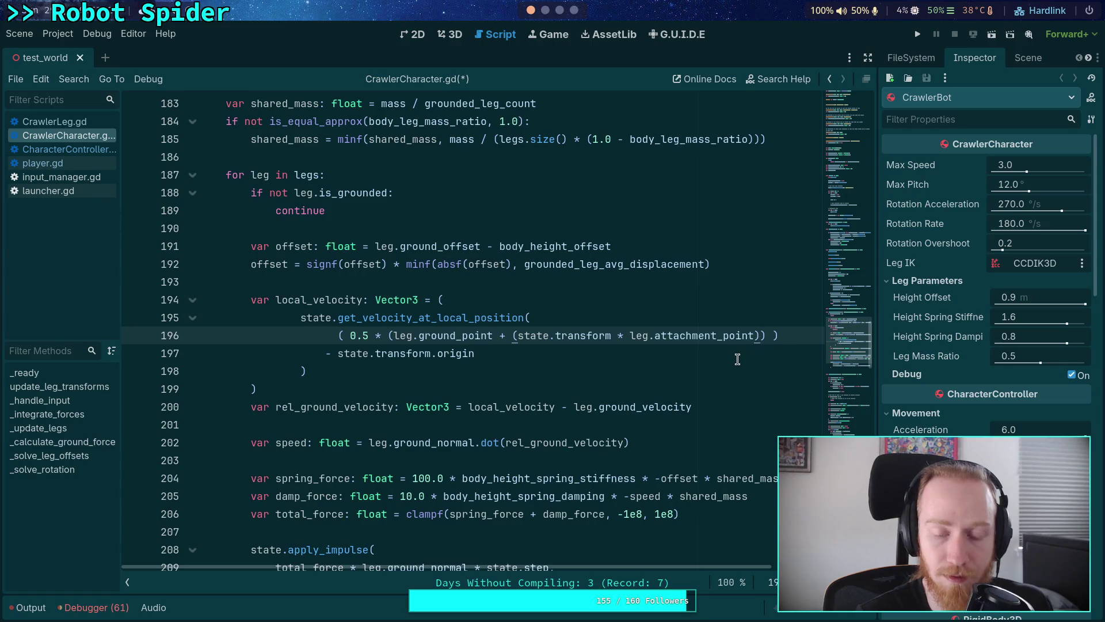
{"action": "left_click", "coordinate": [715, 370]}
{"action": "left_click", "coordinate": [392, 336]}
{"action": "left_click", "coordinate": [412, 353]}
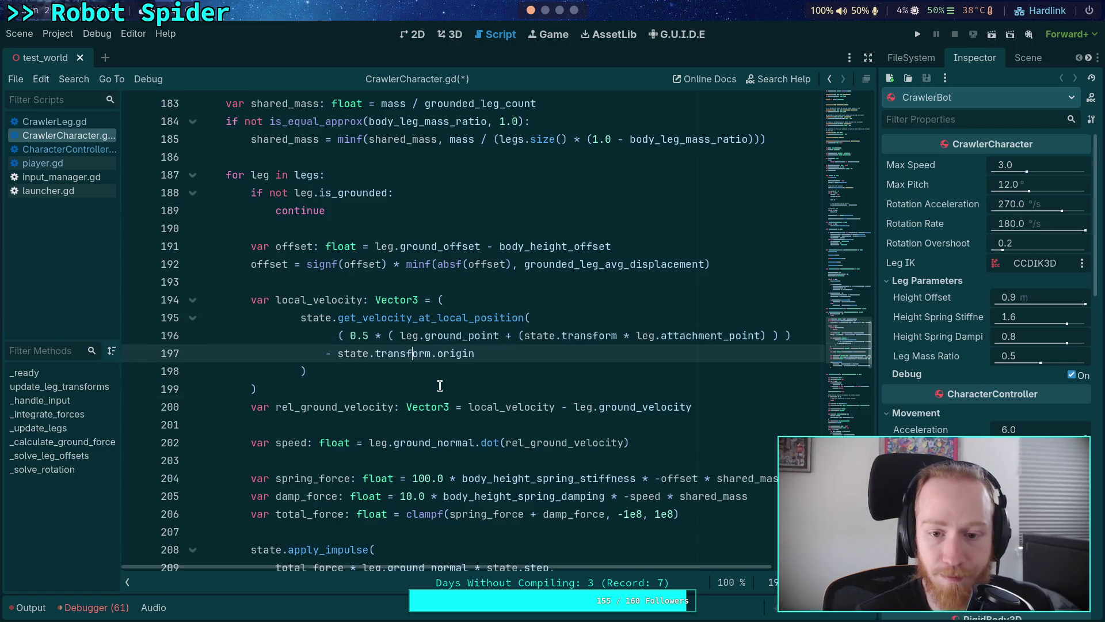
{"action": "left_click", "coordinate": [440, 385]}
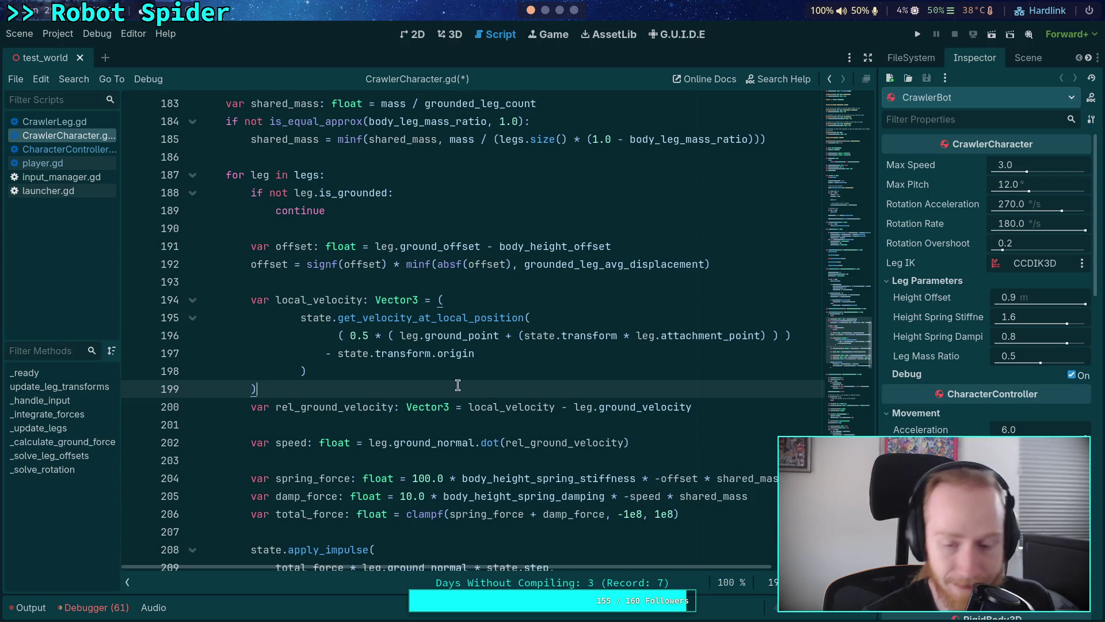
{"action": "left_click", "coordinate": [524, 336]}
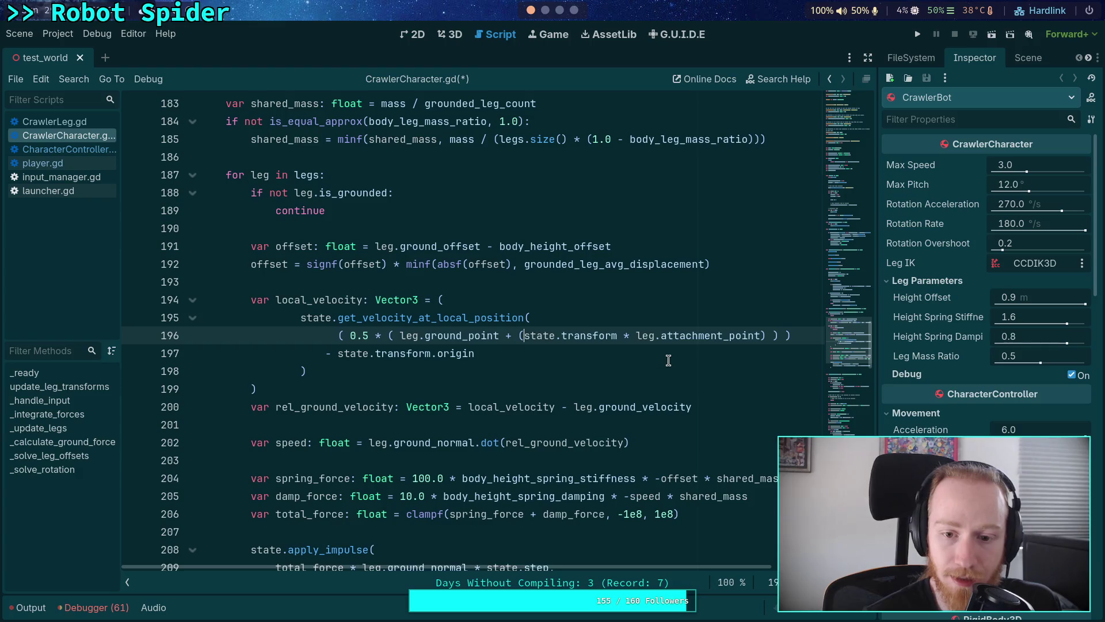
{"action": "left_click", "coordinate": [650, 386]}
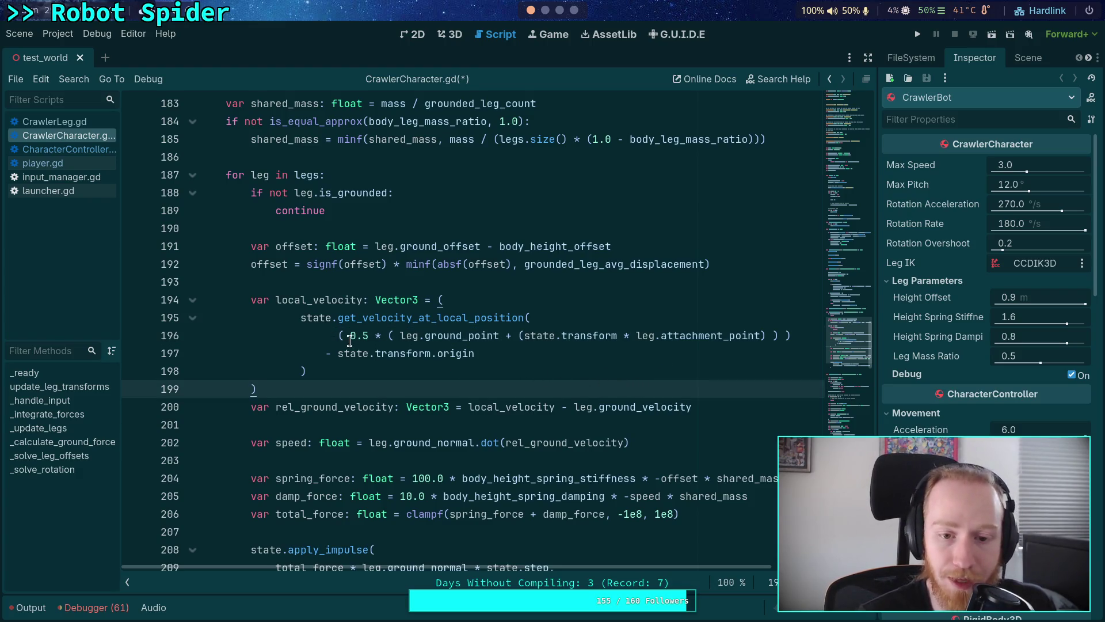
- Review the reordered midpoint expression on lines 196–199
{"action": "left_click_drag", "start_coordinate": [397, 335], "coordinate": [762, 334]}
{"action": "left_click", "coordinate": [762, 334]}
{"action": "left_click", "coordinate": [683, 377]}
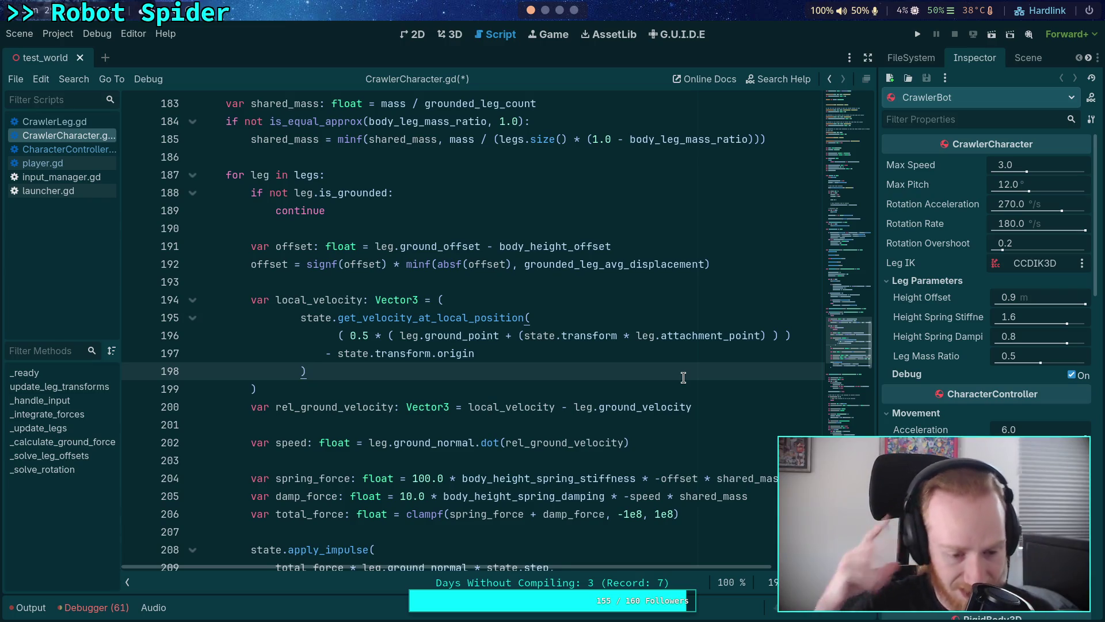
{"action": "left_click", "coordinate": [511, 392]}
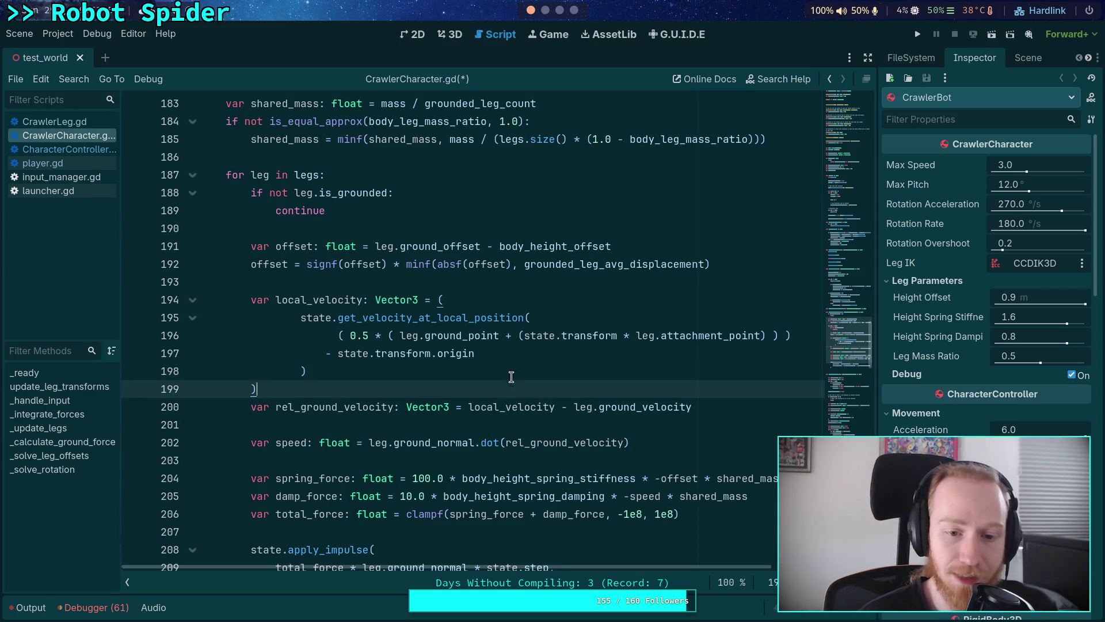
{"action": "mouse_move", "coordinate": [354, 336]}
{"action": "left_mouse_down"}
{"action": "mouse_move", "coordinate": [792, 336]}
{"action": "mouse_move", "coordinate": [519, 335]}
{"action": "left_mouse_up"}
{"action": "left_click", "coordinate": [769, 336]}
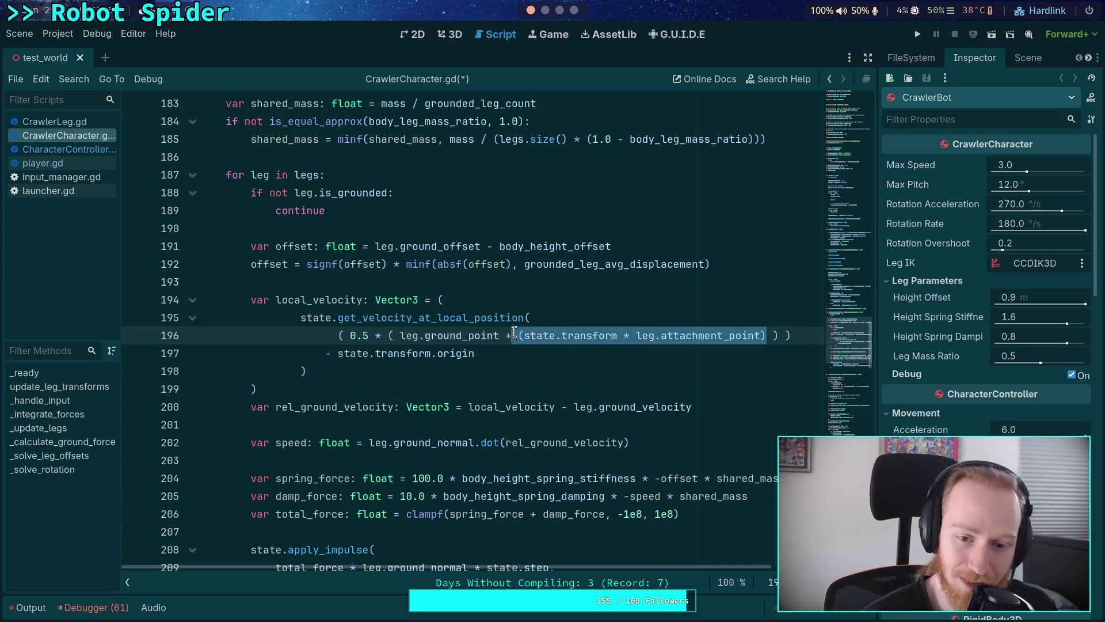
{"action": "mouse_move", "coordinate": [389, 336]}
{"action": "left_mouse_down"}
{"action": "mouse_move", "coordinate": [457, 336]}
{"action": "mouse_move", "coordinate": [495, 353]}
{"action": "left_mouse_up"}
{"action": "left_click", "coordinate": [331, 336]}
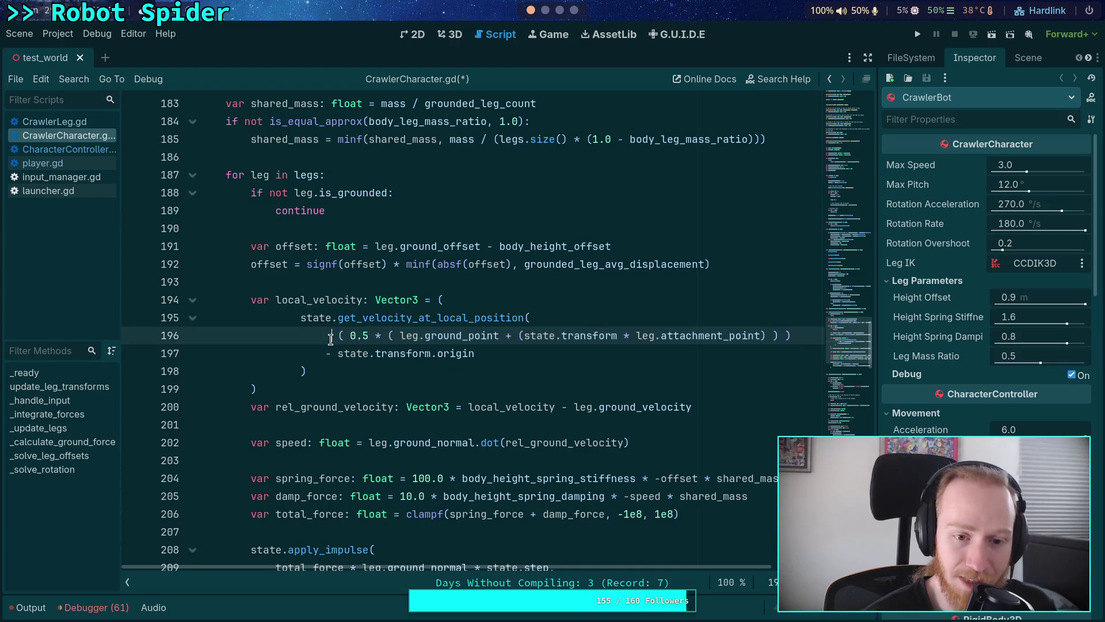
{"action": "left_click_drag", "start_coordinate": [336, 336], "coordinate": [820, 335]}
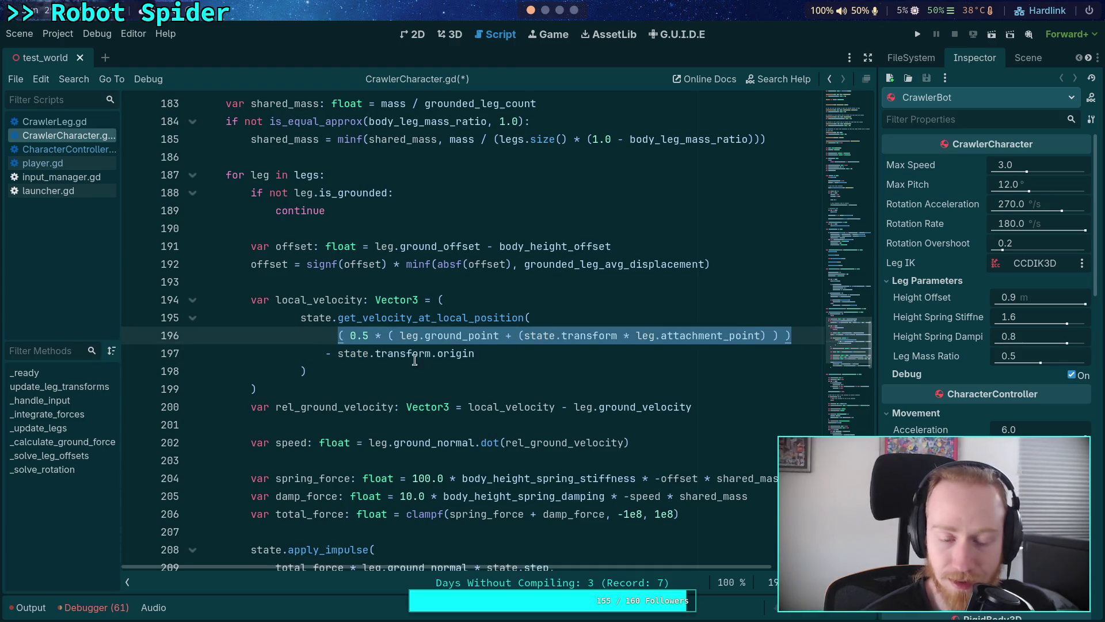
{"action": "left_click", "coordinate": [362, 362]}
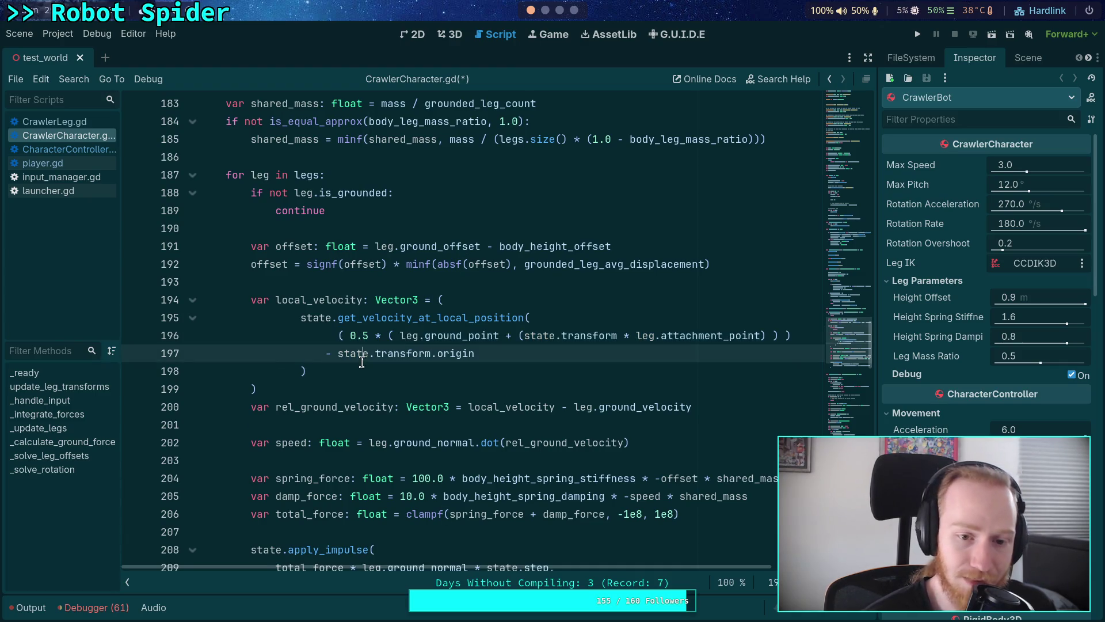
- Start a new 'var ing_medpoint: Vector3 =' line above local_velocity
{"action": "left_click", "coordinate": [491, 282]}
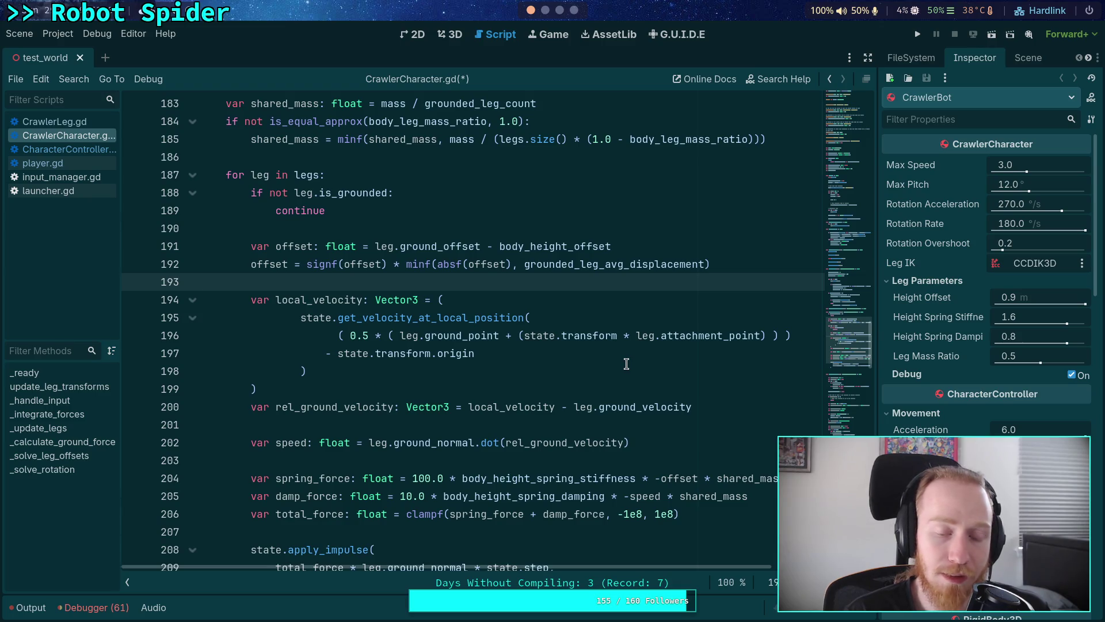
{"action": "key", "text": "Return"}
{"action": "type", "text": "var "}
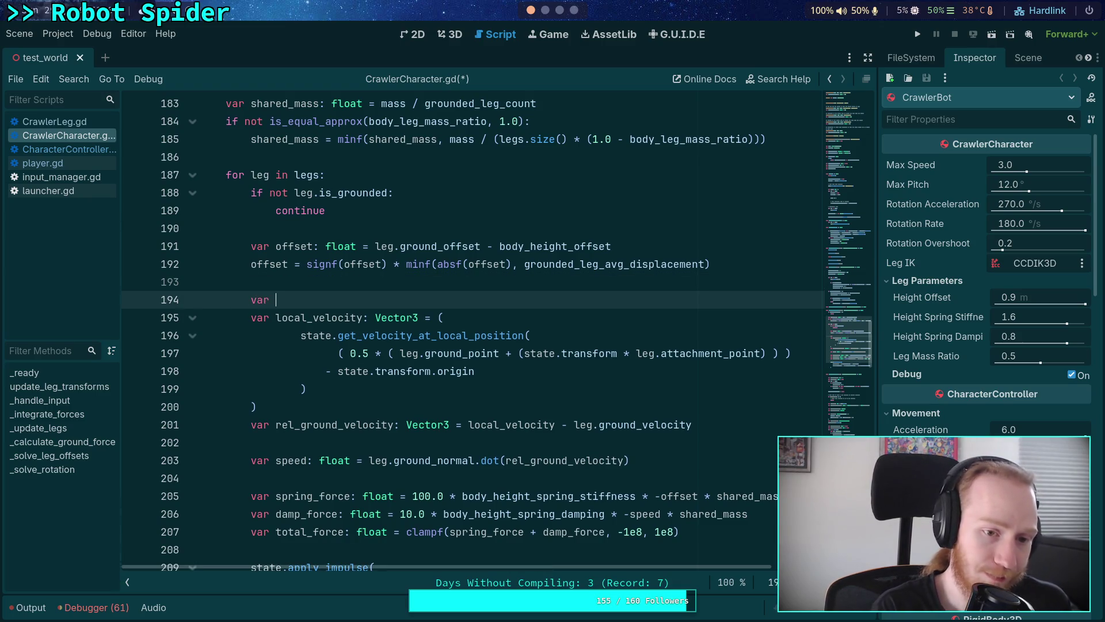
{"action": "type", "text": "ing_me"}
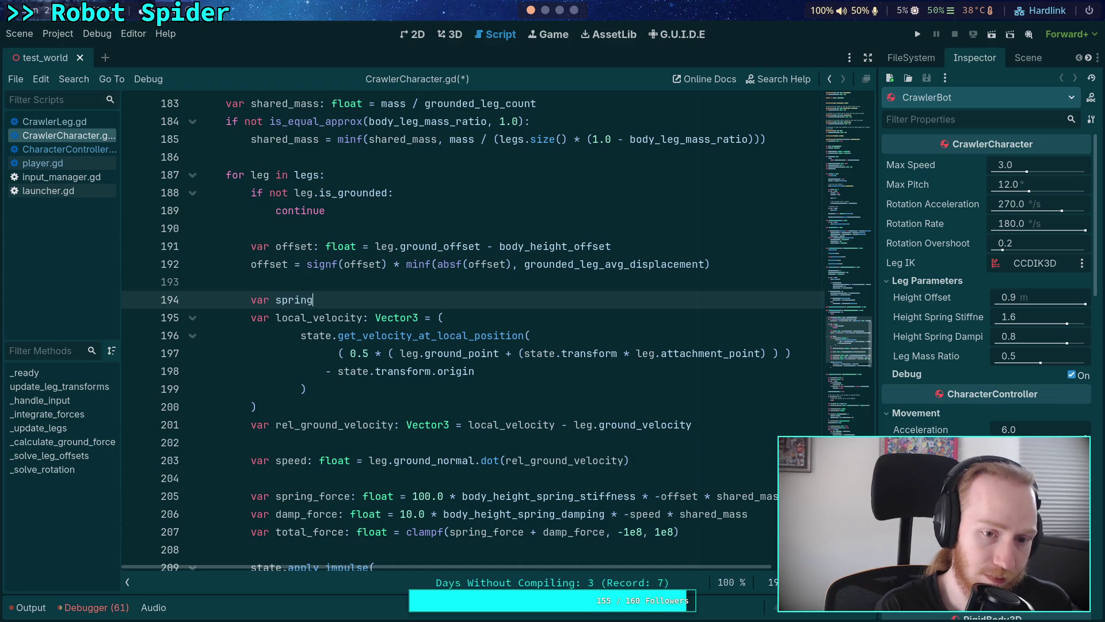
{"action": "type", "text": "dpoint: Ve"}
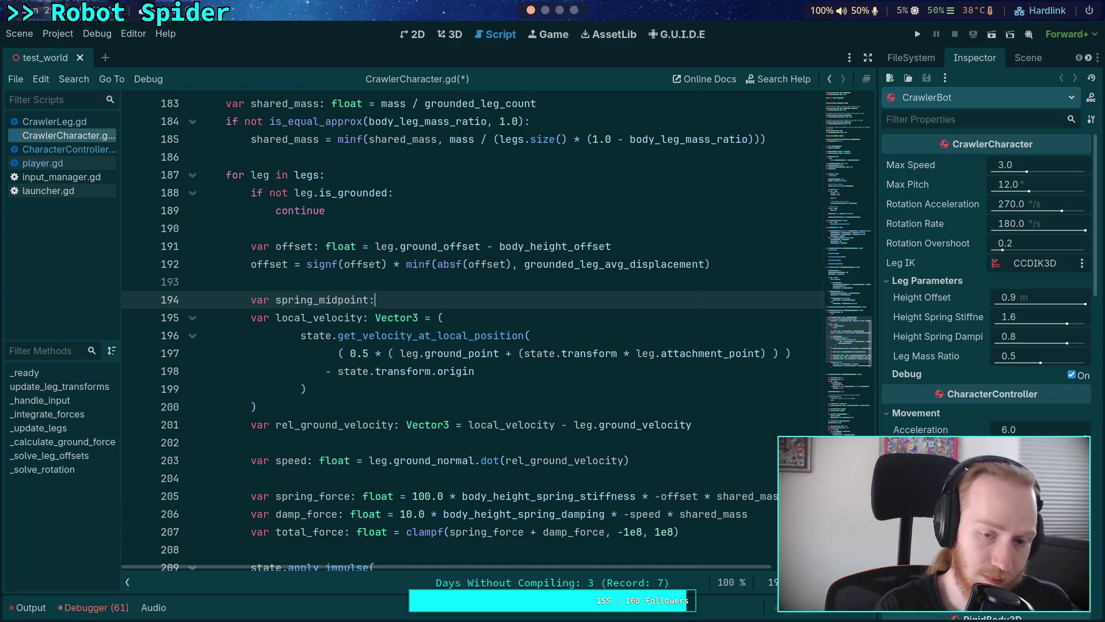
{"action": "type", "text": "ctor3 ="}
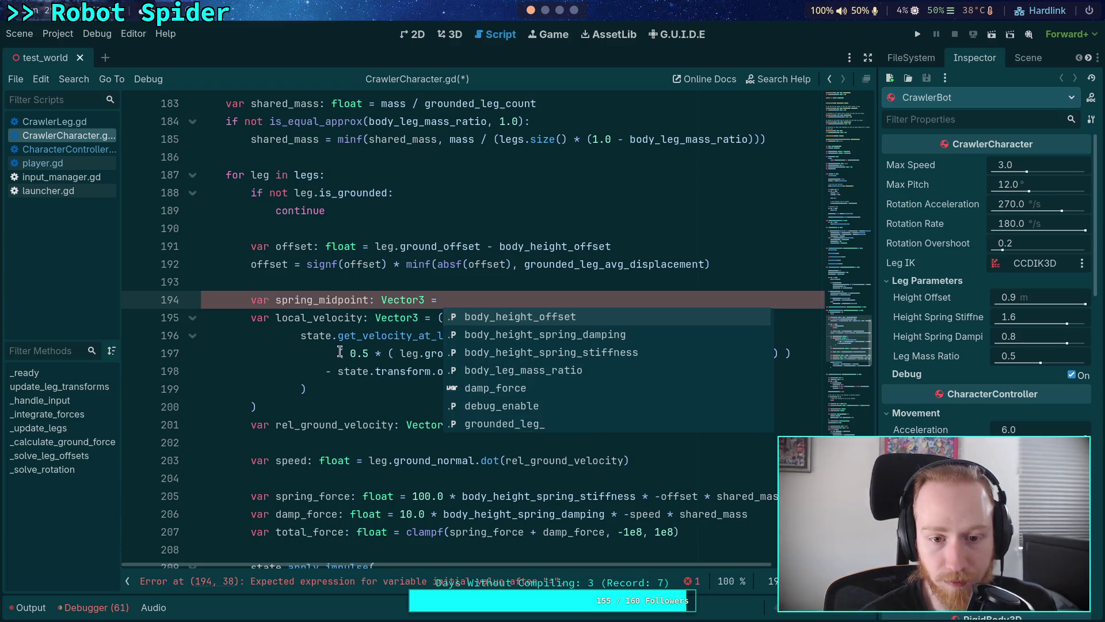
- Move the 0.5 * (...) midpoint expression into spring_midpoint and trim its extra spaces
{"action": "left_click_drag", "start_coordinate": [338, 353], "coordinate": [794, 353]}
{"action": "key", "text": "ctrl+x"}
{"action": "left_click", "coordinate": [564, 300]}
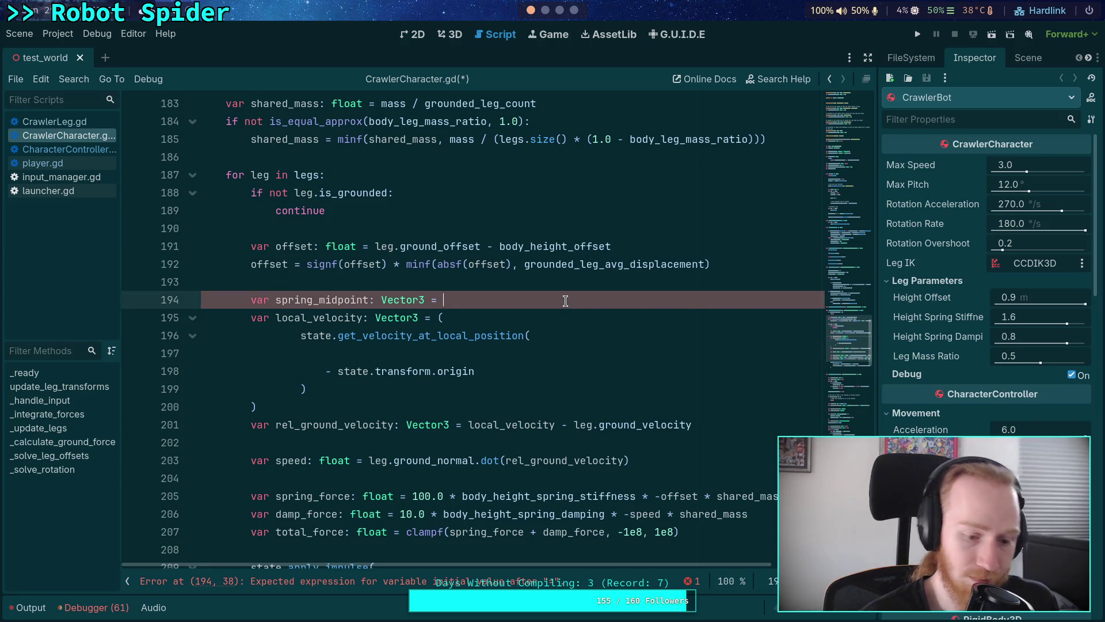
{"action": "key", "text": "ctrl+v"}
{"action": "left_click", "coordinate": [363, 300]}
{"action": "key", "text": "BackSpace"}
{"action": "key", "text": "BackSpace"}
{"action": "left_click", "coordinate": [441, 334]}
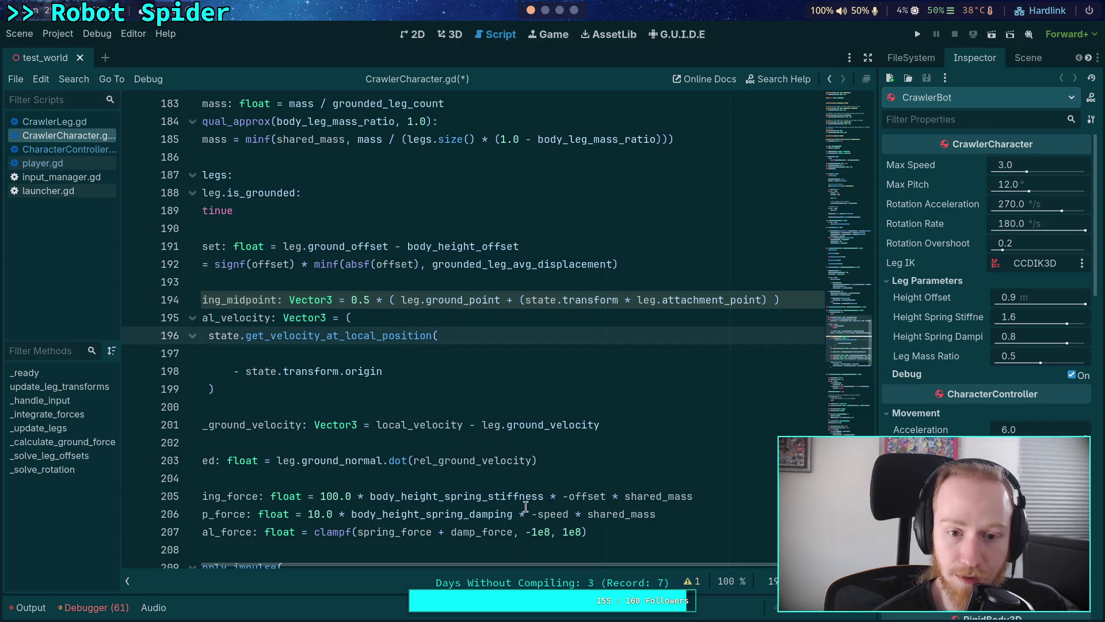
{"action": "left_click", "coordinate": [400, 299]}
{"action": "key", "text": "BackSpace"}
{"action": "left_click", "coordinate": [769, 299]}
{"action": "key", "text": "BackSpace"}
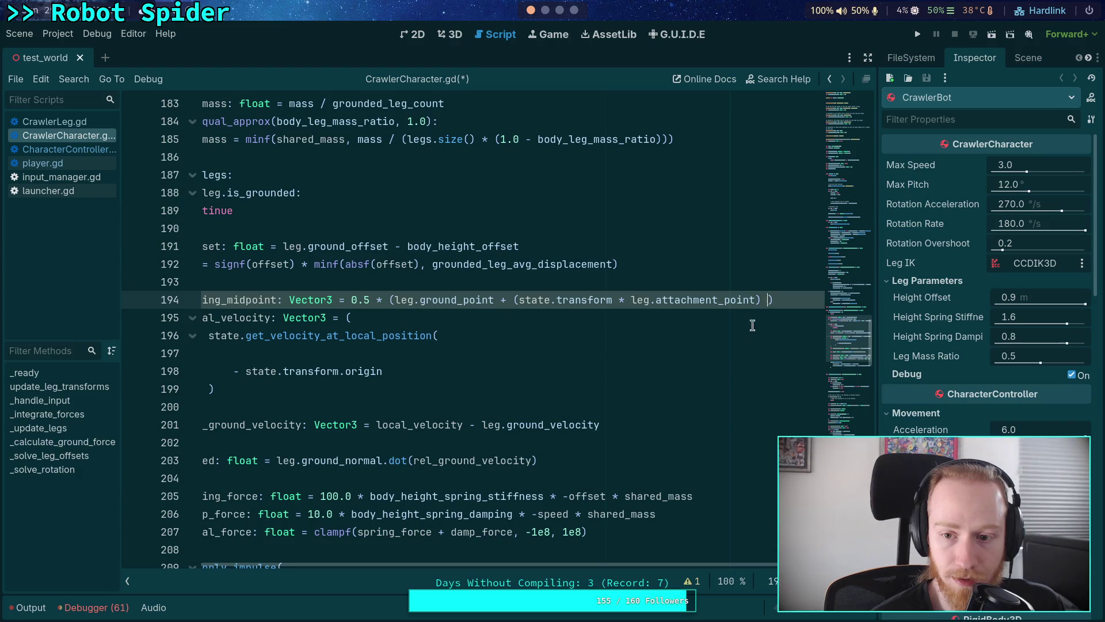
- Collapse the get_velocity_at_local_position call onto one line using spring_midpoint
{"action": "scroll", "coordinate": [539, 565], "scroll_direction": "left", "scroll_amount": 5}
{"action": "left_click_drag", "start_coordinate": [329, 371], "coordinate": [564, 338]}
{"action": "key", "text": "BackSpace"}
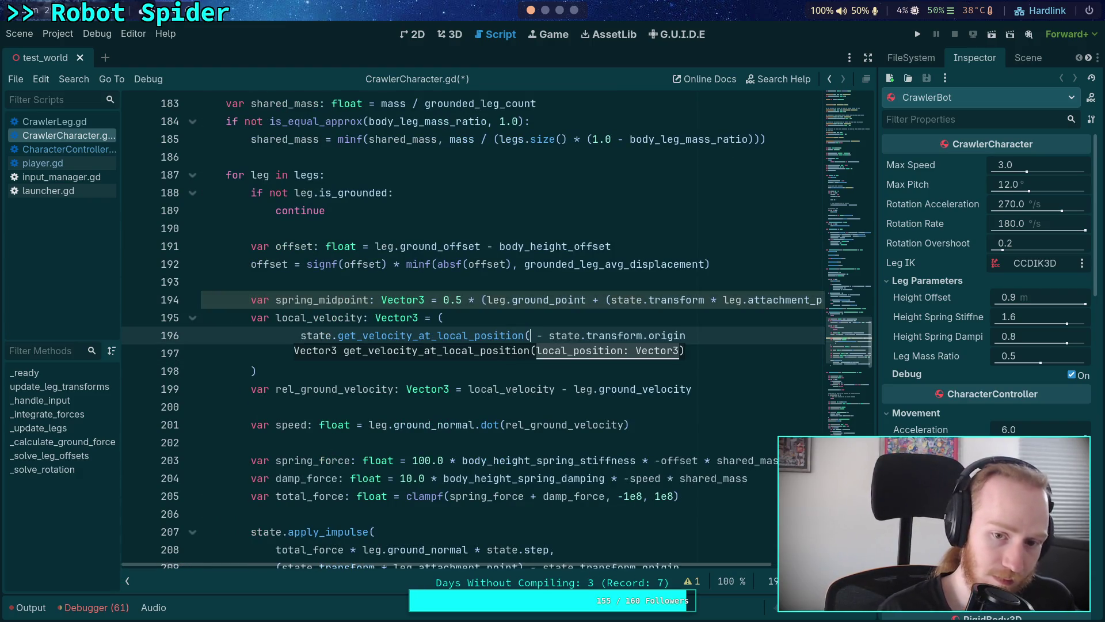
{"action": "type", "text": "spring_m"}
{"action": "key", "text": "Return"}
{"action": "left_click_drag", "start_coordinate": [302, 353], "coordinate": [810, 331]}
{"action": "left_click", "coordinate": [300, 335]}
{"action": "key", "text": "BackSpace"}
{"action": "key", "text": "BackSpace"}
{"action": "key", "text": "BackSpace"}
{"action": "left_click", "coordinate": [308, 335]}
{"action": "key", "text": "Home"}
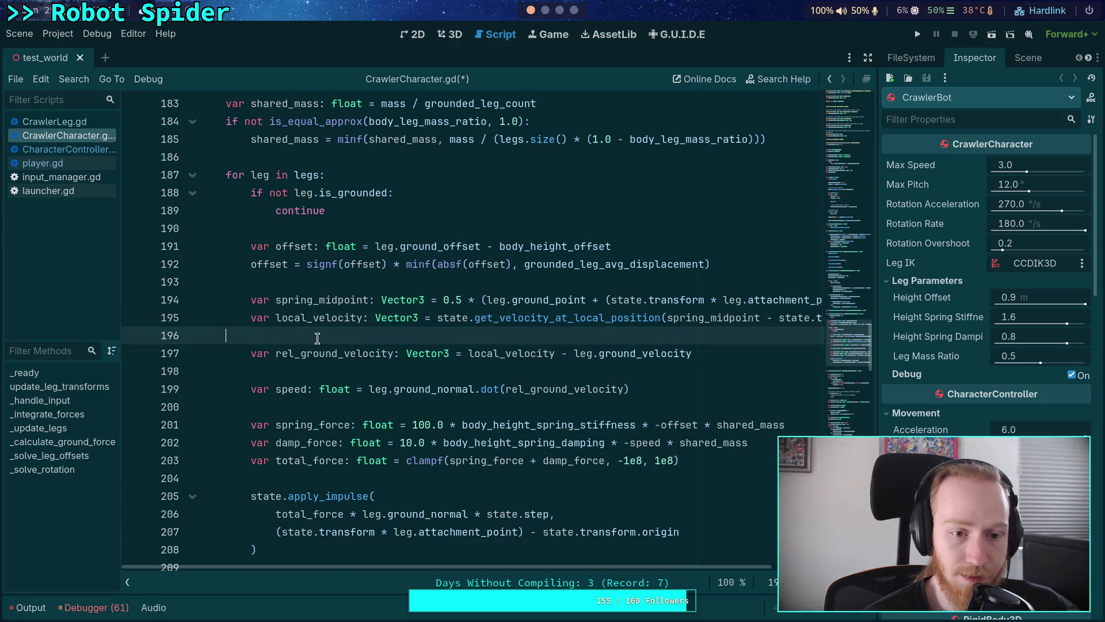
{"action": "key", "text": "BackSpace"}
{"action": "key", "text": "BackSpace"}
{"action": "key", "text": "BackSpace"}
- Hide the script list to widen the code view
{"action": "left_click", "coordinate": [461, 496]}
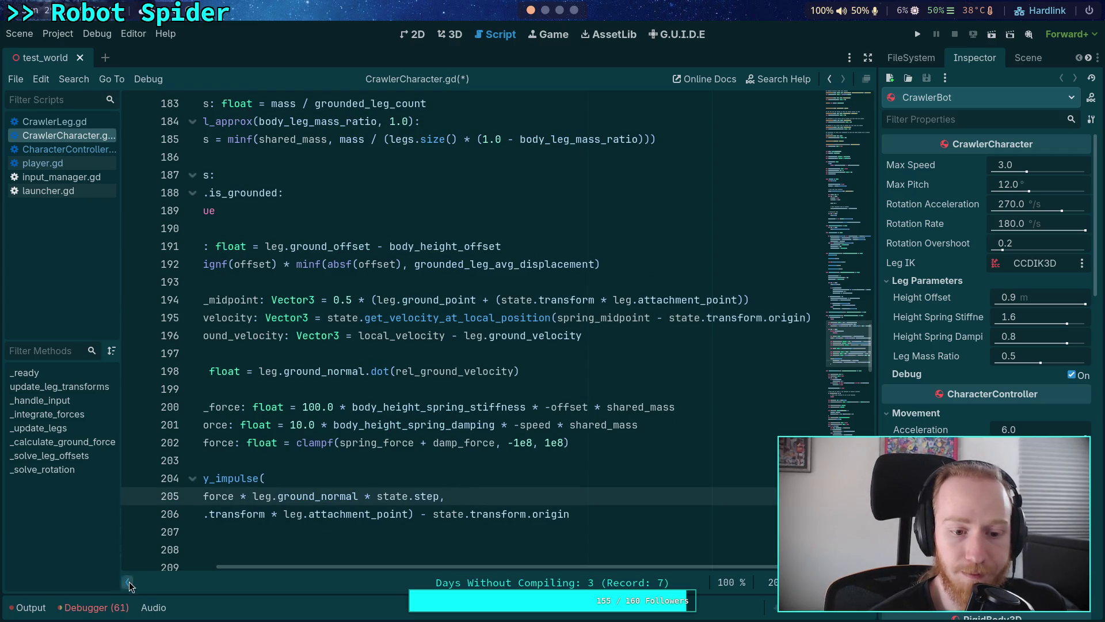
{"action": "left_click", "coordinate": [128, 584]}
{"action": "left_click", "coordinate": [530, 442]}
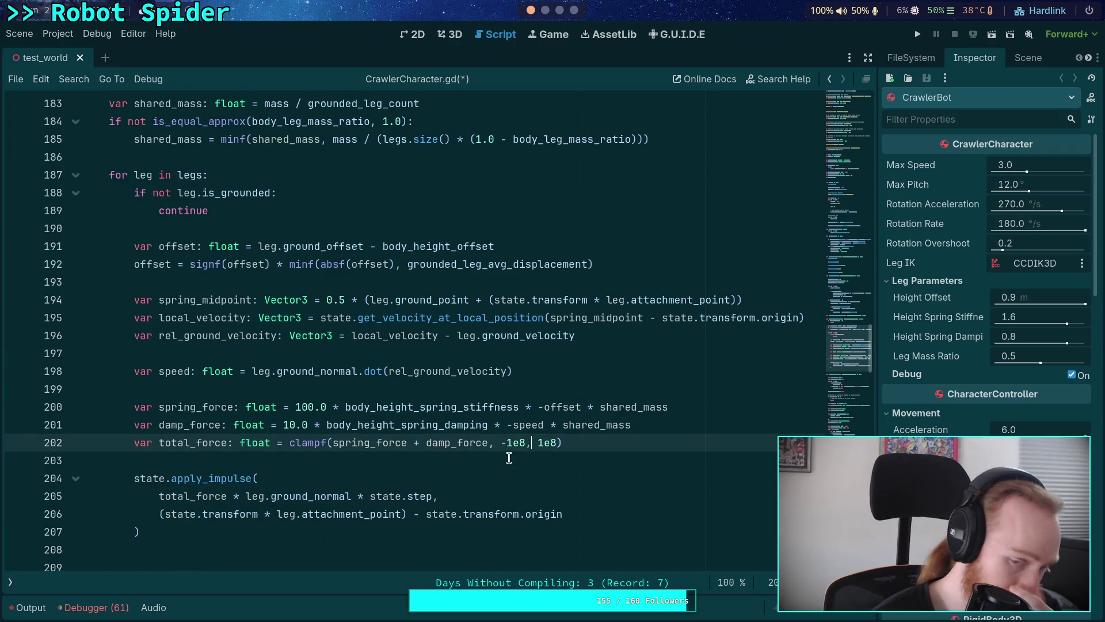
- Review where spring_midpoint and local_velocity are used in the leg-offset code
{"action": "left_click", "coordinate": [219, 298]}
{"action": "double_click", "coordinate": [220, 298]}
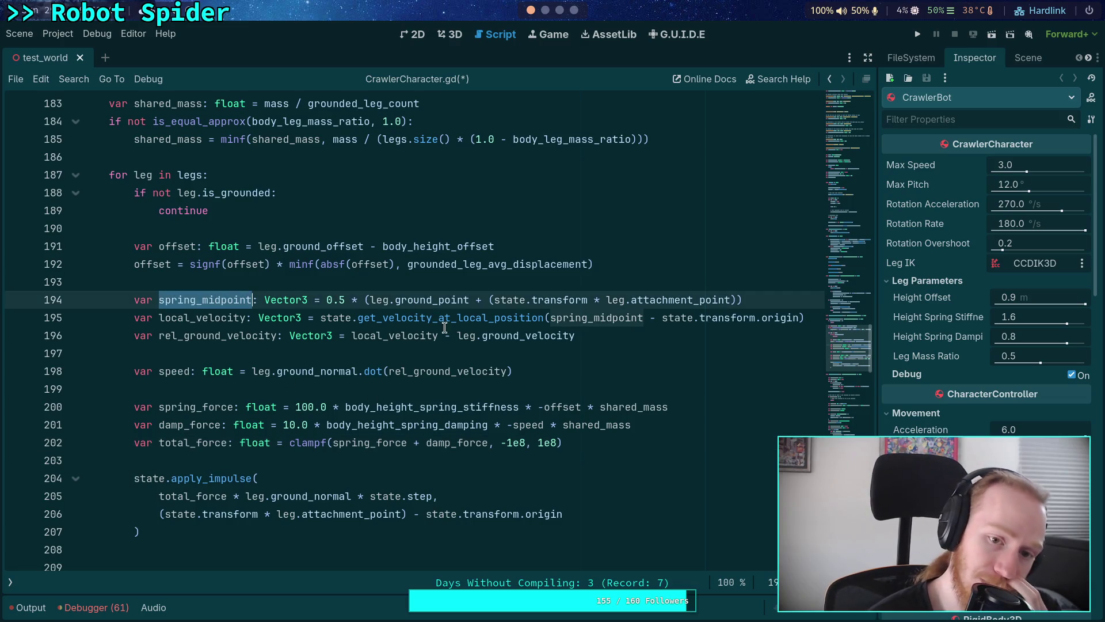
{"action": "left_click_drag", "start_coordinate": [327, 299], "coordinate": [788, 305]}
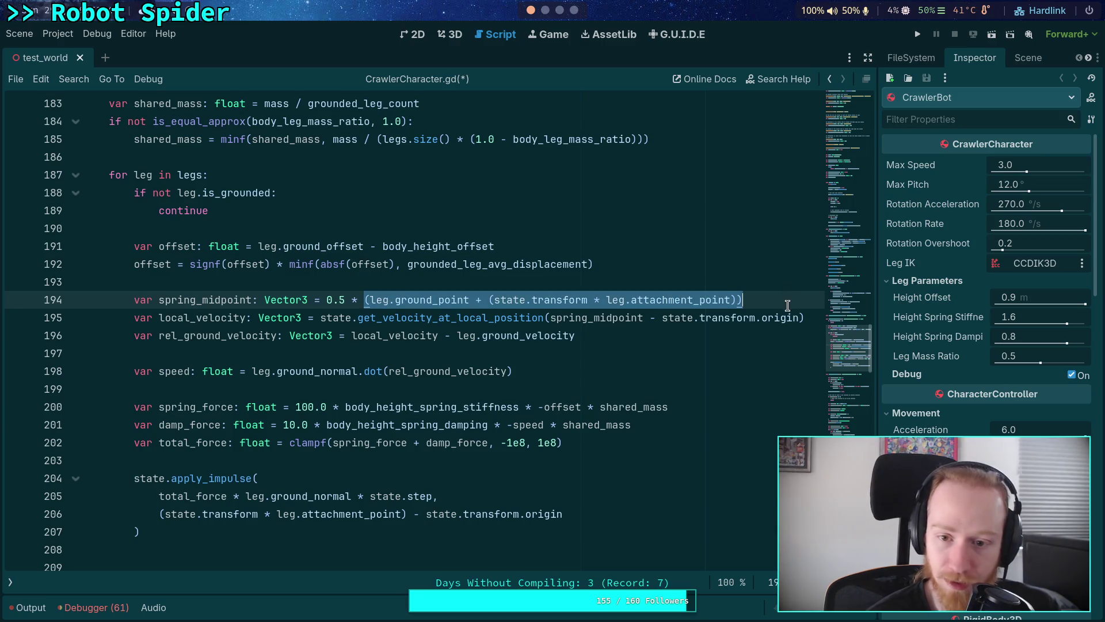
{"action": "double_click", "coordinate": [230, 318]}
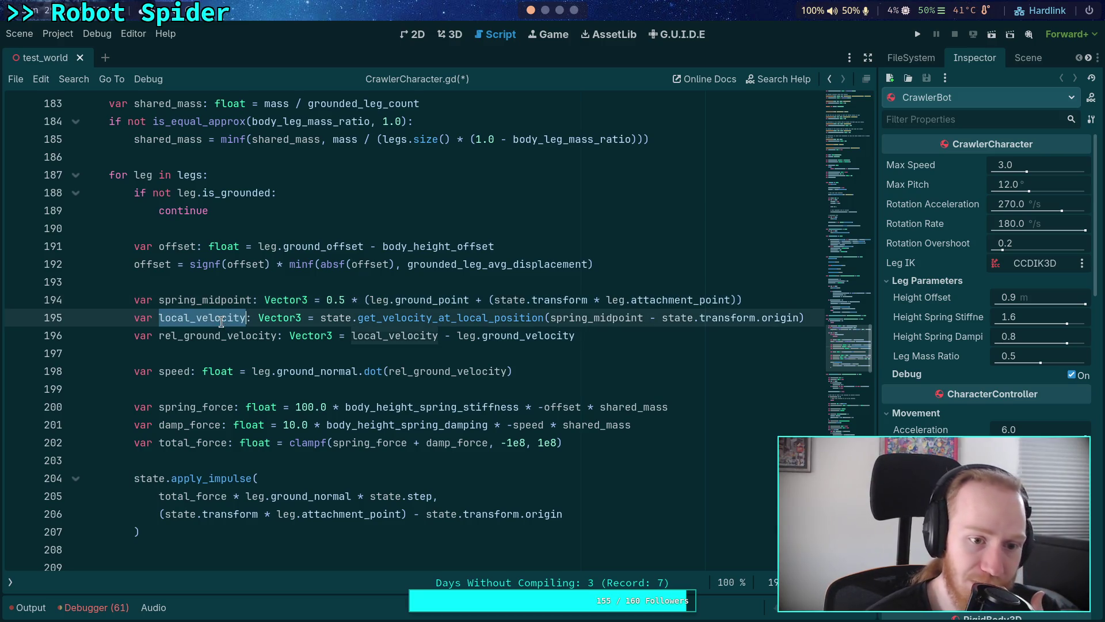
{"action": "double_click", "coordinate": [367, 338]}
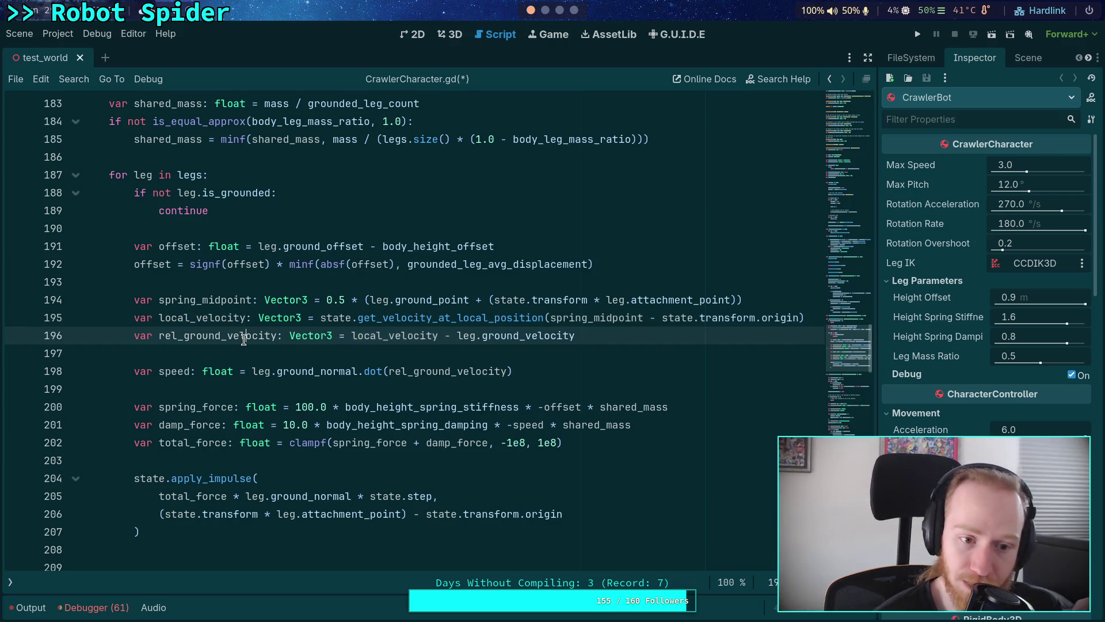
{"action": "left_click_drag", "start_coordinate": [358, 337], "coordinate": [627, 332]}
{"action": "left_click", "coordinate": [628, 333]}
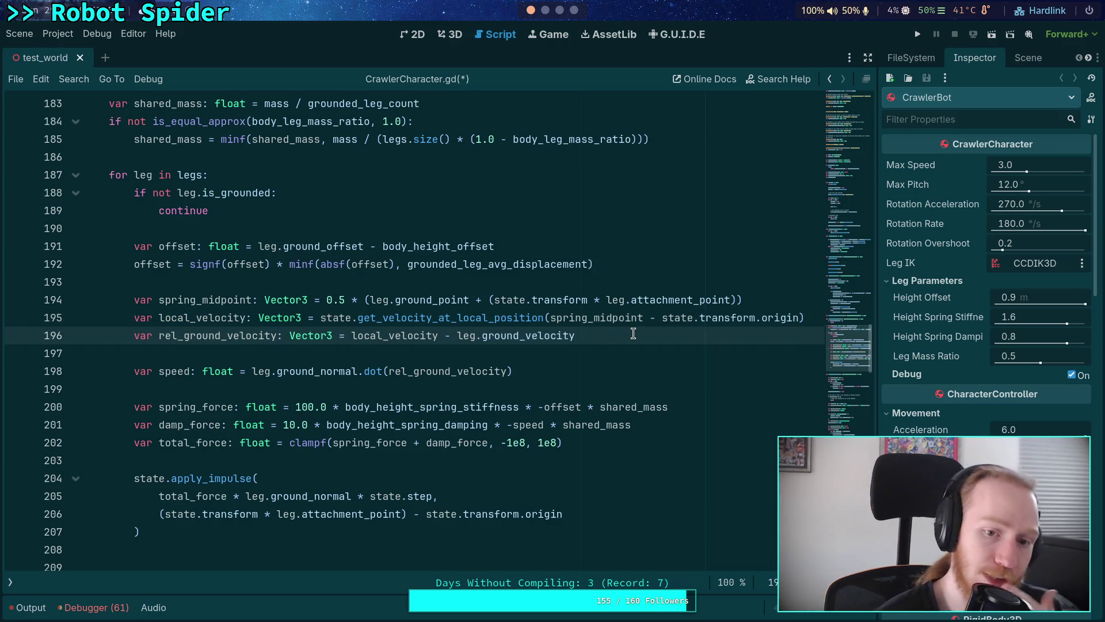
{"action": "left_click", "coordinate": [526, 347]}
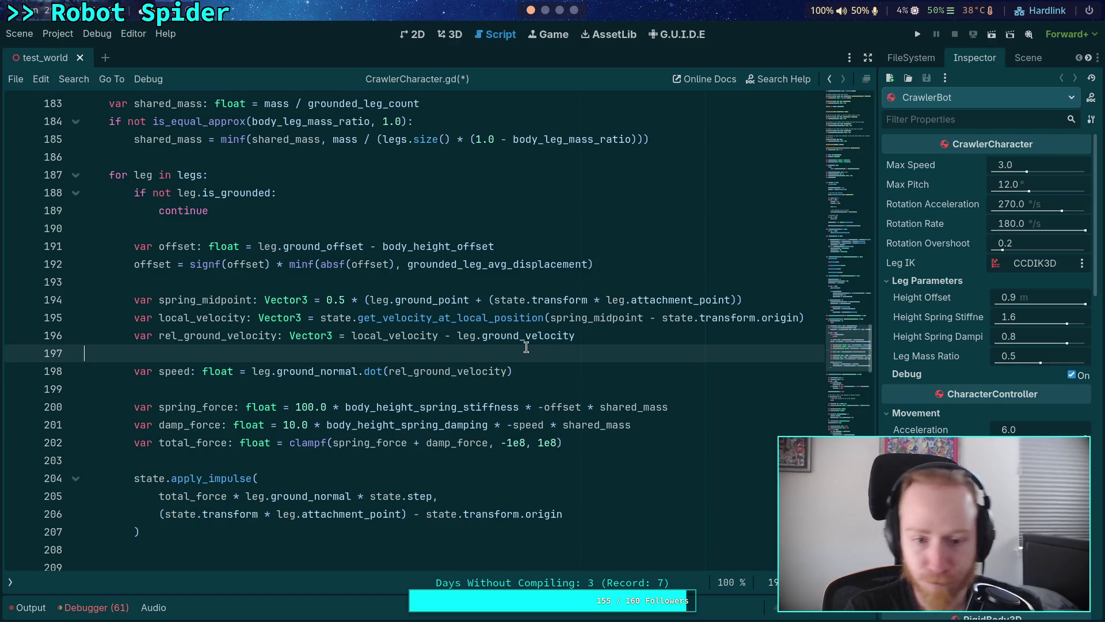
- Delete the extra blank lines before func _solve_rotation
{"action": "scroll", "coordinate": [504, 356], "scroll_direction": "up", "scroll_amount": 1}
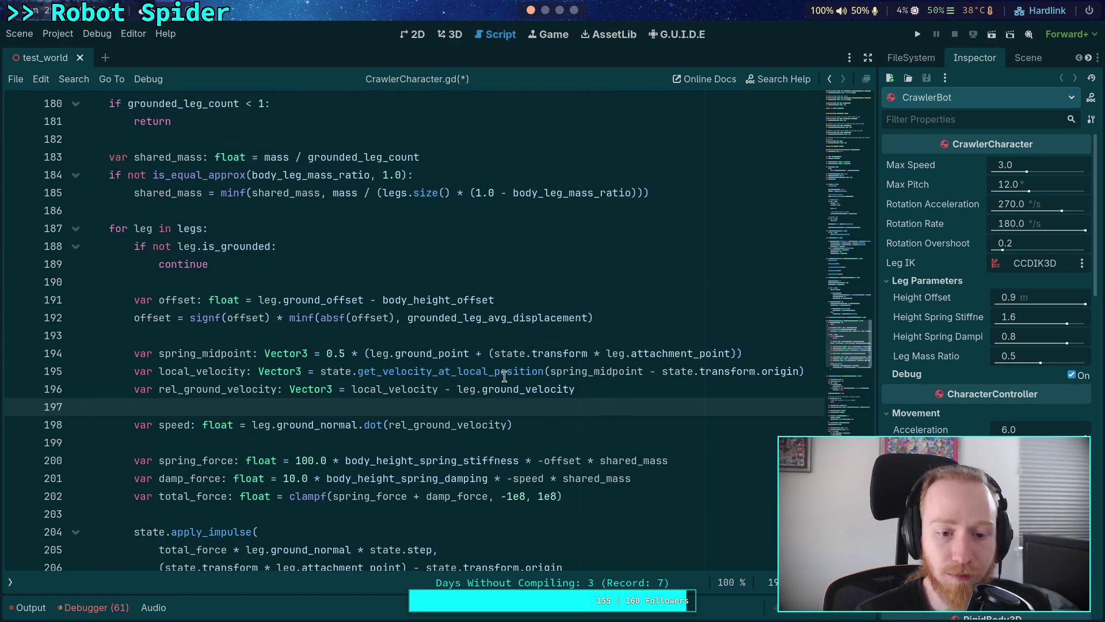
{"action": "scroll", "coordinate": [505, 377], "scroll_direction": "up", "scroll_amount": 2}
{"action": "scroll", "coordinate": [507, 375], "scroll_direction": "down", "scroll_amount": 3}
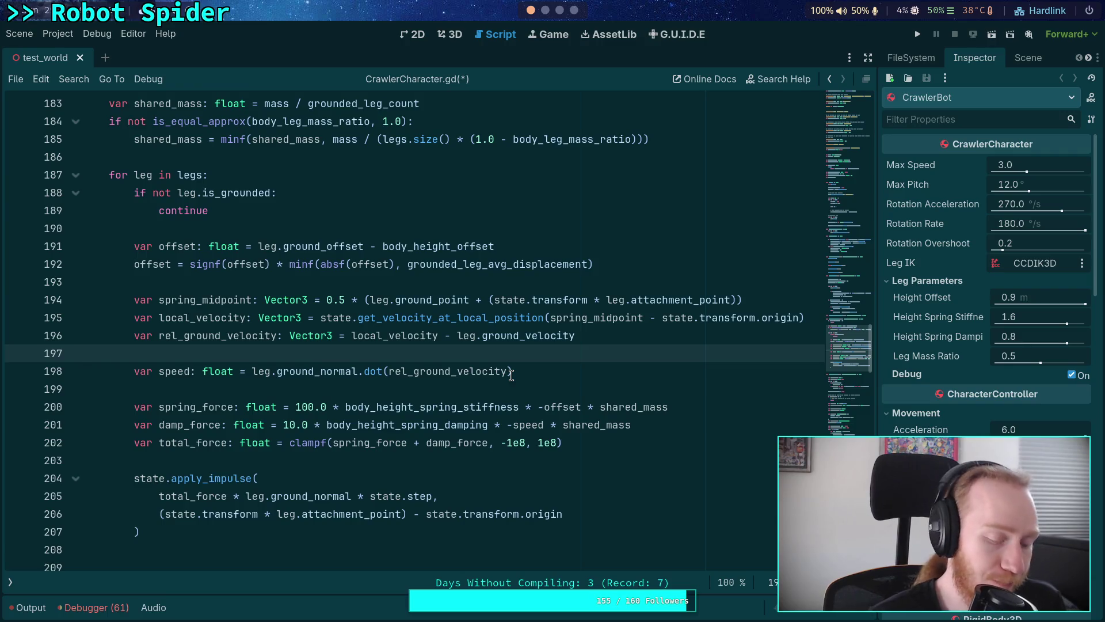
{"action": "left_click", "coordinate": [513, 390]}
{"action": "scroll", "coordinate": [513, 390], "scroll_direction": "up", "scroll_amount": 4}
{"action": "scroll", "coordinate": [513, 390], "scroll_direction": "up", "scroll_amount": 15}
{"action": "scroll", "coordinate": [513, 390], "scroll_direction": "down", "scroll_amount": 11}
{"action": "scroll", "coordinate": [513, 390], "scroll_direction": "down", "scroll_amount": 4}
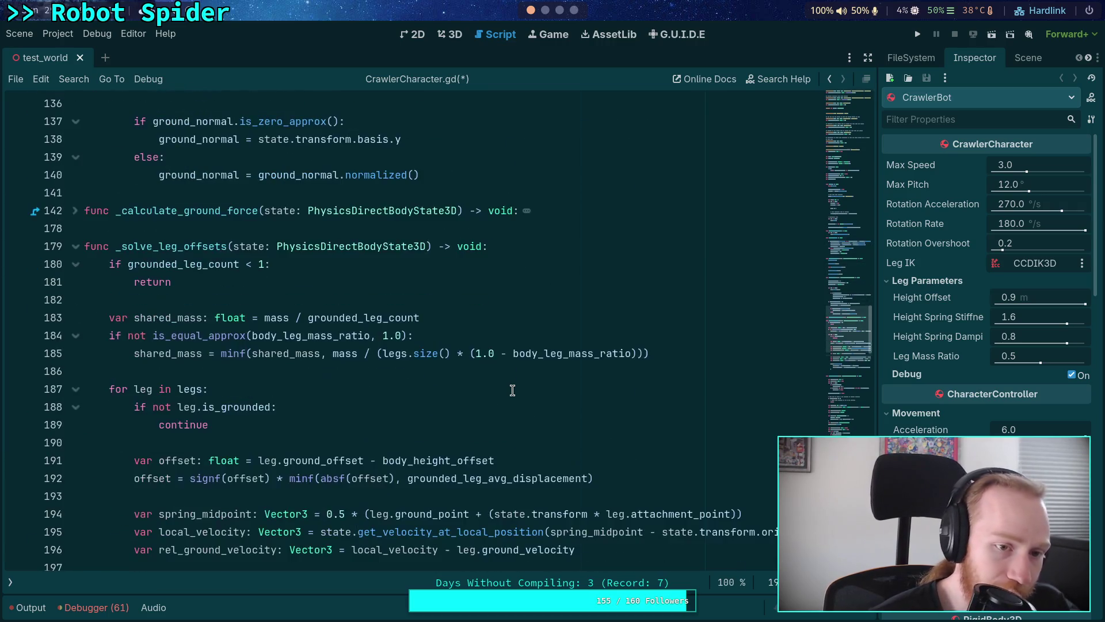
{"action": "scroll", "coordinate": [513, 391], "scroll_direction": "down", "scroll_amount": 11}
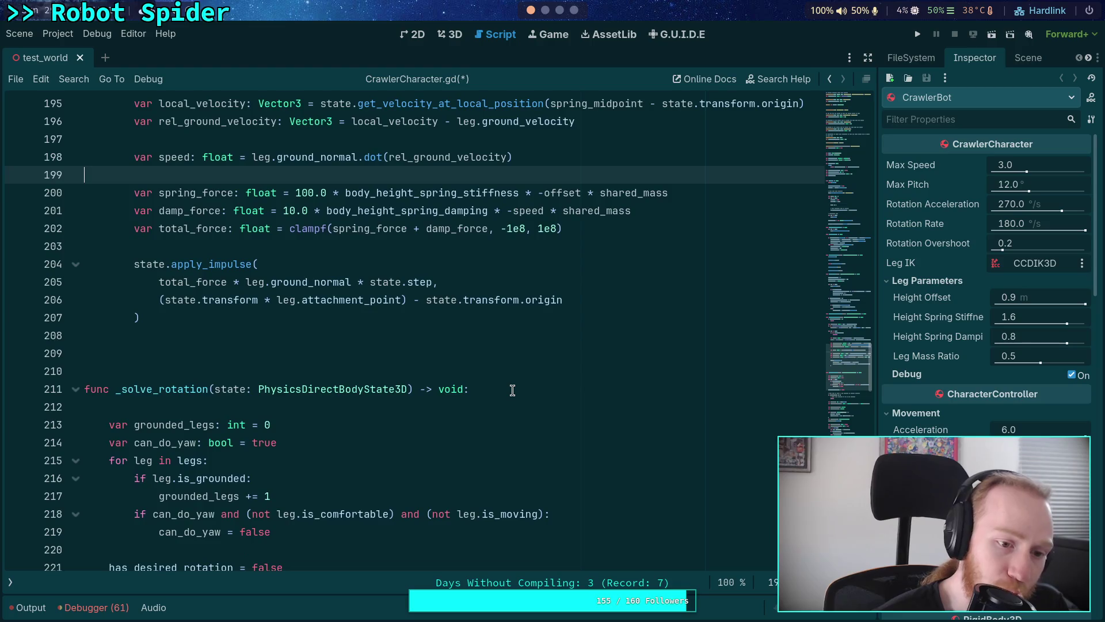
{"action": "left_click", "coordinate": [171, 194]}
{"action": "key", "text": "BackSpace"}
{"action": "key", "text": "BackSpace"}
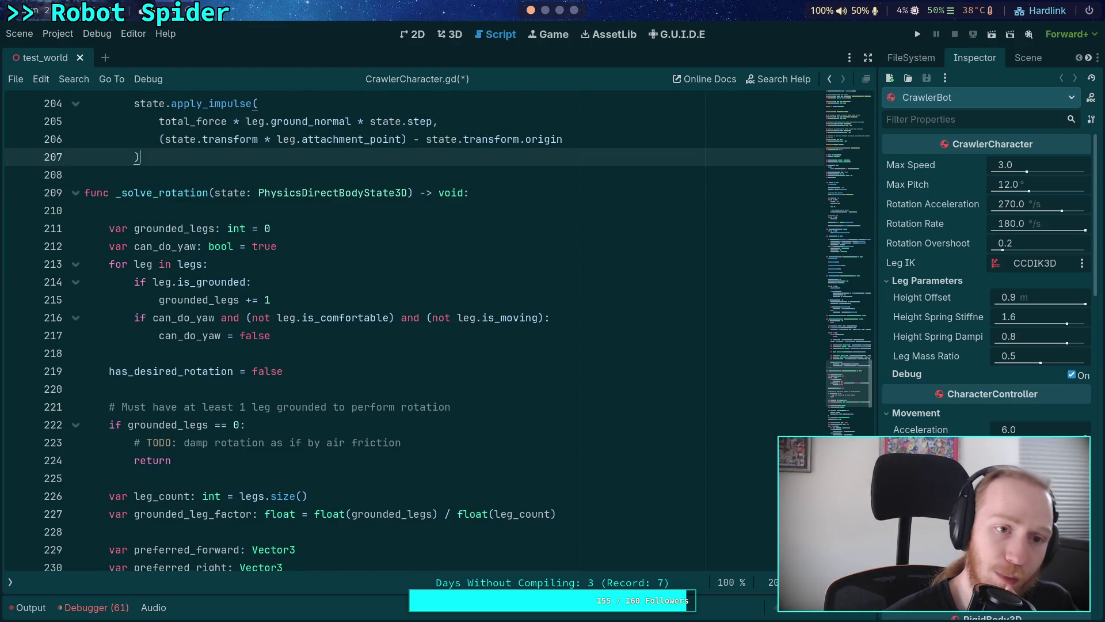
- Return to the ground_normal reset in _update_legs
{"action": "scroll", "coordinate": [247, 244], "scroll_direction": "up", "scroll_amount": 5}
{"action": "scroll", "coordinate": [260, 327], "scroll_direction": "up", "scroll_amount": 7}
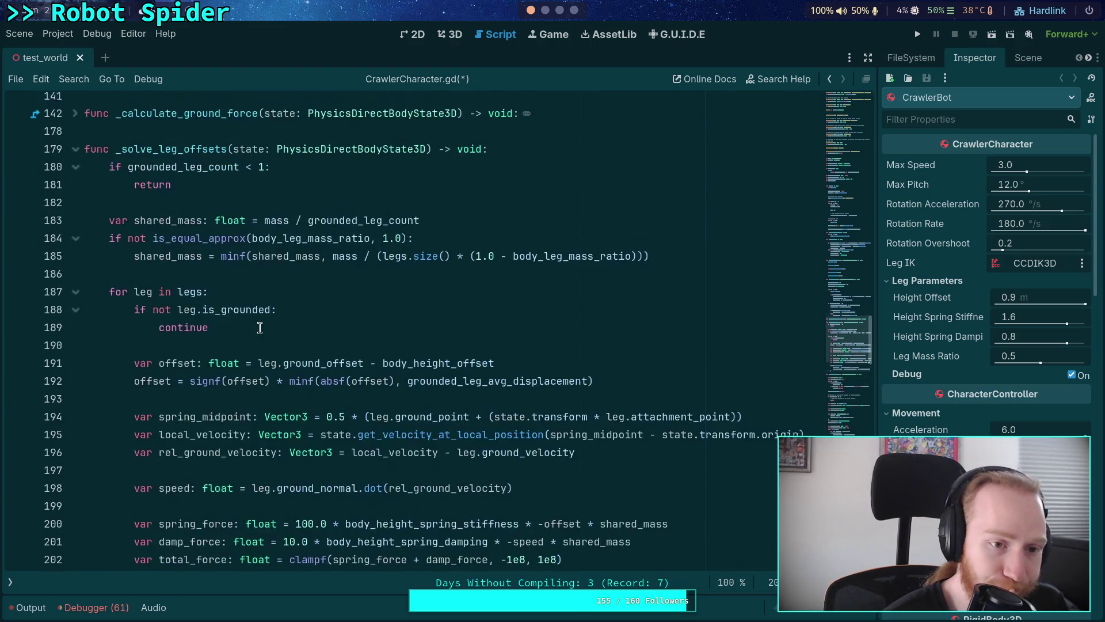
{"action": "scroll", "coordinate": [262, 334], "scroll_direction": "down", "scroll_amount": 2}
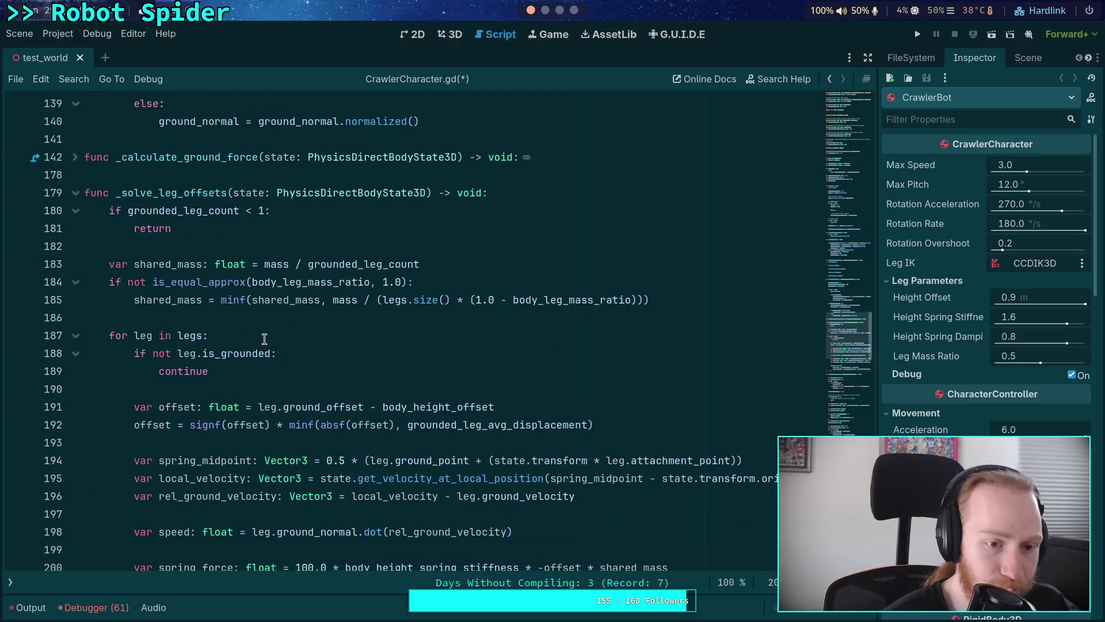
{"action": "left_click", "coordinate": [698, 297]}
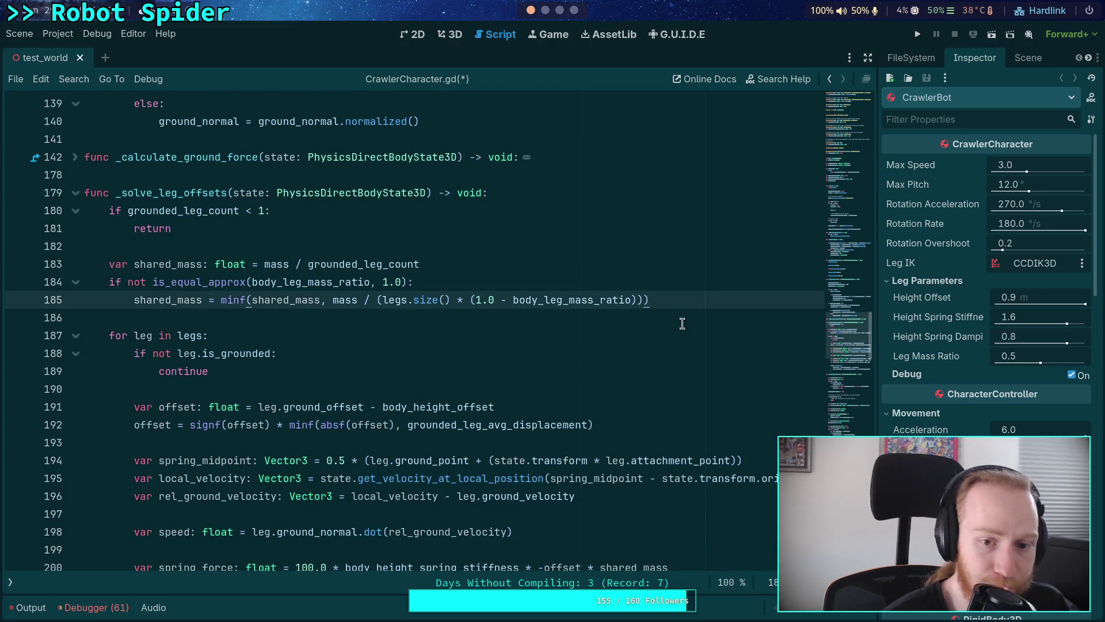
{"action": "scroll", "coordinate": [682, 323], "scroll_direction": "up", "scroll_amount": 1}
{"action": "scroll", "coordinate": [335, 361], "scroll_direction": "up", "scroll_amount": 6}
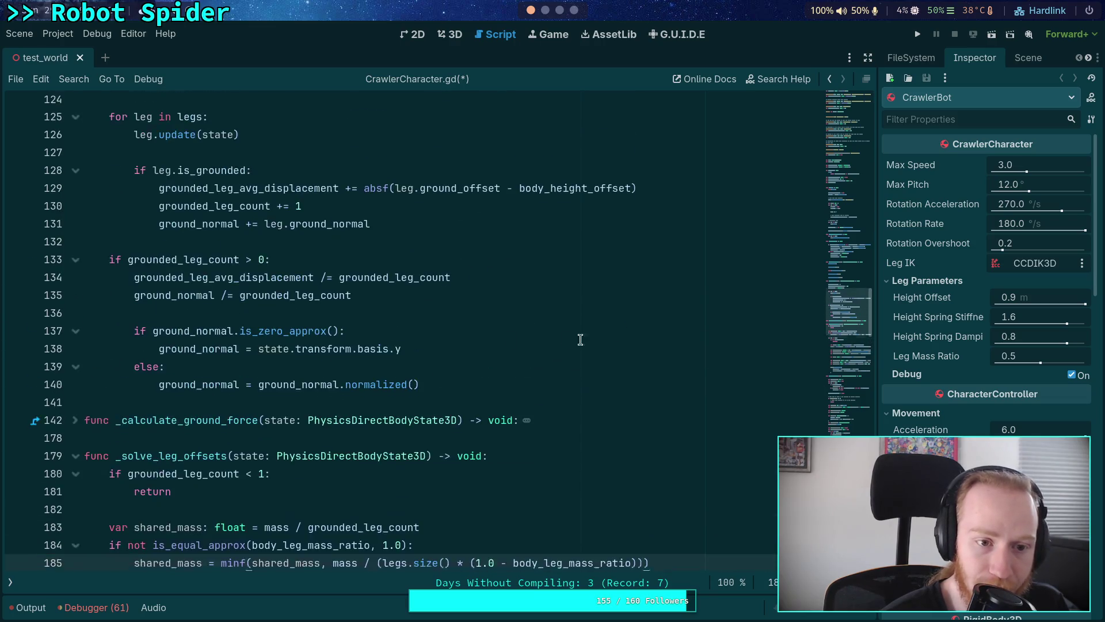
{"action": "left_click", "coordinate": [465, 335]}
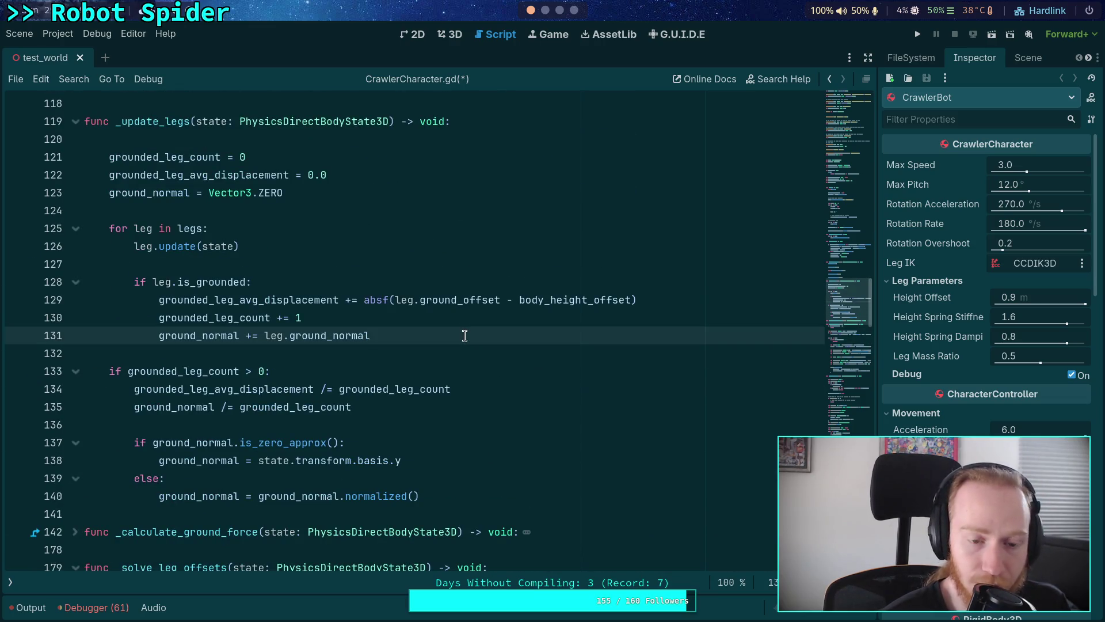
{"action": "left_click", "coordinate": [403, 194]}
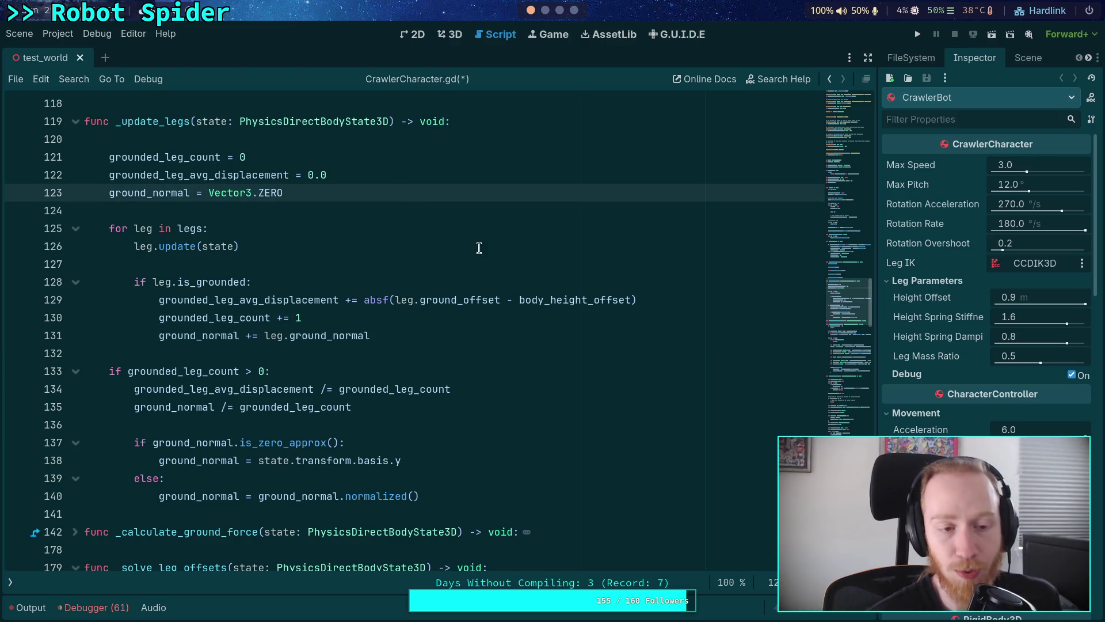
- Add 'grounded_leg_gravity_total = 0.0' after the ground_normal reset
{"action": "key", "text": "Return"}
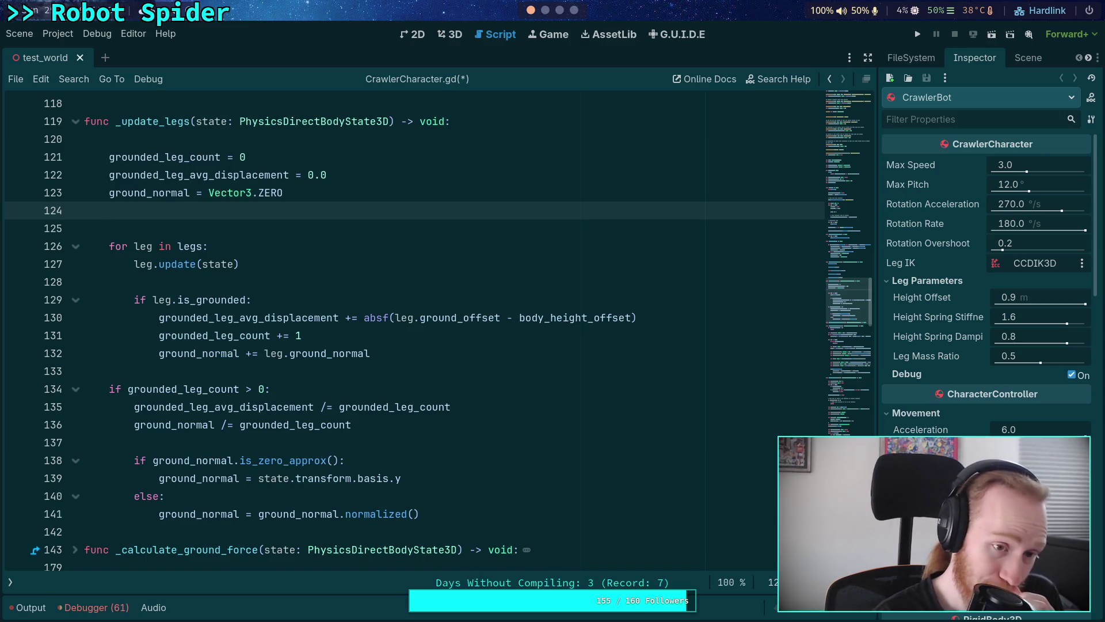
{"action": "type", "text": "grounded"}
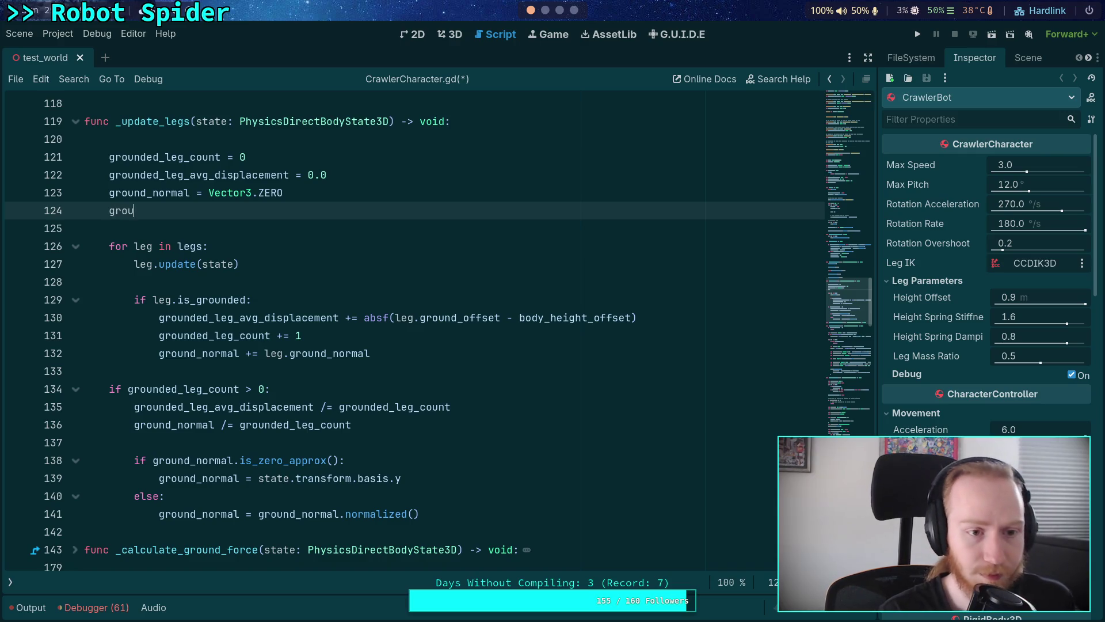
{"action": "type", "text": "_leg_"}
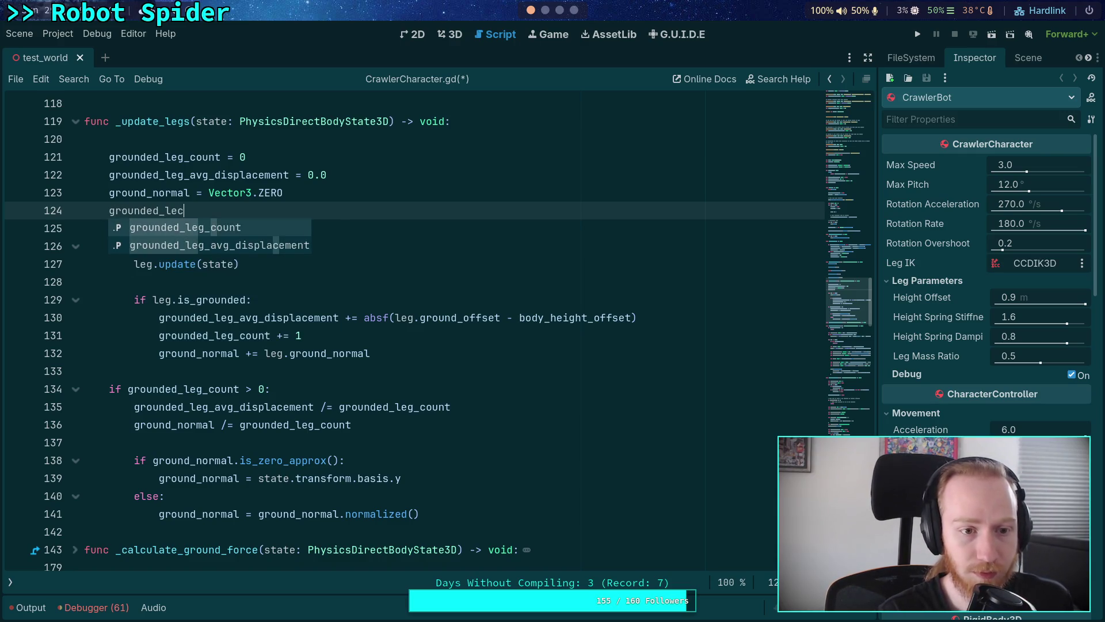
{"action": "type", "text": "gravity_t"}
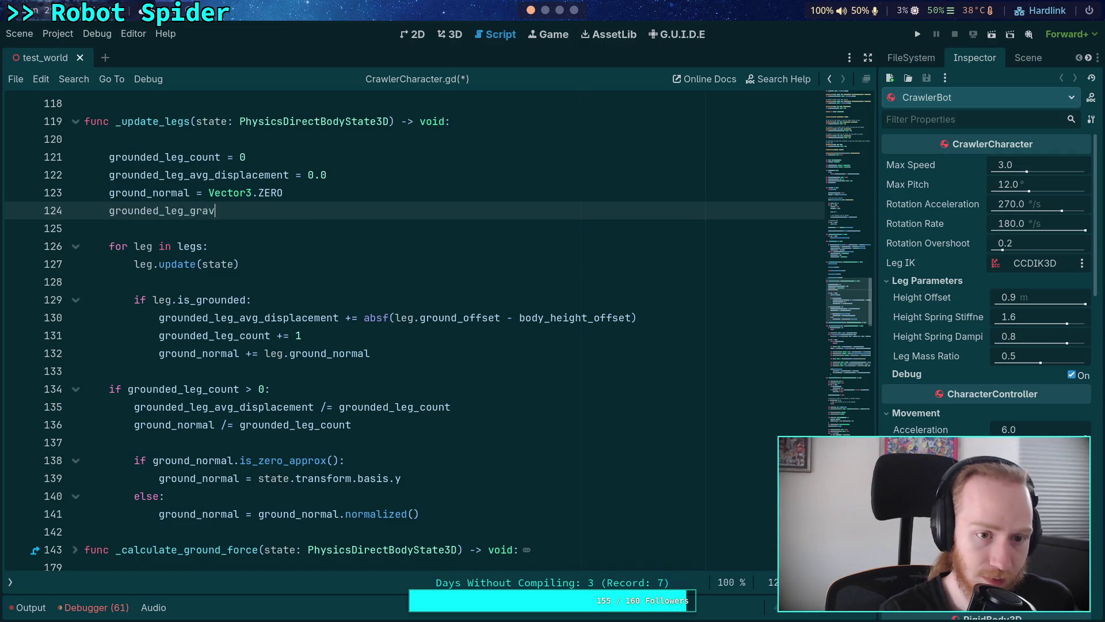
{"action": "type", "text": "otal"}
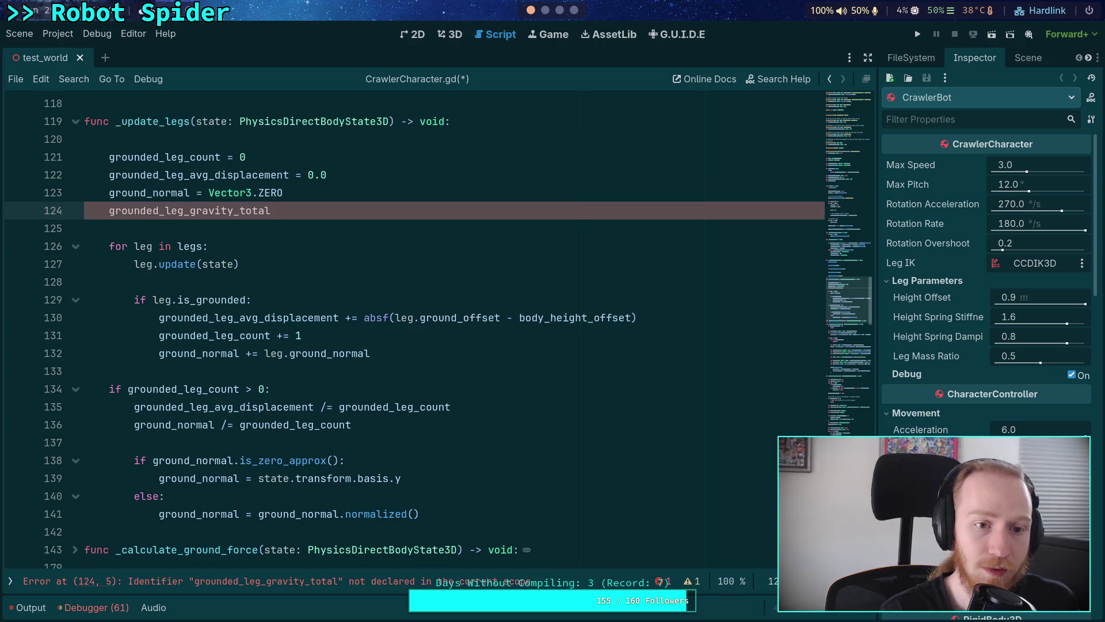
{"action": "type", "text": " = 0.0"}
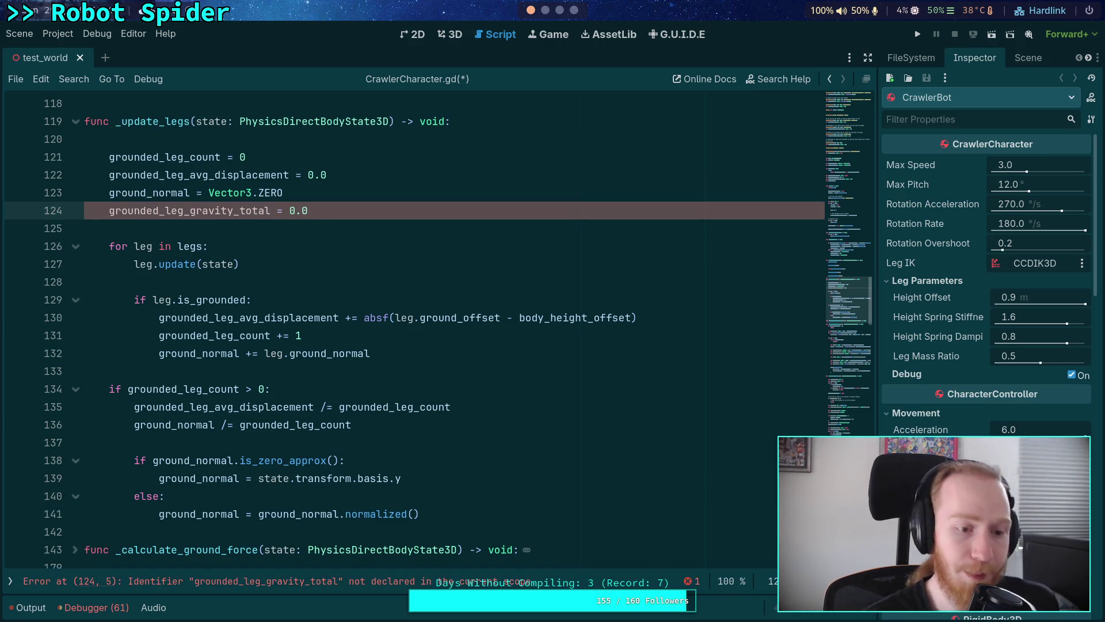
{"action": "scroll", "coordinate": [346, 407], "scroll_direction": "up", "scroll_amount": 20}
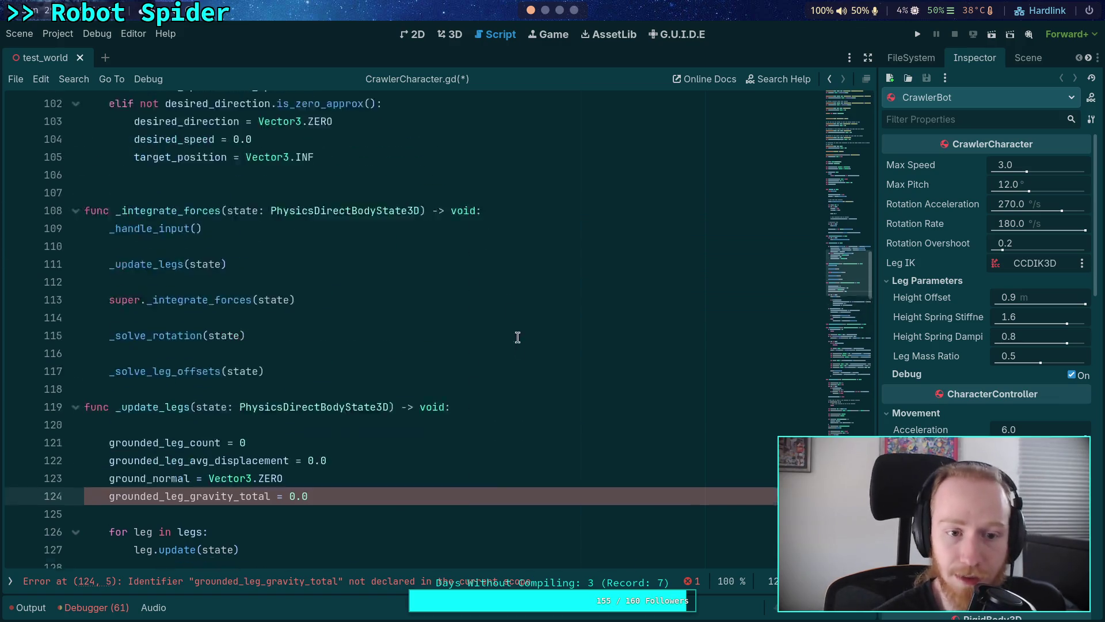
- Declare 'var grounded_leg_gravity_work: float = 0.0' on line 62
{"action": "scroll", "coordinate": [346, 408], "scroll_direction": "down", "scroll_amount": 1}
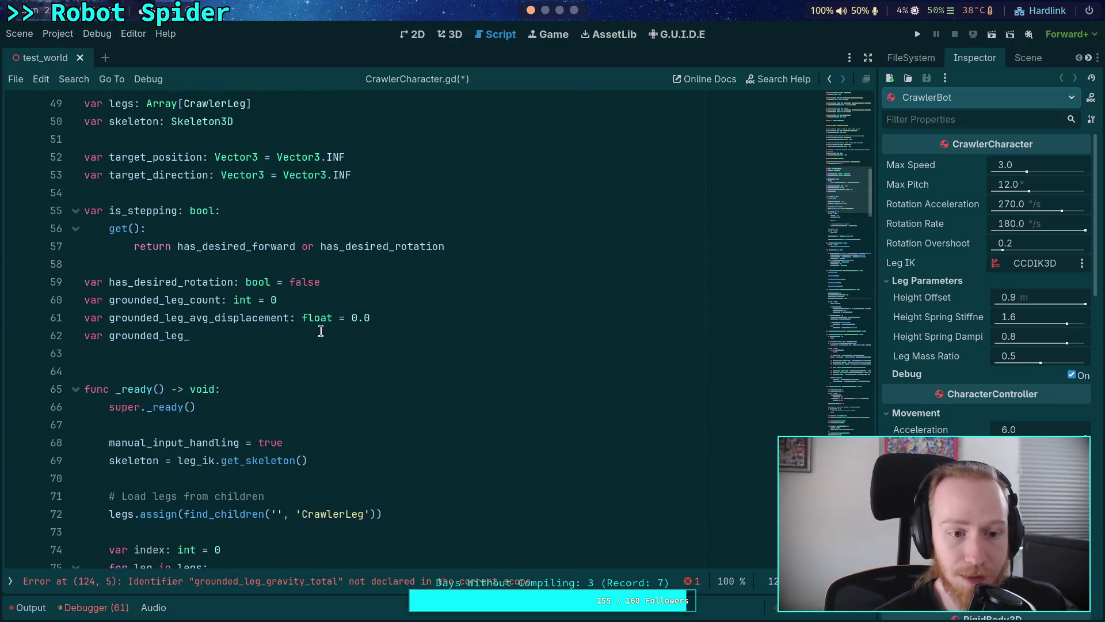
{"action": "left_click_drag", "start_coordinate": [193, 335], "coordinate": [84, 336]}
{"action": "key", "text": "BackSpace"}
{"action": "type", "text": "grounded_leg_gravity_total = 0.0"}
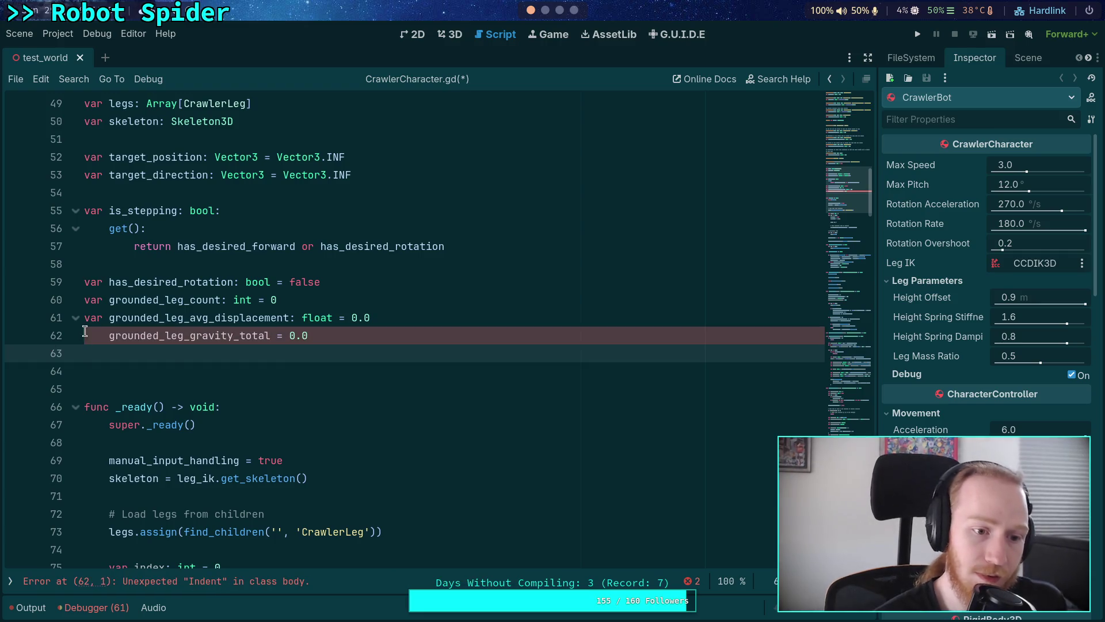
{"action": "double_click", "coordinate": [99, 336]}
{"action": "type", "text": "var"}
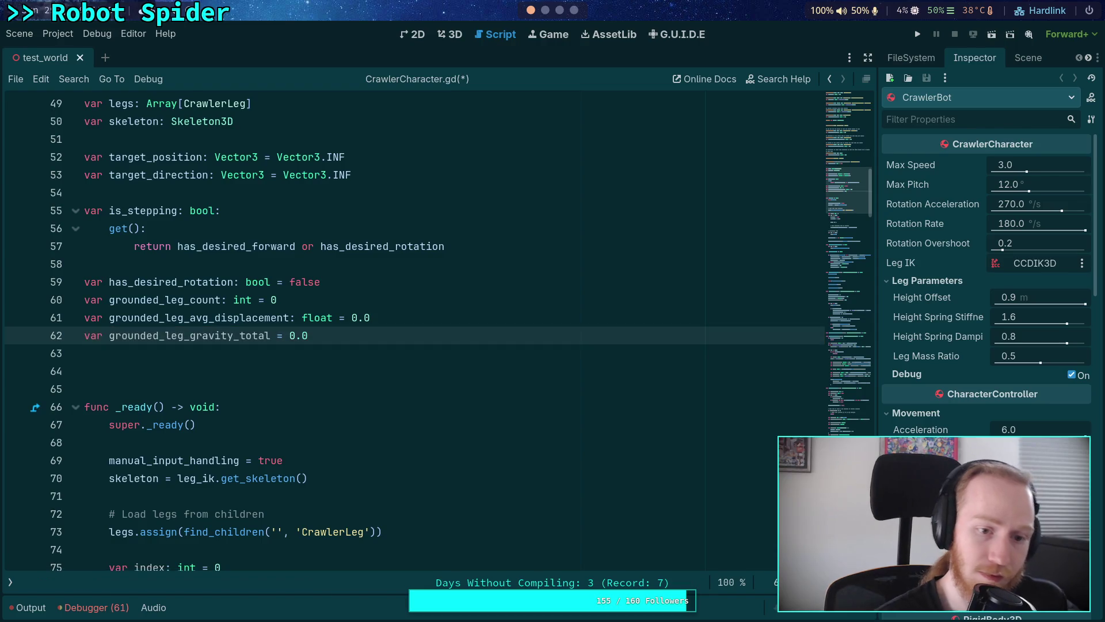
{"action": "left_click", "coordinate": [276, 336]}
{"action": "type", "text": ": float"}
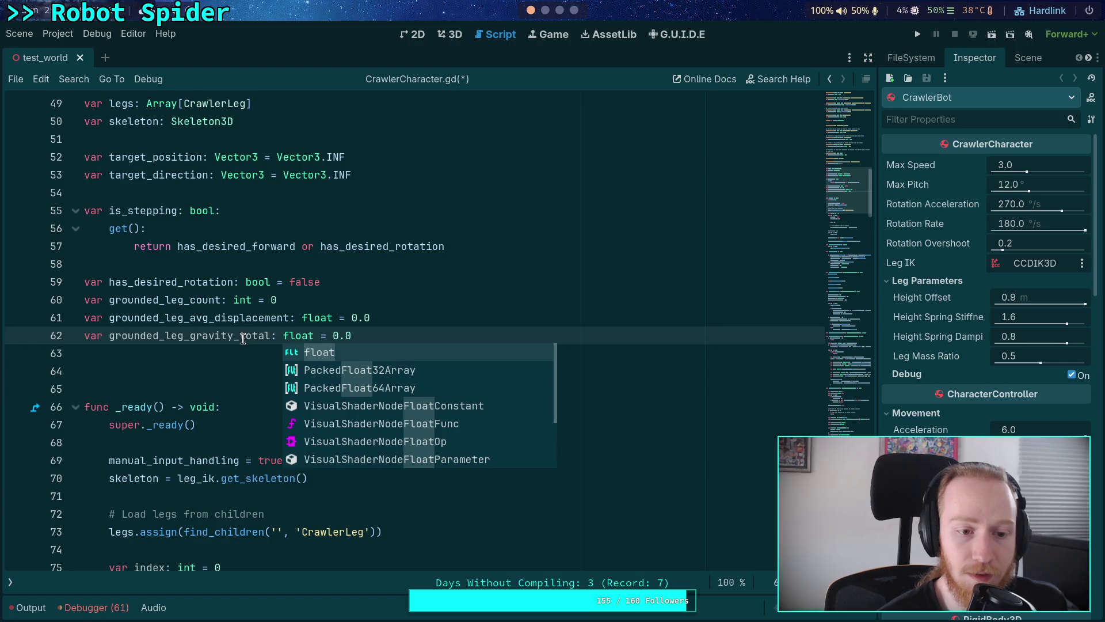
{"action": "left_click_drag", "start_coordinate": [240, 334], "coordinate": [269, 333]}
{"action": "type", "text": "work"}
- Tidy the blank lines after the declarations and save CrawlerCharacter.gd
{"action": "left_click", "coordinate": [253, 358]}
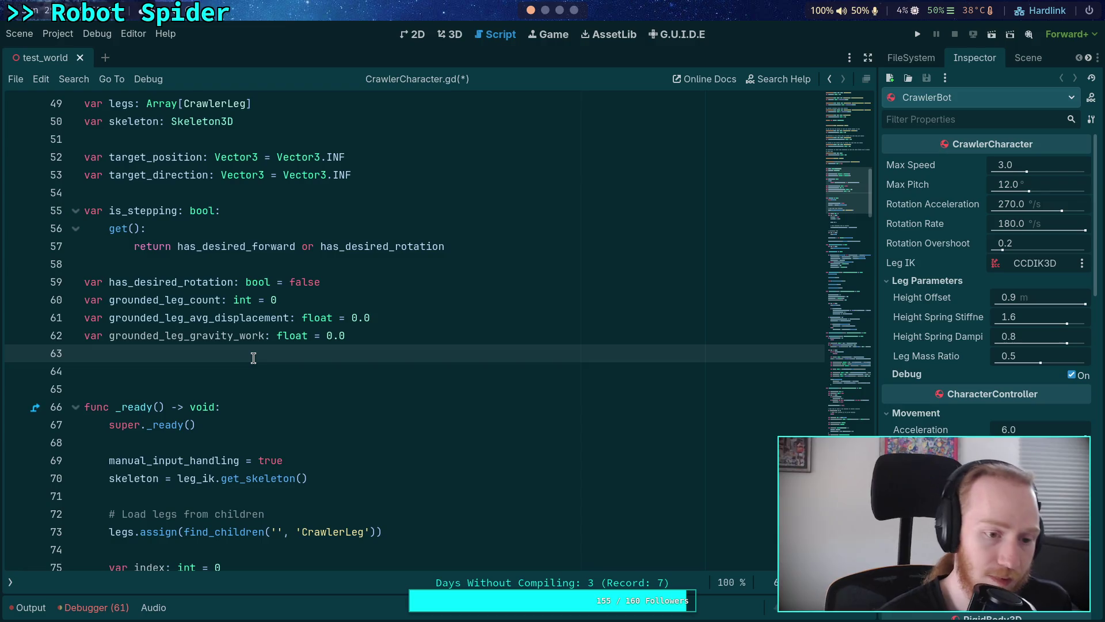
{"action": "key", "text": "Down"}
{"action": "key", "text": "BackSpace"}
{"action": "key", "text": "BackSpace"}
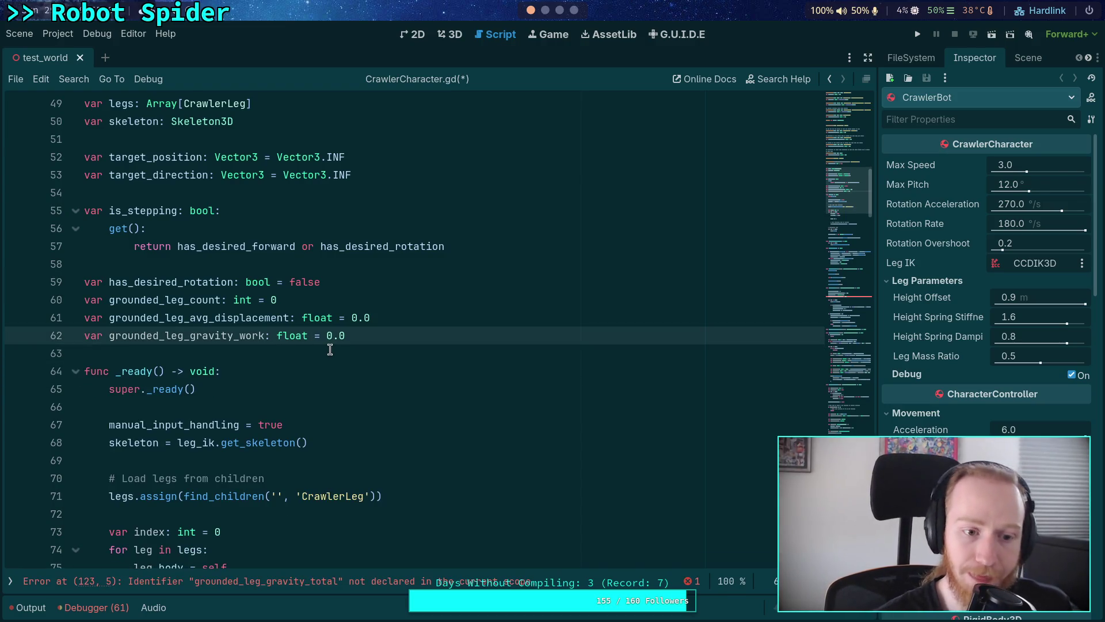
{"action": "left_click", "coordinate": [329, 350]}
{"action": "key", "text": "Return"}
{"action": "key", "text": "ctrl+s"}
{"action": "left_click_drag", "start_coordinate": [842, 223], "coordinate": [842, 310]}
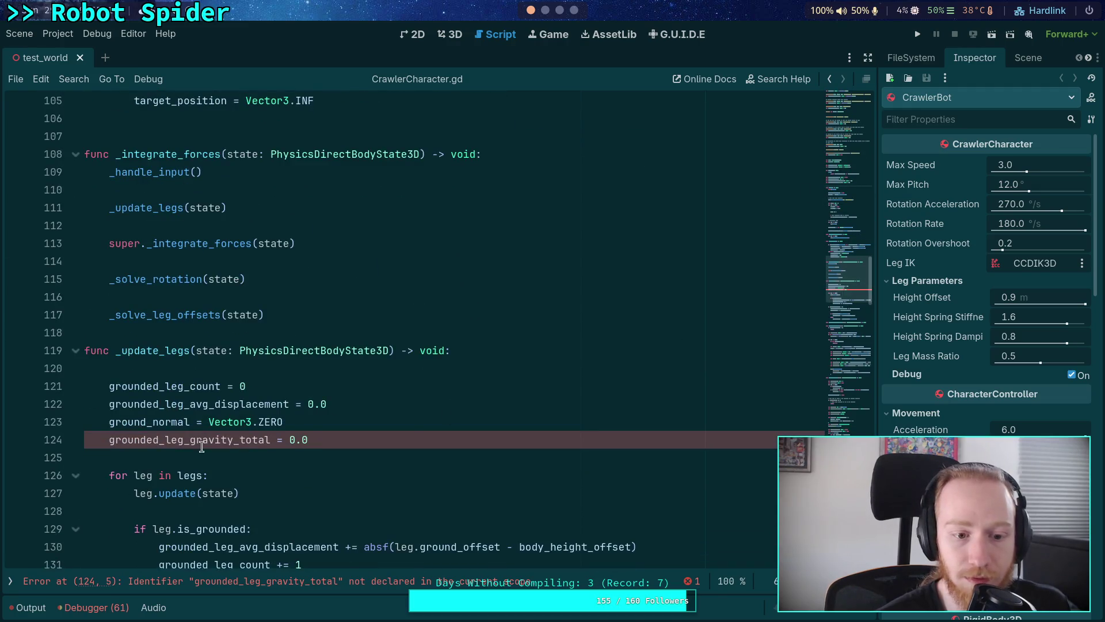
{"action": "left_click_drag", "start_coordinate": [239, 439], "coordinate": [270, 439]}
- Rename the reset to grounded_leg_gravity_work and add it on a new grounded-leg line
{"action": "type", "text": "work"}
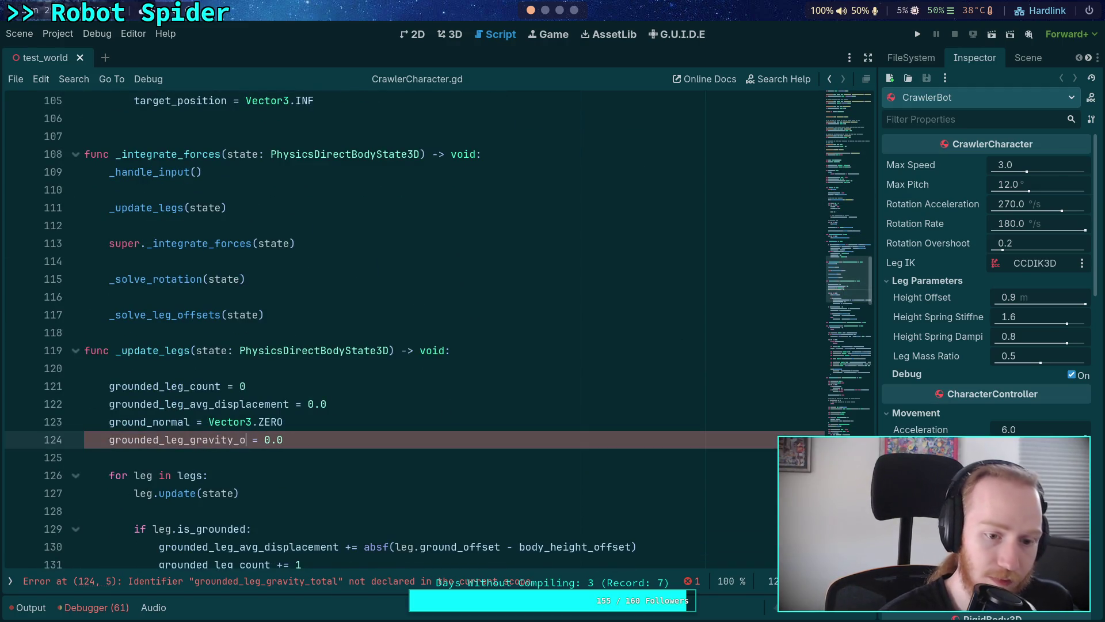
{"action": "key", "text": "Escape"}
{"action": "scroll", "coordinate": [327, 370], "scroll_direction": "down", "scroll_amount": 4}
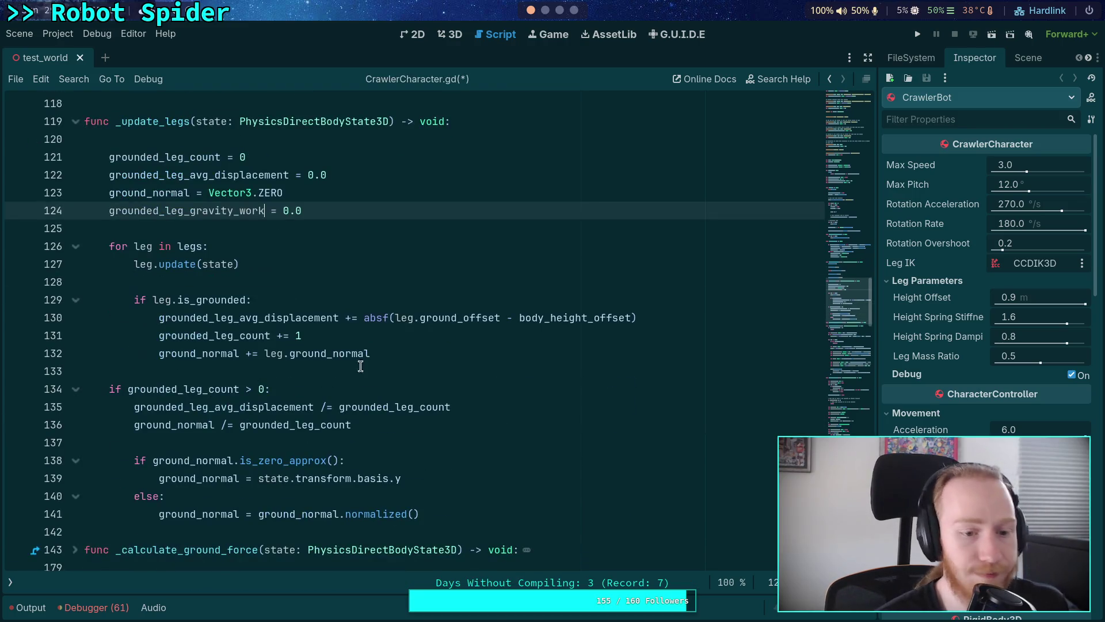
{"action": "left_click", "coordinate": [457, 354]}
{"action": "key", "text": "Return"}
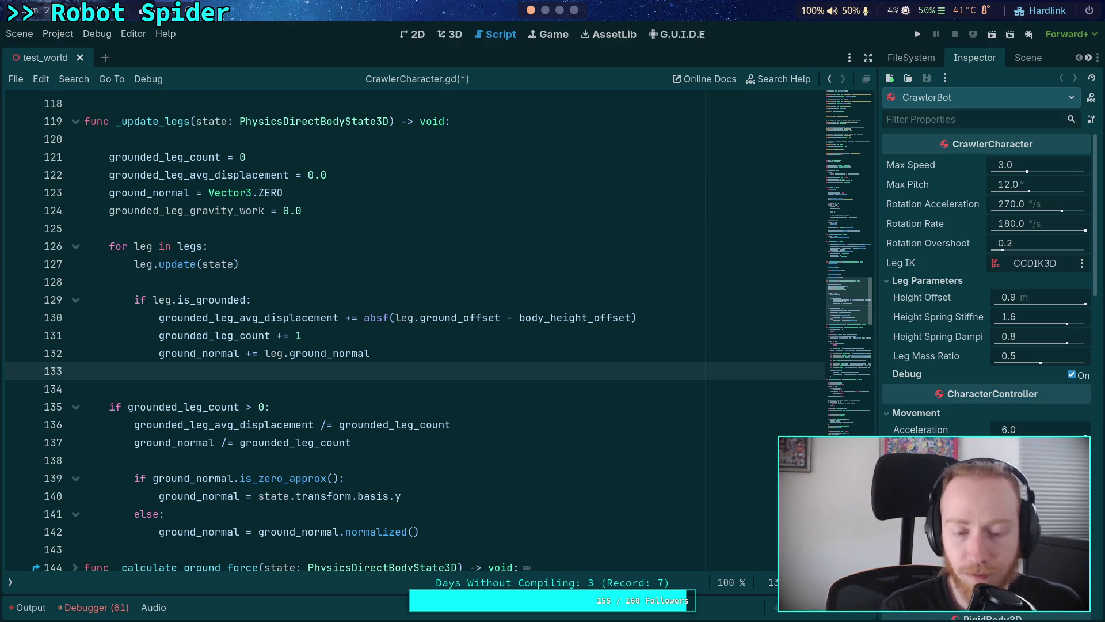
{"action": "type", "text": "ground"}
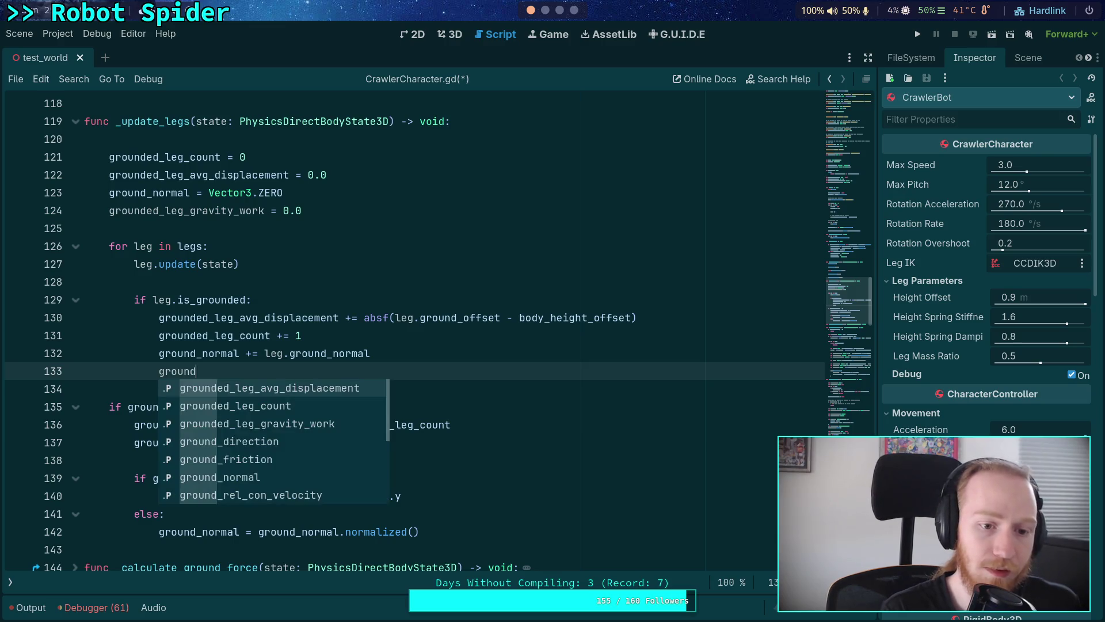
{"action": "key", "text": "Down"}
{"action": "key", "text": "Down"}
{"action": "key", "text": "Return"}
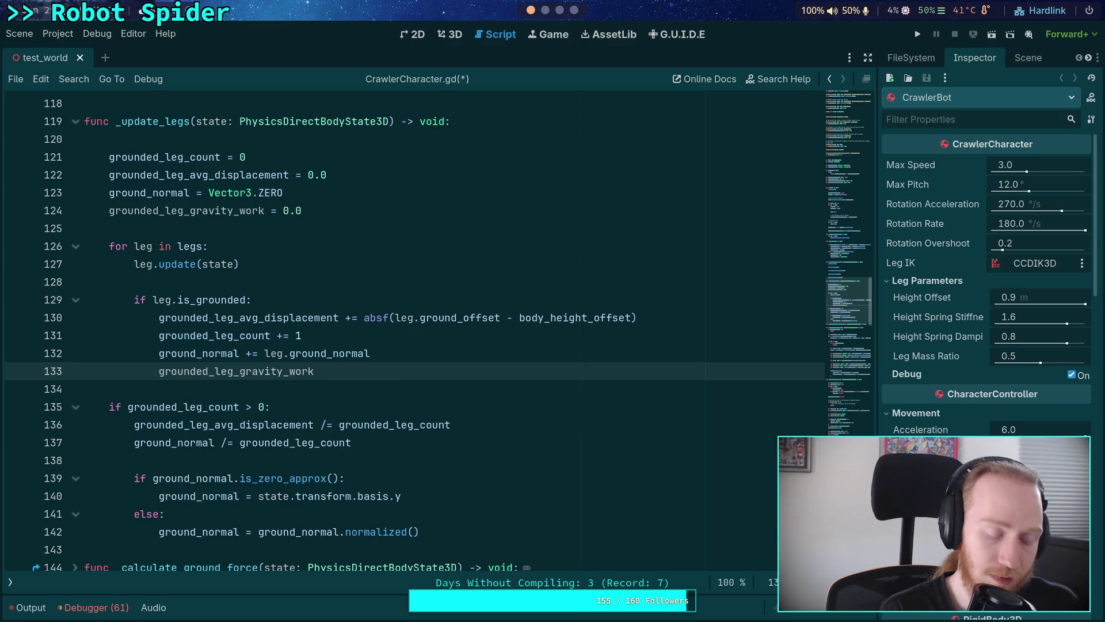
- Complete the line as 'grounded_leg_gravity_work += 1.0 - absf(leg.ground_normal.dot())'
{"action": "key", "text": "Home"}
{"action": "key", "text": "Home"}
{"action": "key", "text": "shift+Down"}
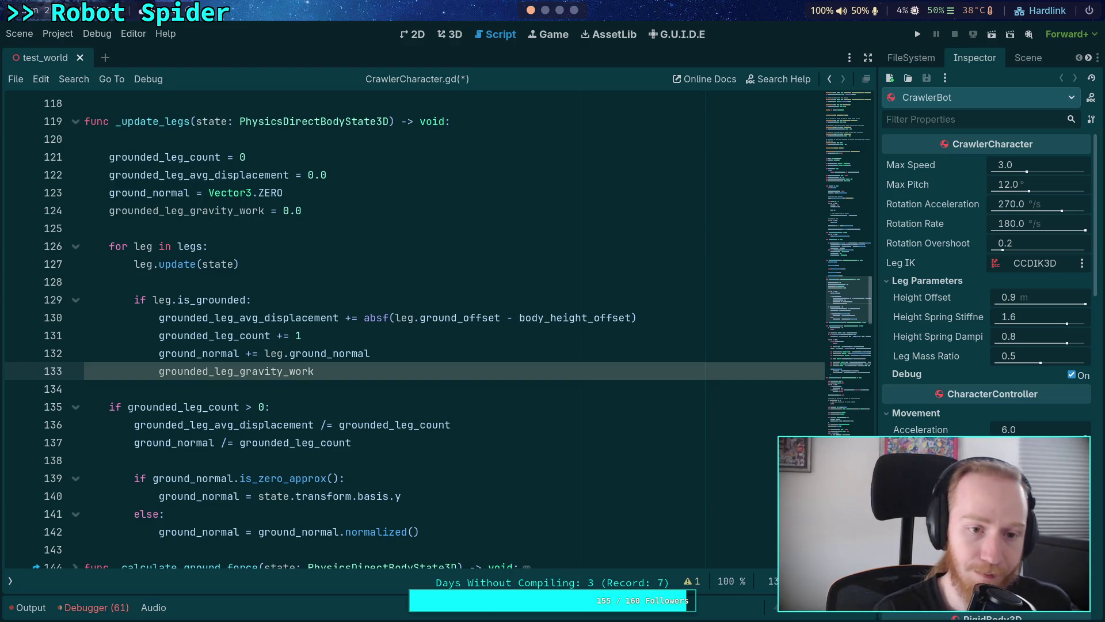
{"action": "type", "text": "+= "}
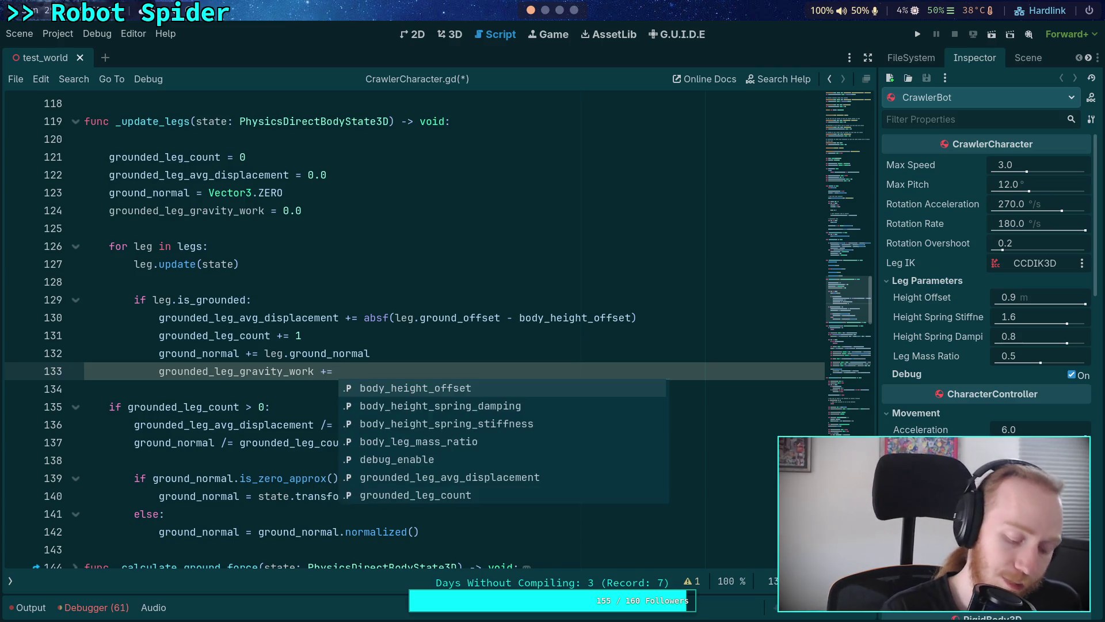
{"action": "type", "text": "1.0 "}
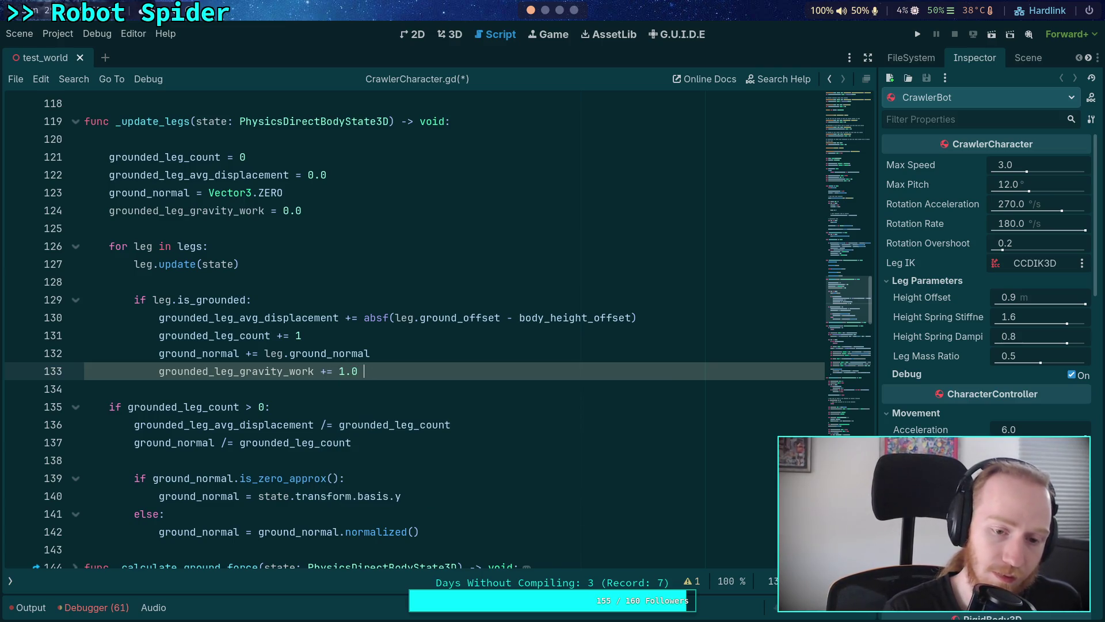
{"action": "type", "text": "- absf("}
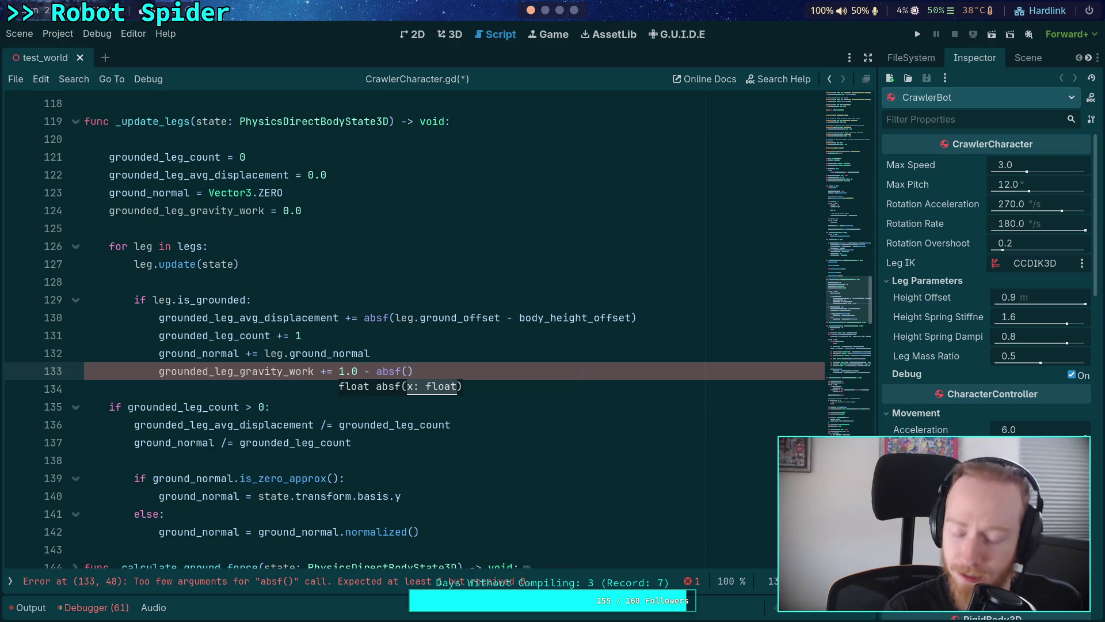
{"action": "type", "text": "leg.gr"}
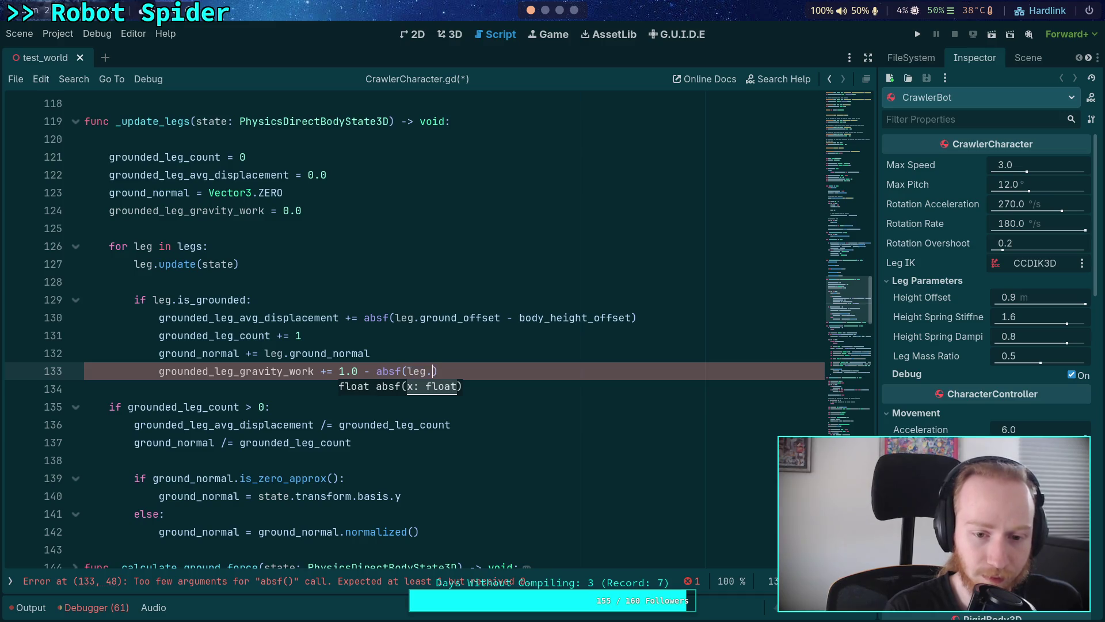
{"action": "key", "text": "Down"}
{"action": "key", "text": "Down"}
{"action": "key", "text": "Down"}
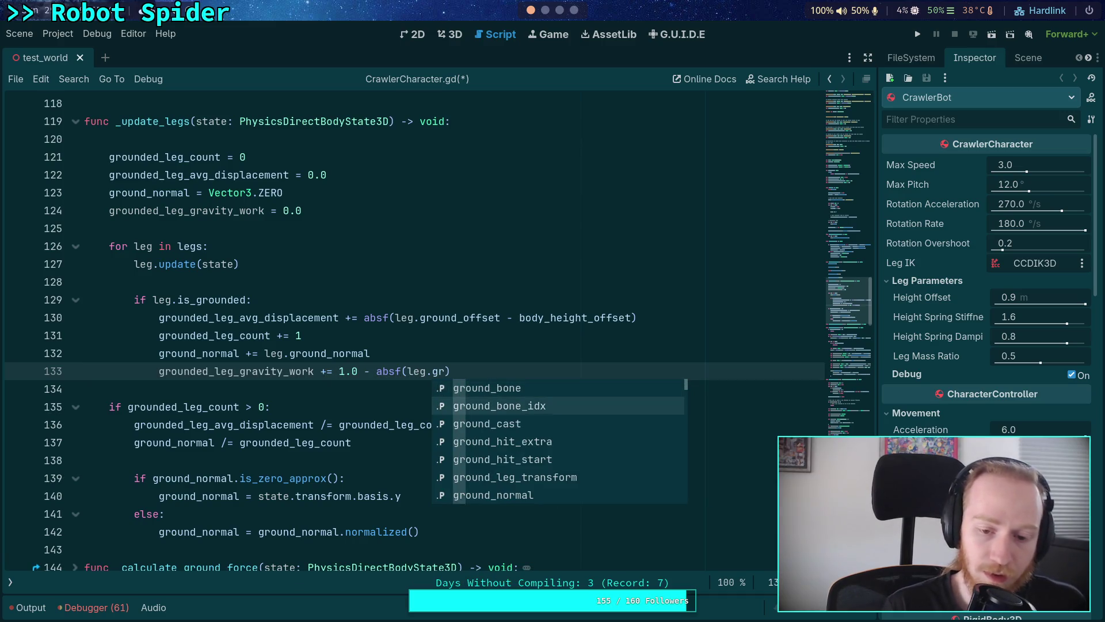
{"action": "key", "text": "Return"}
{"action": "type", "text": ".dot("}
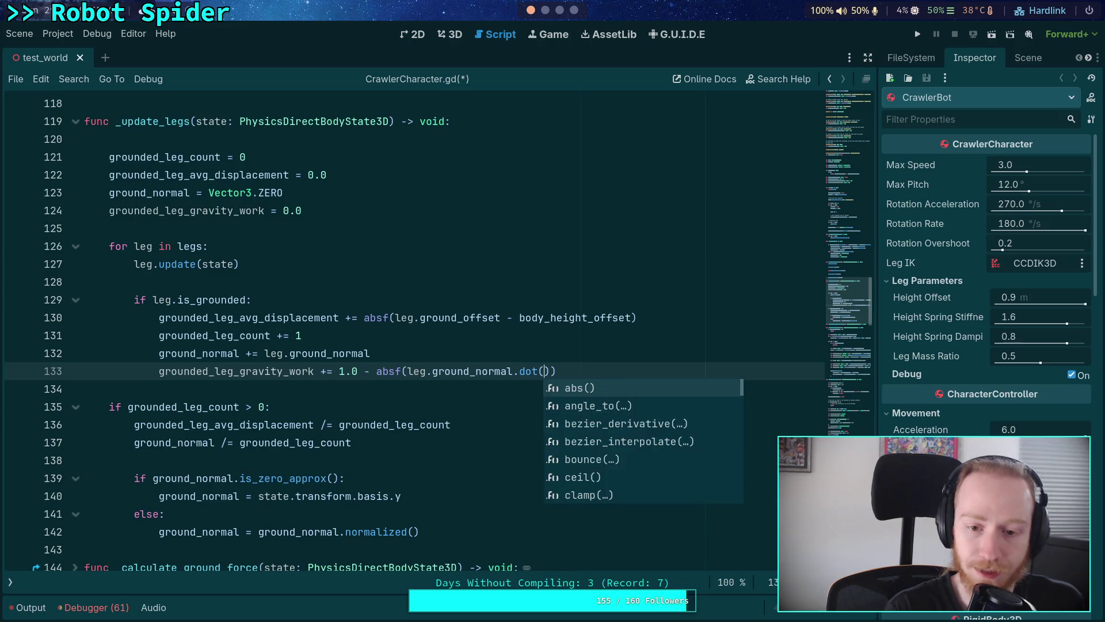
{"action": "key", "text": "Return"}
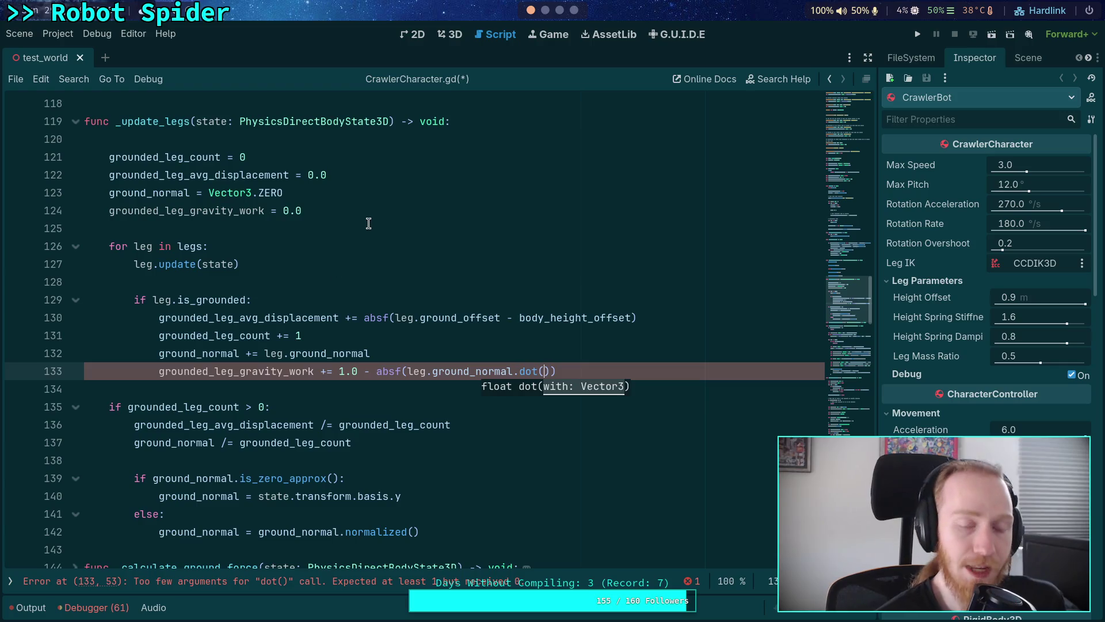
- Leave the reset block spacing unchanged and show the list of open scripts
{"action": "left_click", "coordinate": [391, 217]}
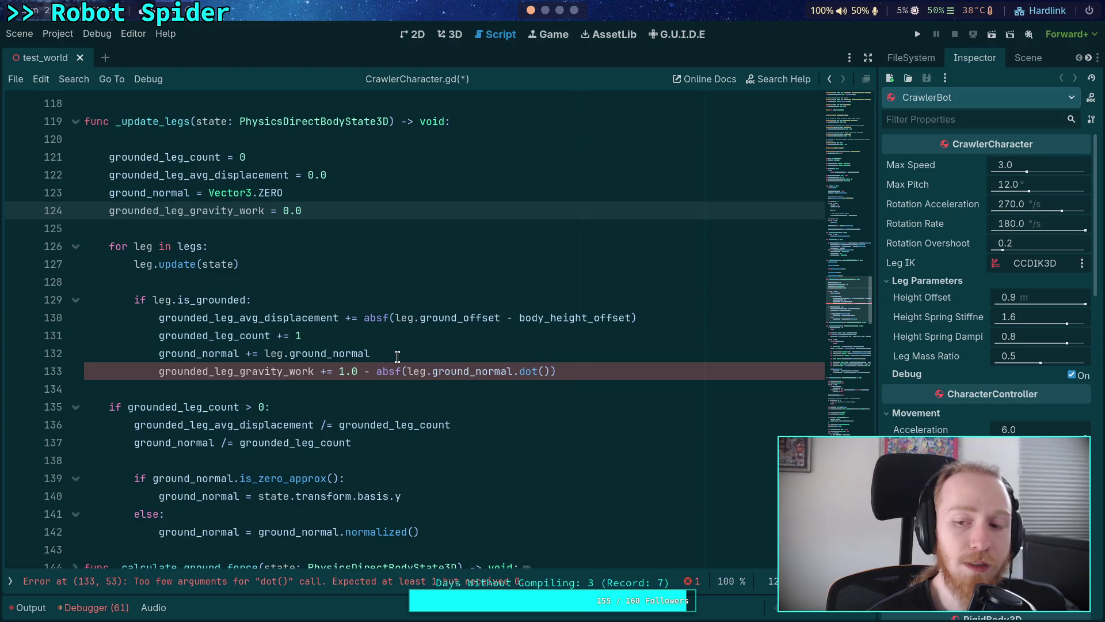
{"action": "key", "text": "Return"}
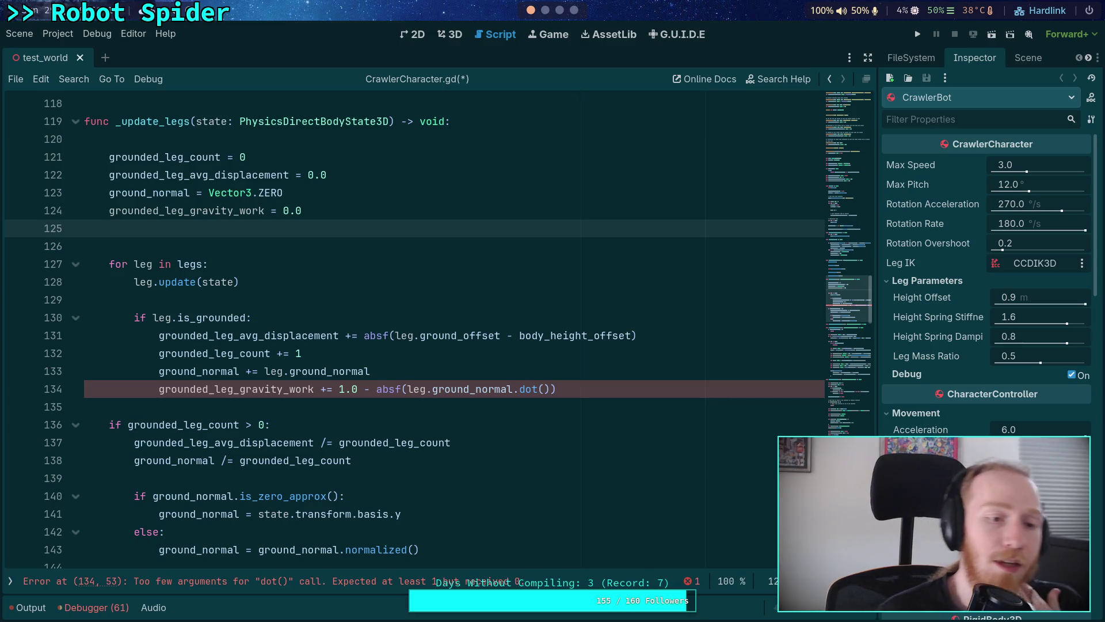
{"action": "key", "text": "BackSpace"}
{"action": "key", "text": "BackSpace"}
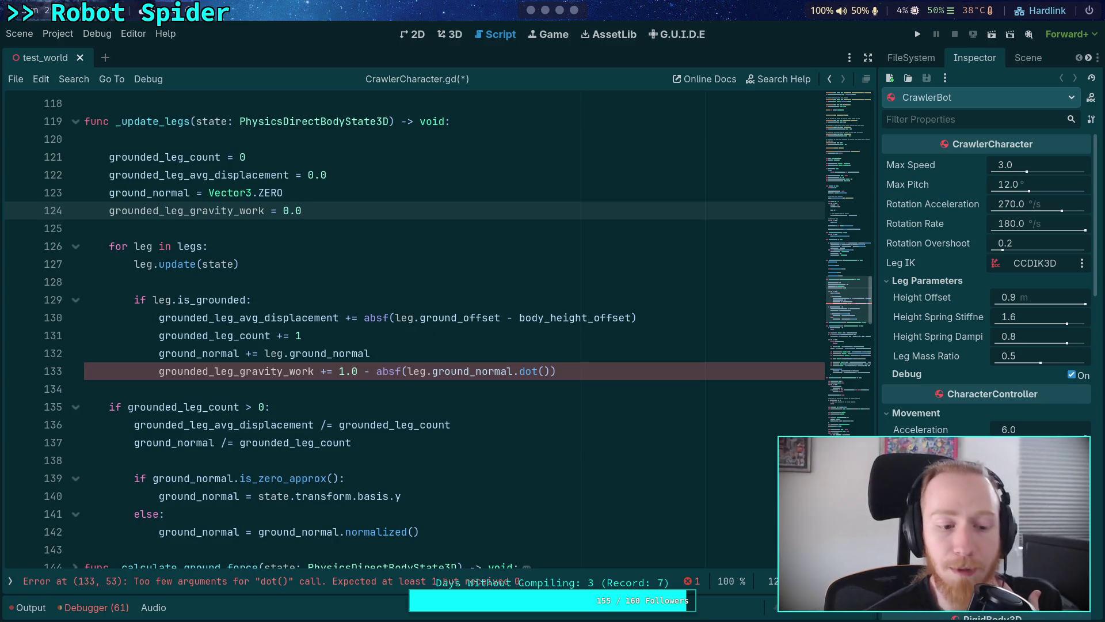
{"action": "left_click", "coordinate": [11, 581]}
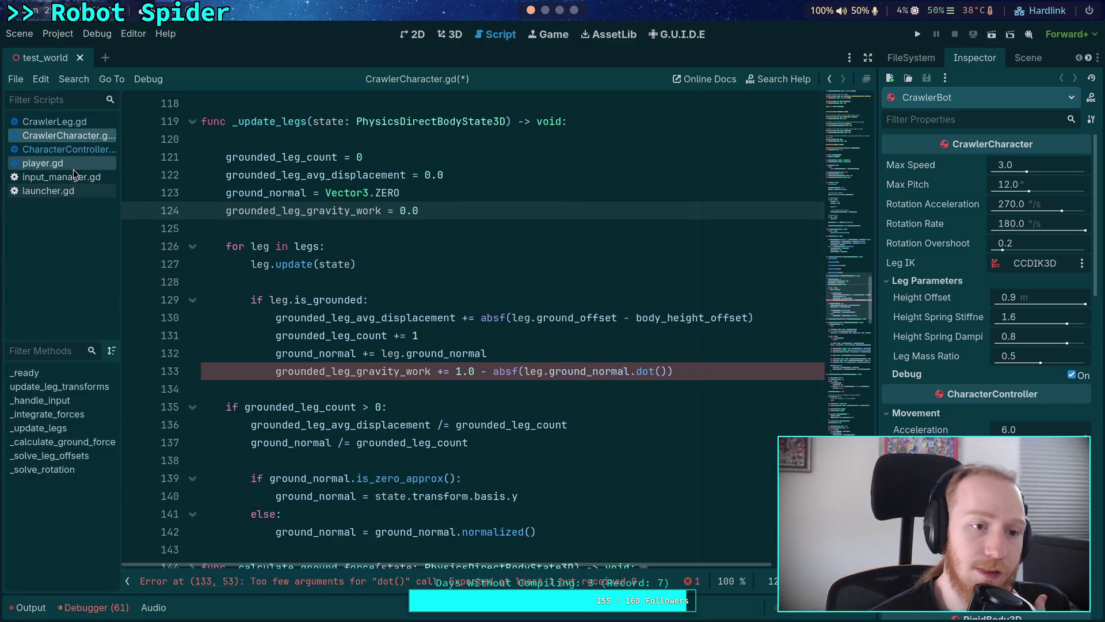
- Open CrawlerLeg.gd at its ground variable declarations
{"action": "left_click", "coordinate": [65, 122]}
{"action": "scroll", "coordinate": [461, 288], "scroll_direction": "up", "scroll_amount": 10}
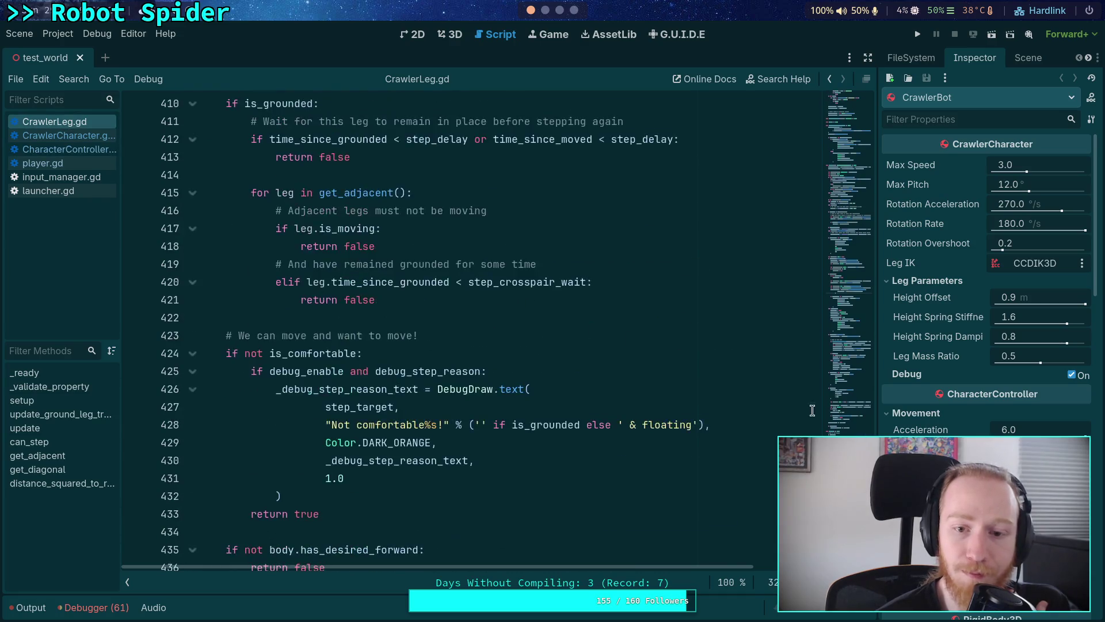
{"action": "left_click", "coordinate": [831, 174]}
{"action": "mouse_move", "coordinate": [831, 174]}
{"action": "left_mouse_down"}
{"action": "mouse_move", "coordinate": [839, 144]}
{"action": "mouse_move", "coordinate": [834, 216]}
{"action": "left_mouse_up"}
- Draft and discard a ground_gravity_cos_theta float declaration below ground_offset
{"action": "left_click", "coordinate": [494, 349]}
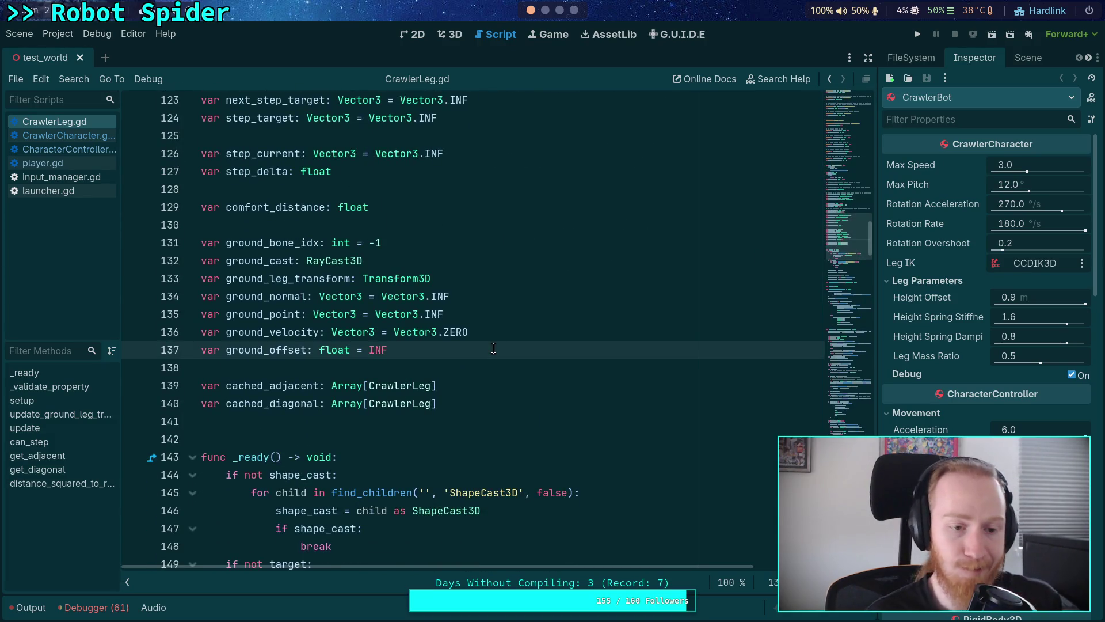
{"action": "key", "text": "Return"}
{"action": "type", "text": "var ground_"}
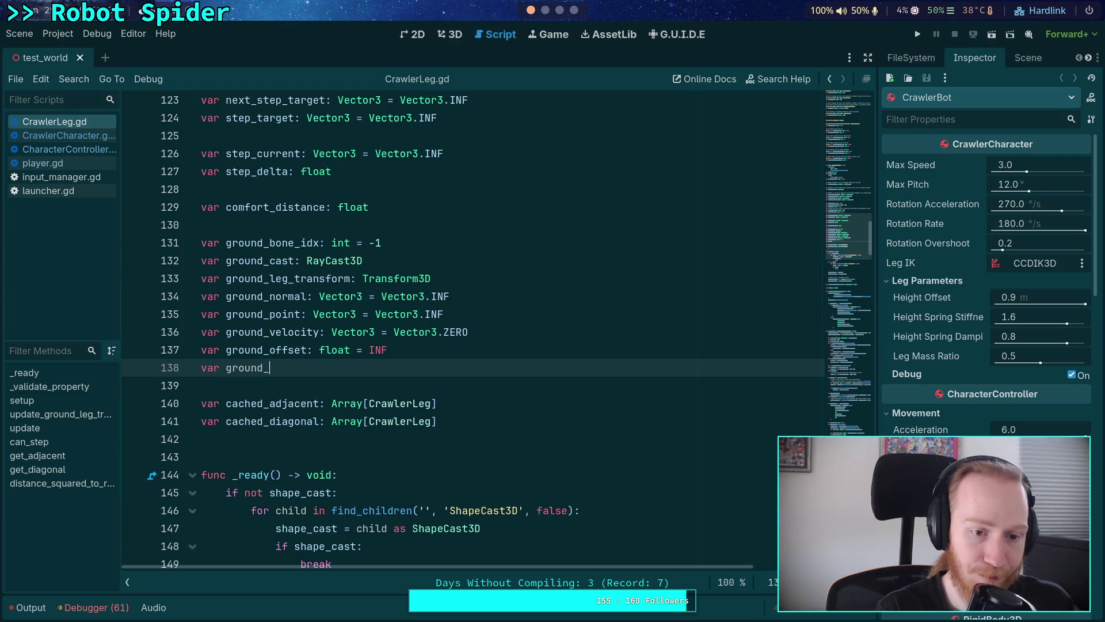
{"action": "type", "text": "gravity_"}
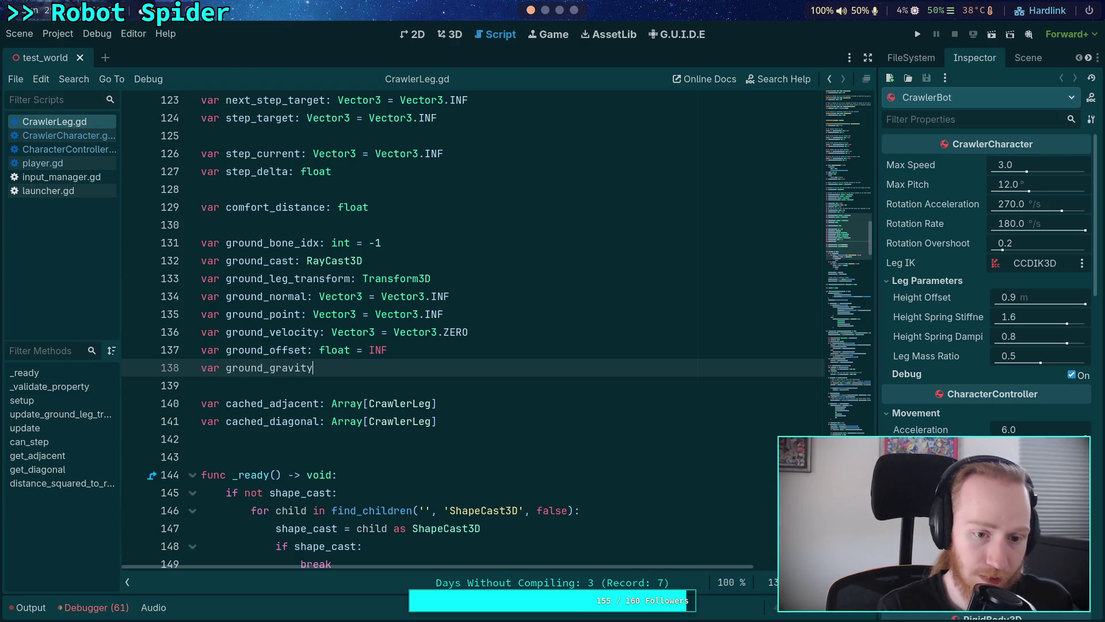
{"action": "type", "text": "cos_theta: float ="}
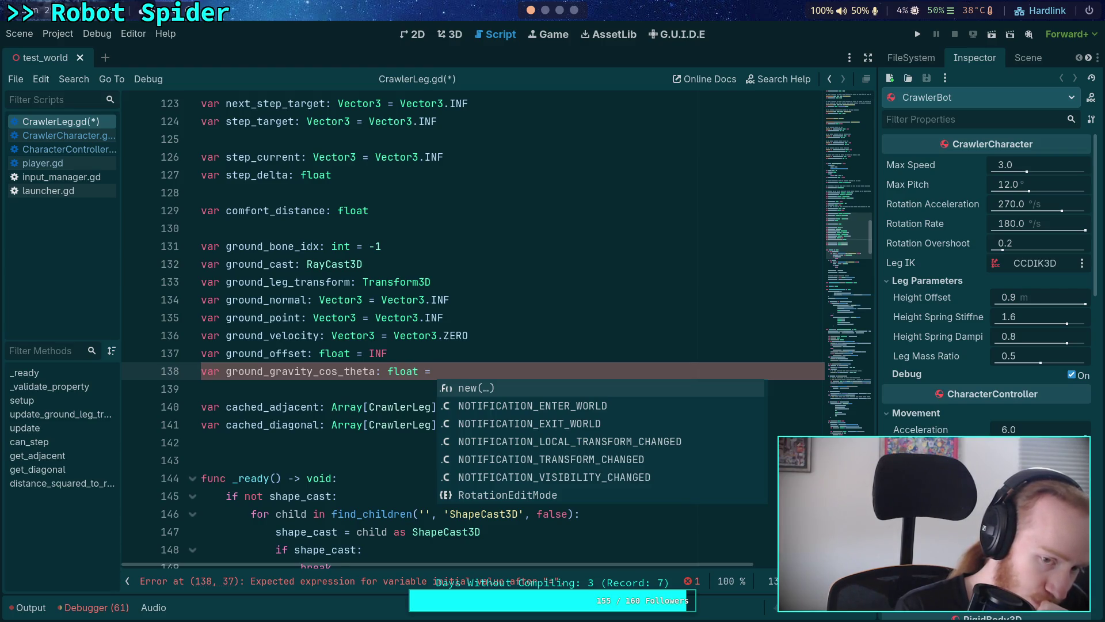
{"action": "key", "text": "shift+Home"}
{"action": "key", "text": "BackSpace"}
{"action": "key", "text": "BackSpace"}
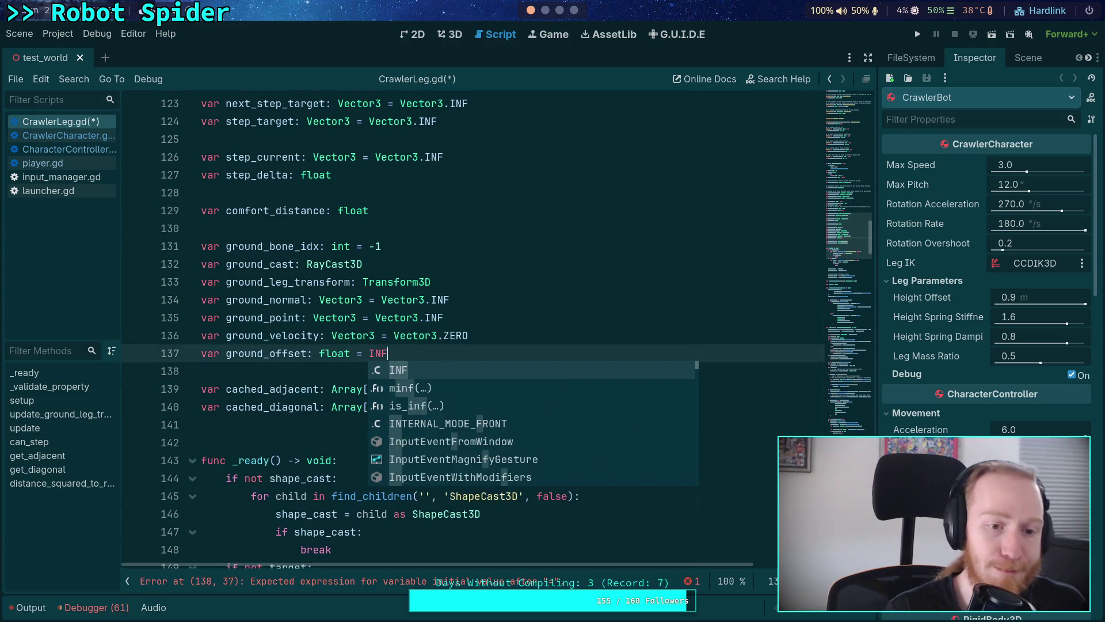
{"action": "key", "text": "Escape"}
{"action": "key", "text": "Down"}
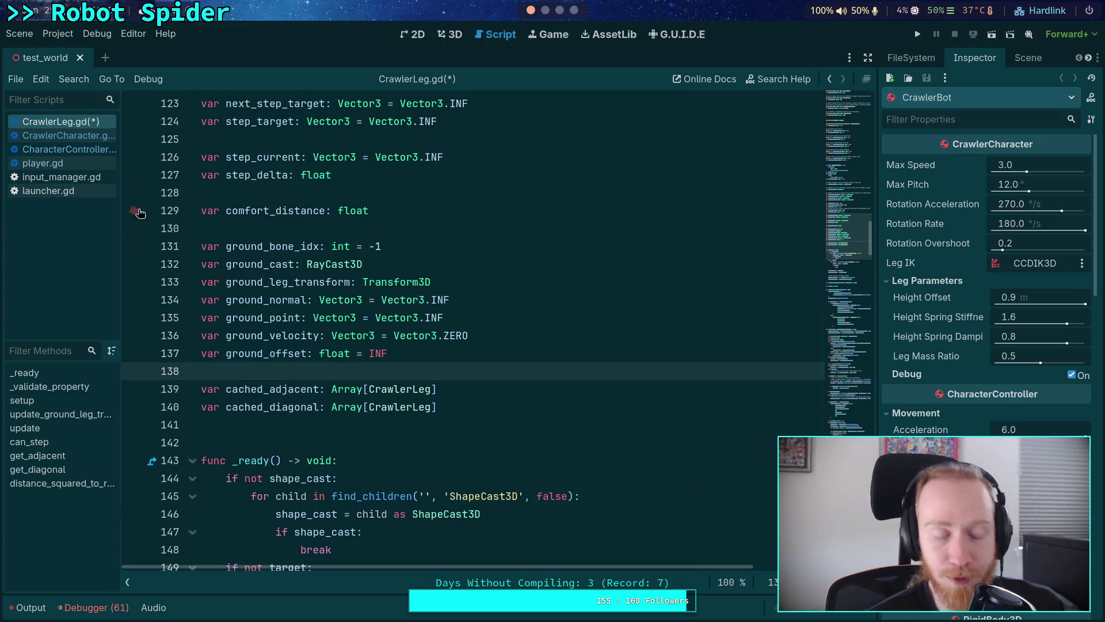
{"action": "left_click", "coordinate": [73, 137]}
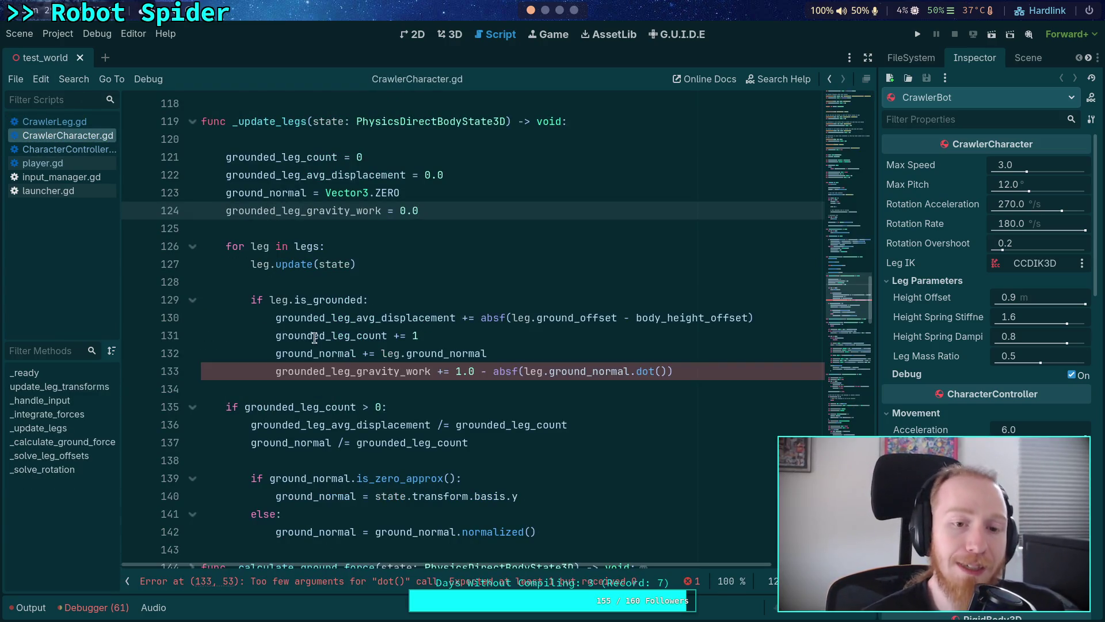
{"action": "left_click", "coordinate": [87, 122]}
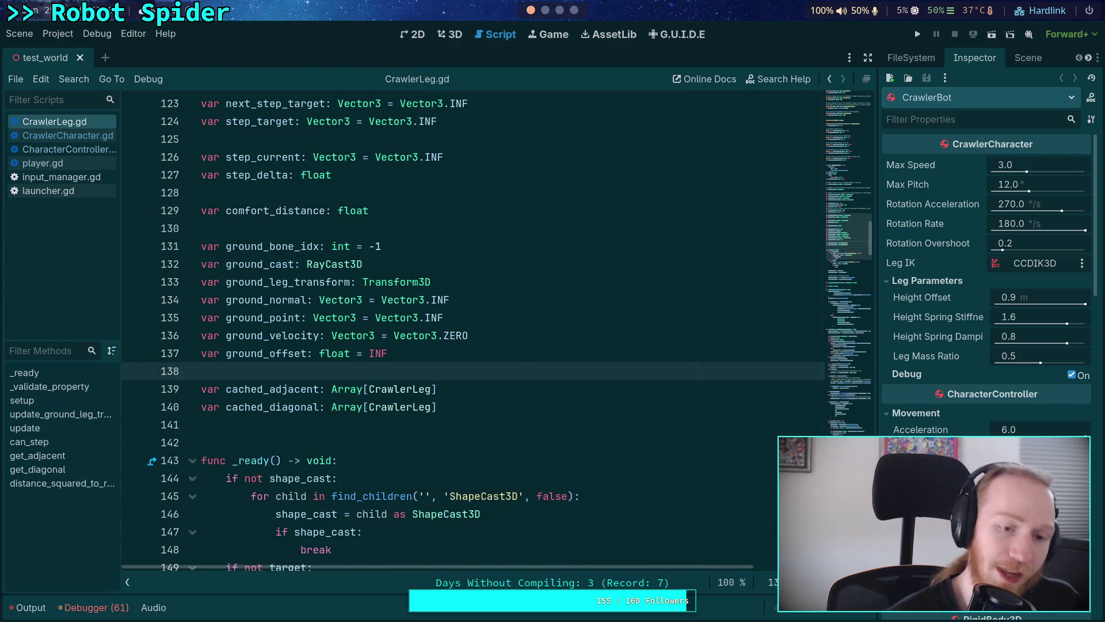
- Paste the unfinished 'var ground_gravity_cos_theta: float =' declaration below ground_offset
{"action": "type", "text": "var ground_gravity_cos_theta: float ="}
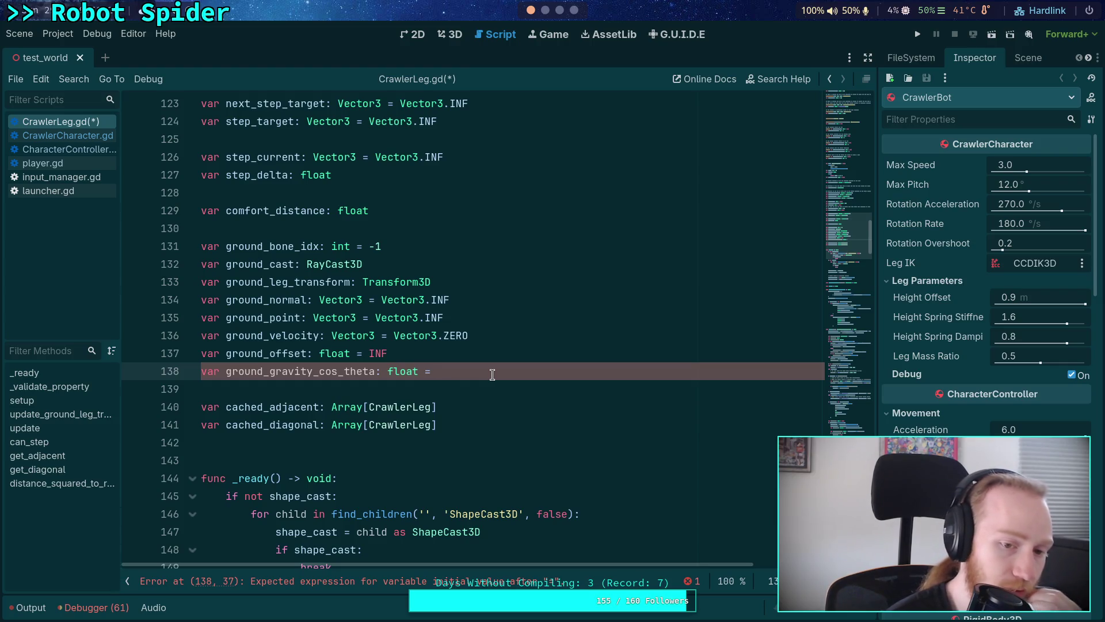
- Rename gravity_cos_theta to ground_abs_gravity, declared as a float defaulting to INF
{"action": "left_click_drag", "start_coordinate": [270, 371], "coordinate": [376, 371]}
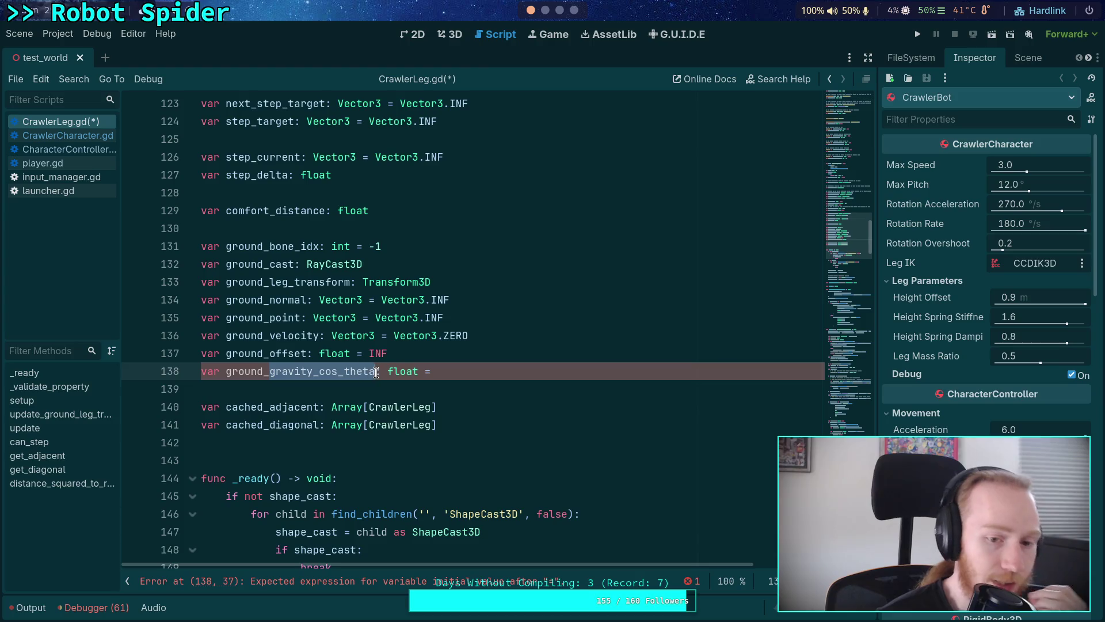
{"action": "type", "text": "abs_gra"}
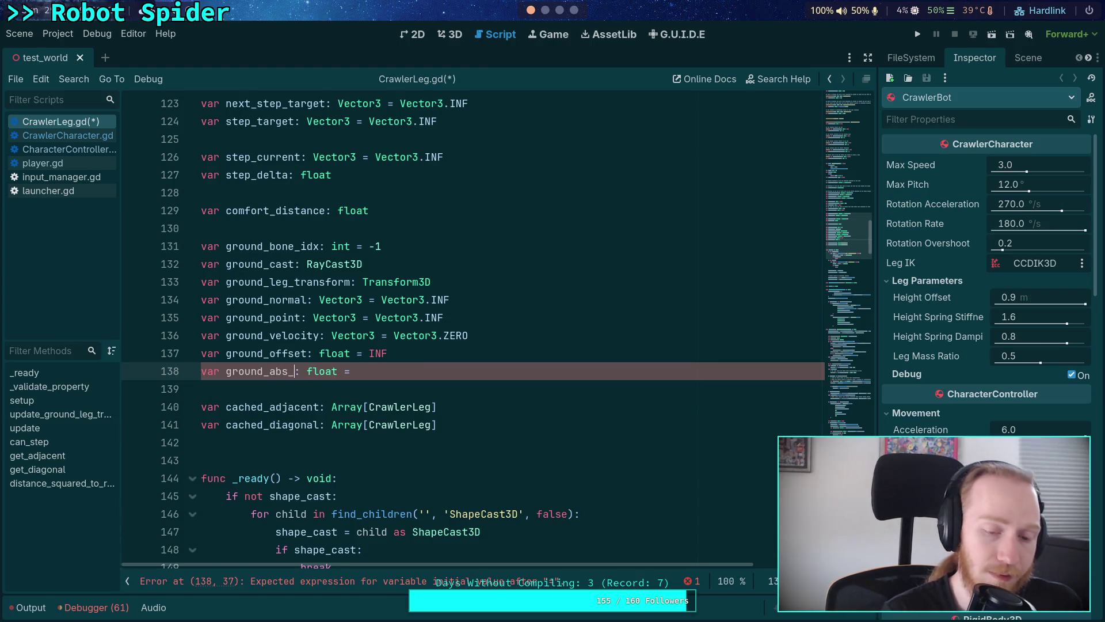
{"action": "type", "text": "vity: float = "}
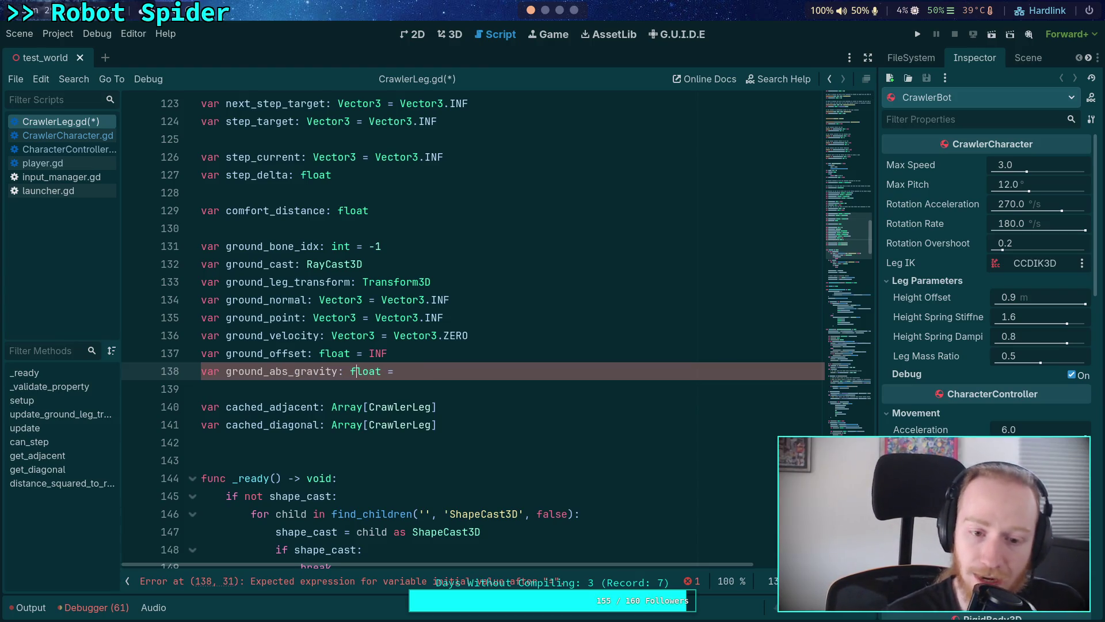
{"action": "type", "text": "INF"}
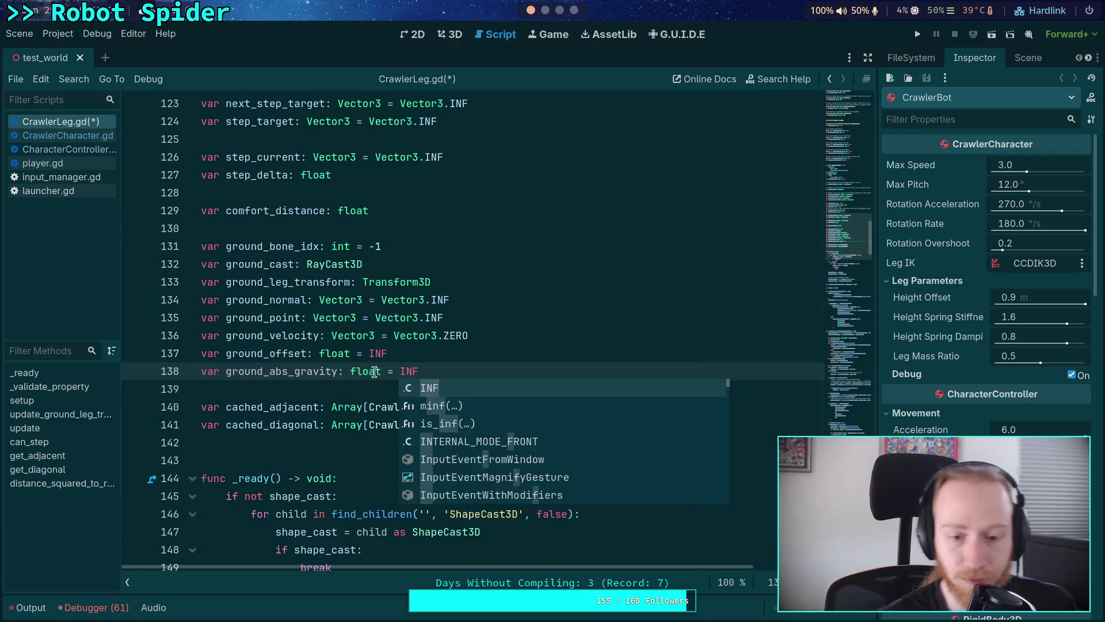
{"action": "left_click", "coordinate": [328, 386]}
{"action": "key", "text": "Up"}
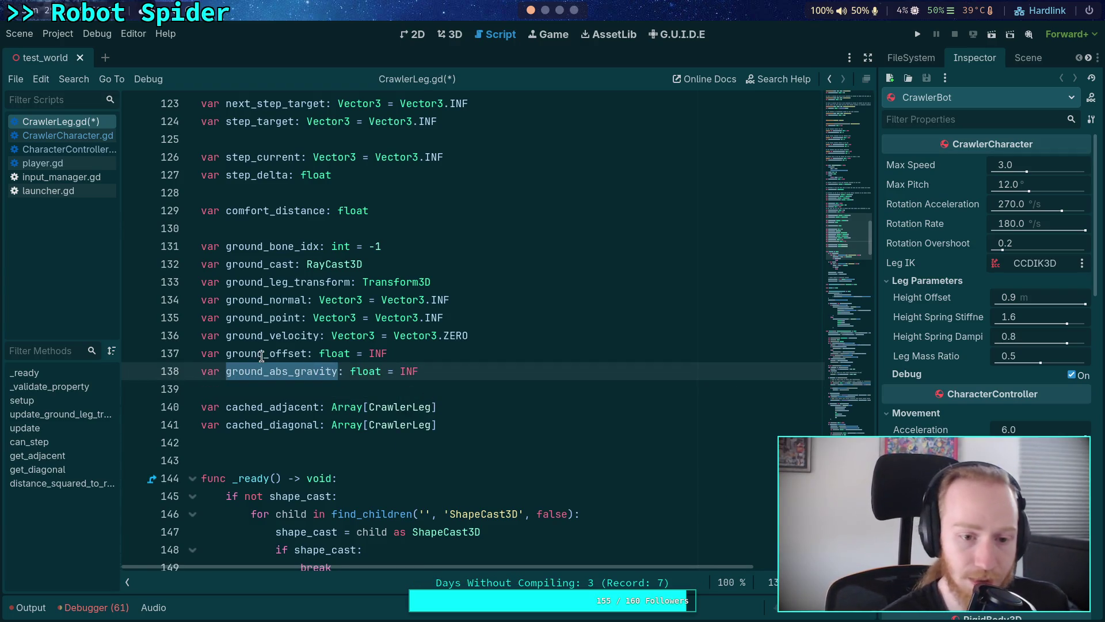
- Search for ground_offset to jump to its assignment on line 316
{"action": "double_click", "coordinate": [262, 353]}
{"action": "key", "text": "ctrl+f"}
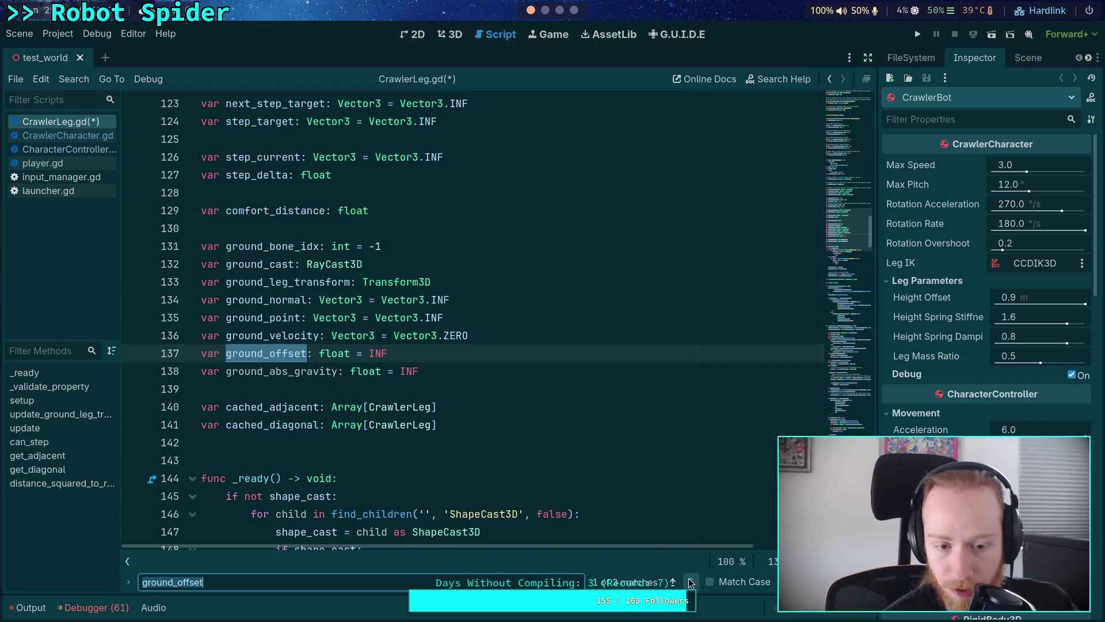
{"action": "key", "text": "Return"}
{"action": "left_click", "coordinate": [622, 323]}
{"action": "scroll", "coordinate": [630, 345], "scroll_direction": "down", "scroll_amount": 1}
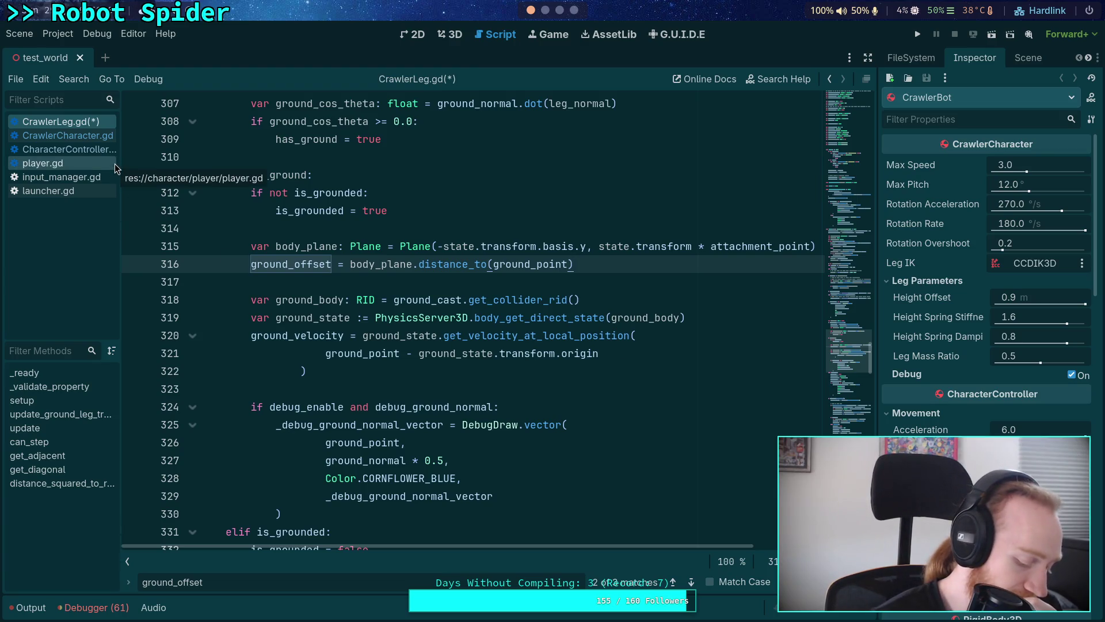
{"action": "left_click", "coordinate": [86, 140]}
- Add a gravity_direction = Vector3.ZERO reset line after the gravity work reset
{"action": "key", "text": "Down"}
{"action": "key", "text": "Down"}
{"action": "key", "text": "Down"}
{"action": "scroll", "coordinate": [344, 377], "scroll_direction": "up", "scroll_amount": 3}
{"action": "scroll", "coordinate": [459, 368], "scroll_direction": "down", "scroll_amount": 2}
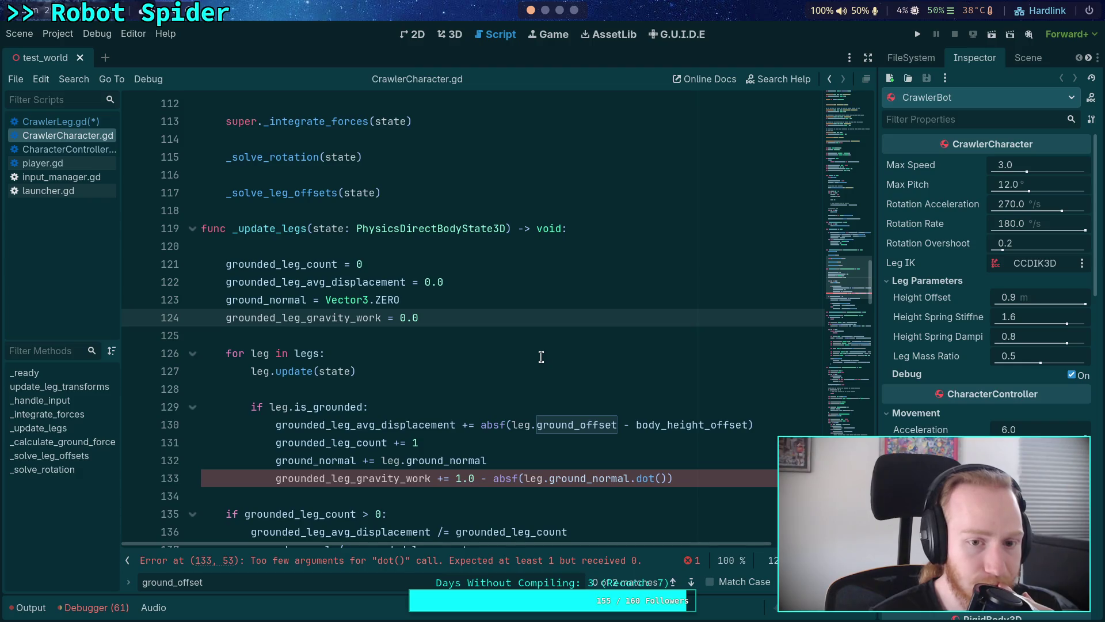
{"action": "key", "text": "Return"}
{"action": "type", "text": "gravity_direction"}
{"action": "key", "text": "BackSpace"}
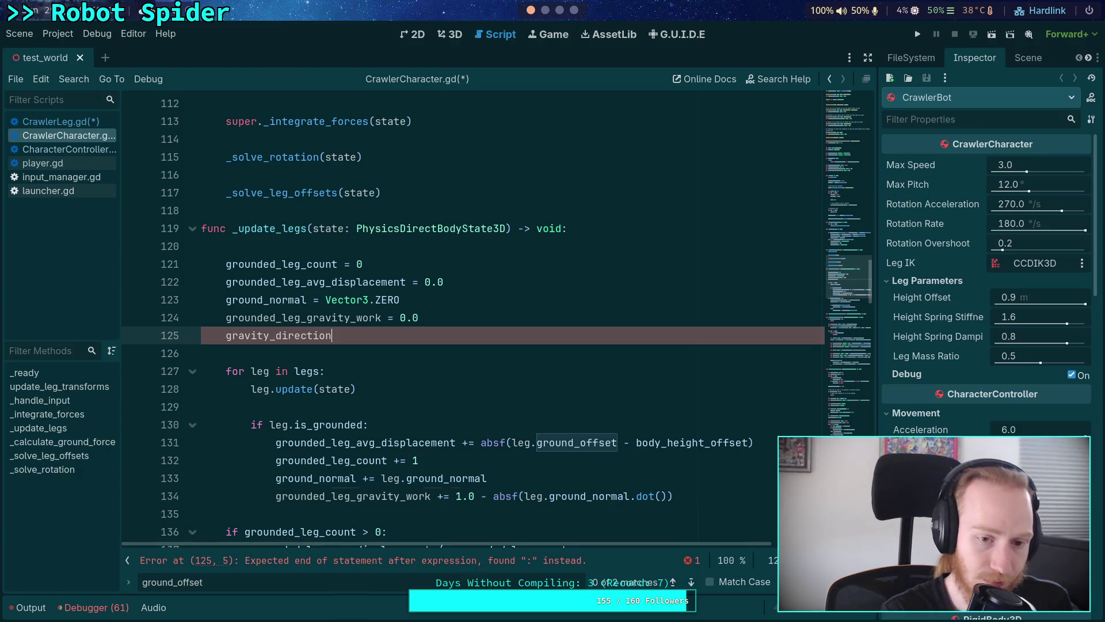
{"action": "key", "text": "BackSpace"}
{"action": "key", "text": "BackSpace"}
{"action": "key", "text": "BackSpace"}
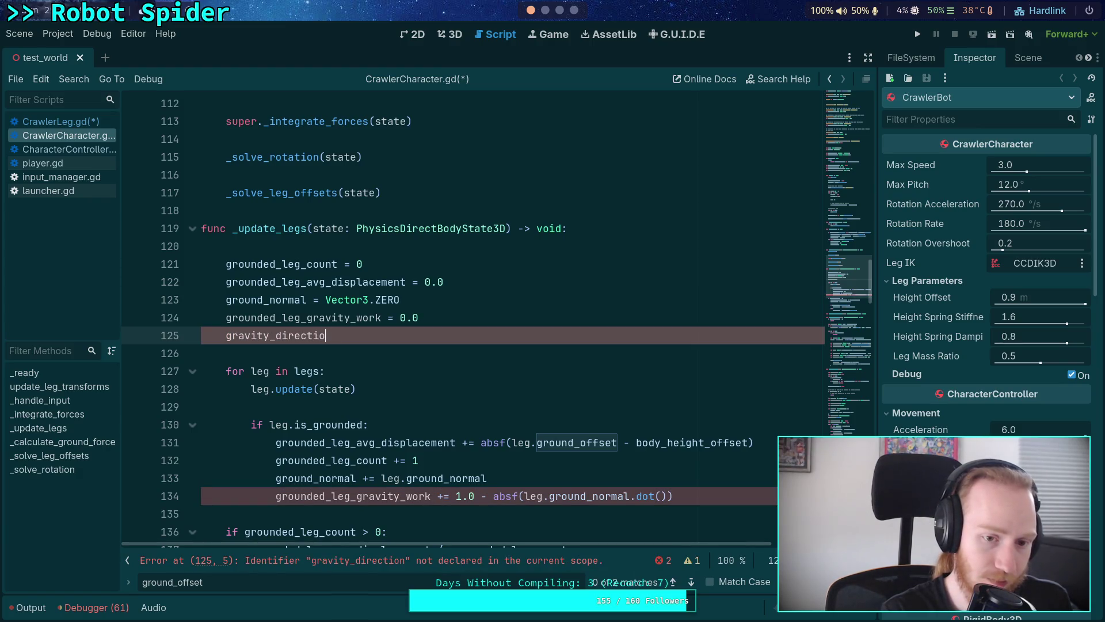
{"action": "type", "text": "direction = V"}
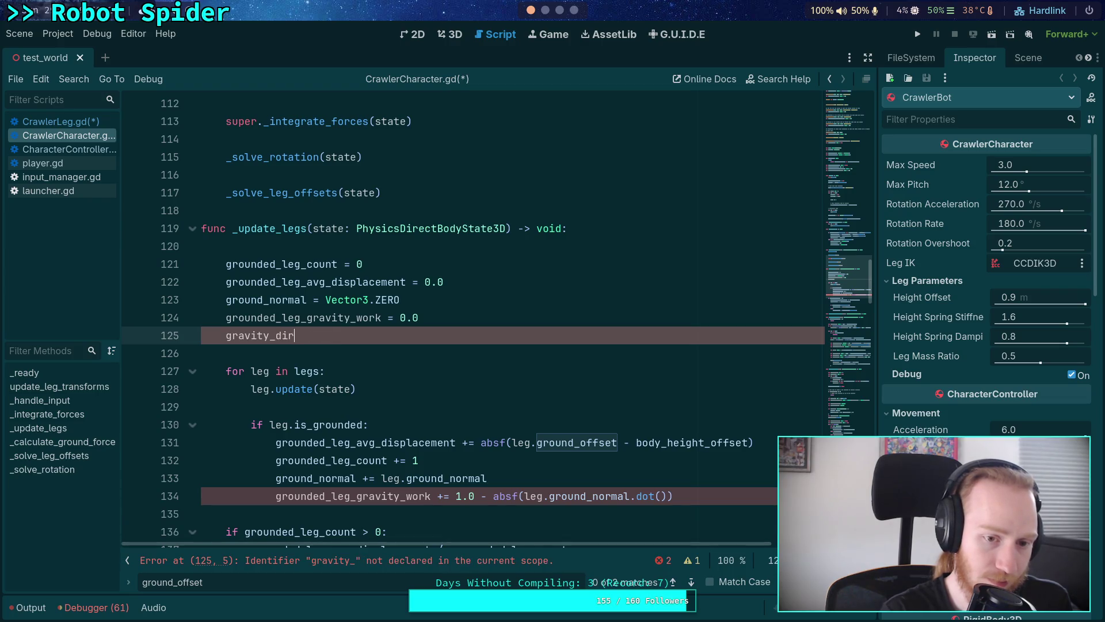
{"action": "type", "text": "ector3.ZERO"}
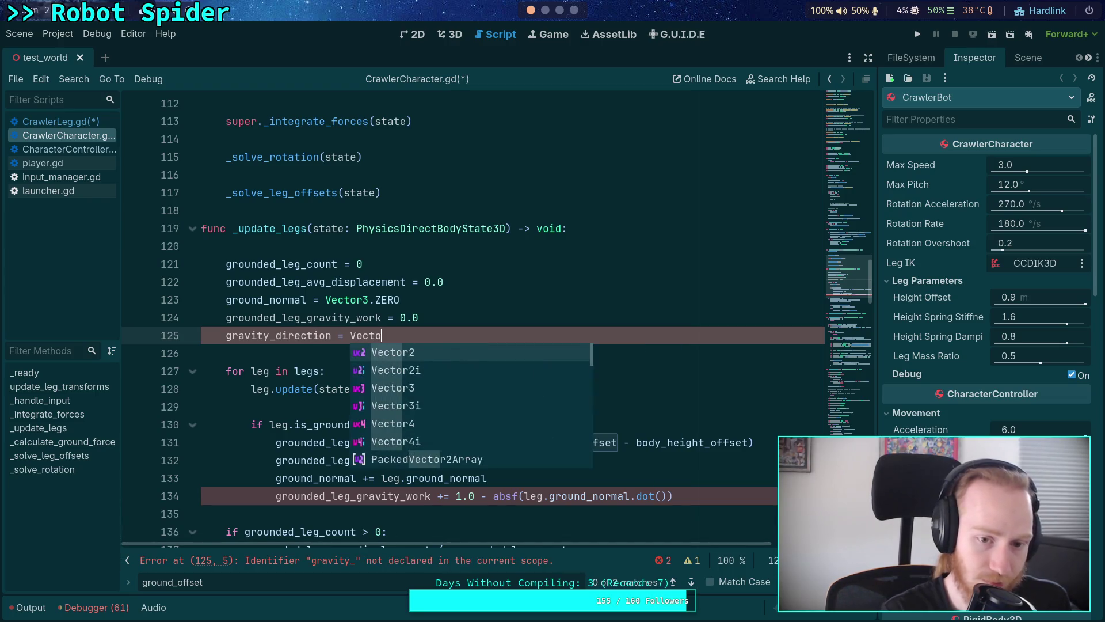
- Start an if condition on not state.total_gravity.is_zero_approx()
{"action": "key", "text": "Return"}
{"action": "key", "text": "Return"}
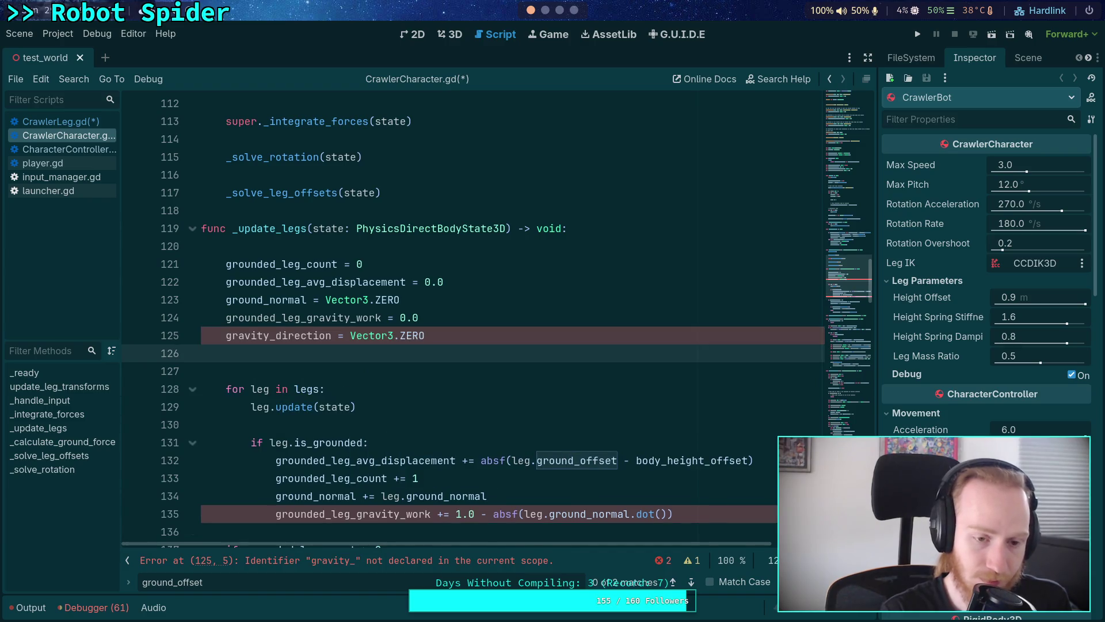
{"action": "type", "text": "if"}
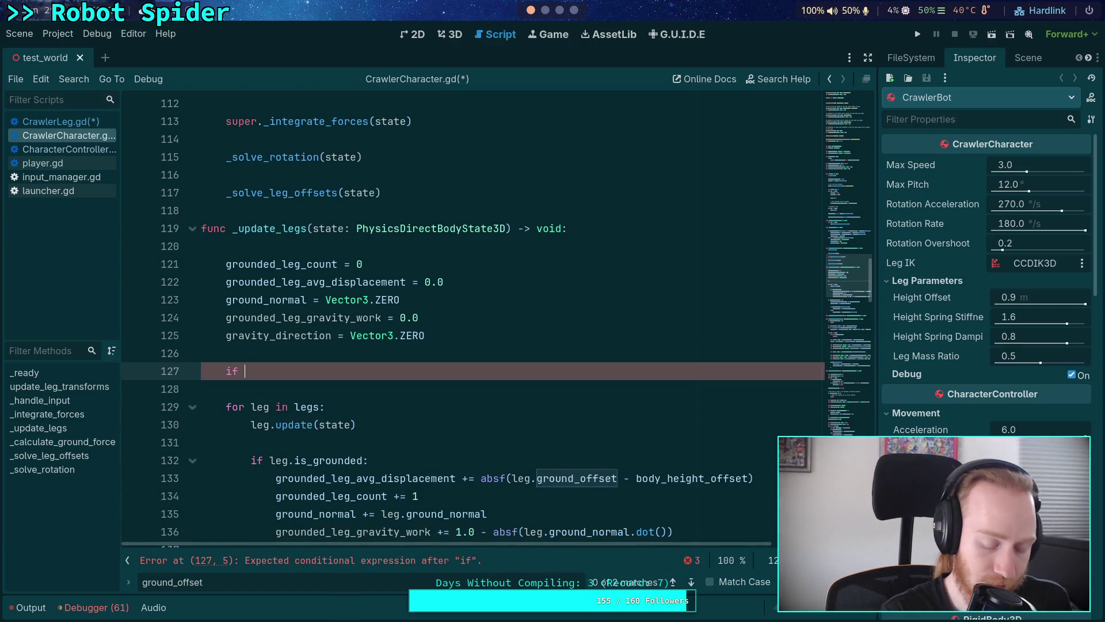
{"action": "type", "text": " not state.tot"}
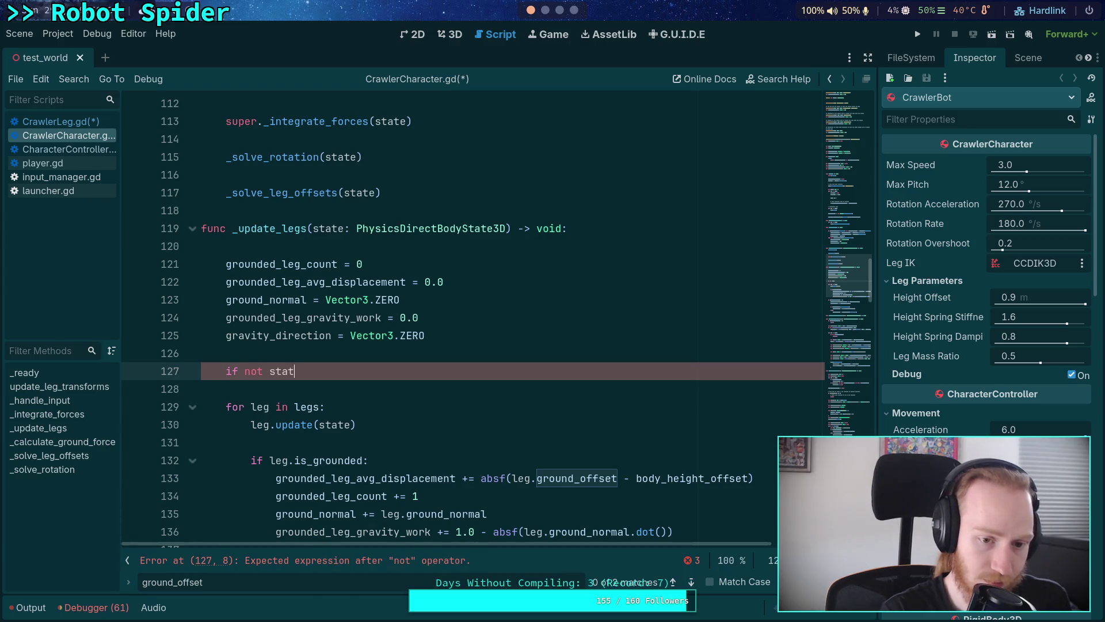
{"action": "key", "text": "Down"}
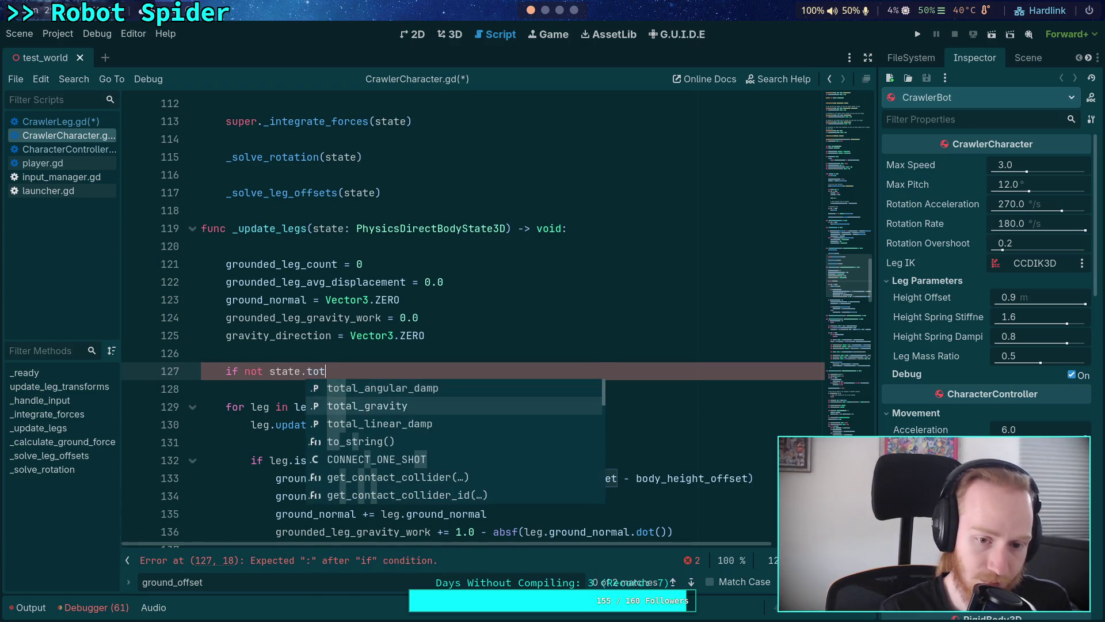
{"action": "key", "text": "Return"}
{"action": "type", "text": ".is_z"}
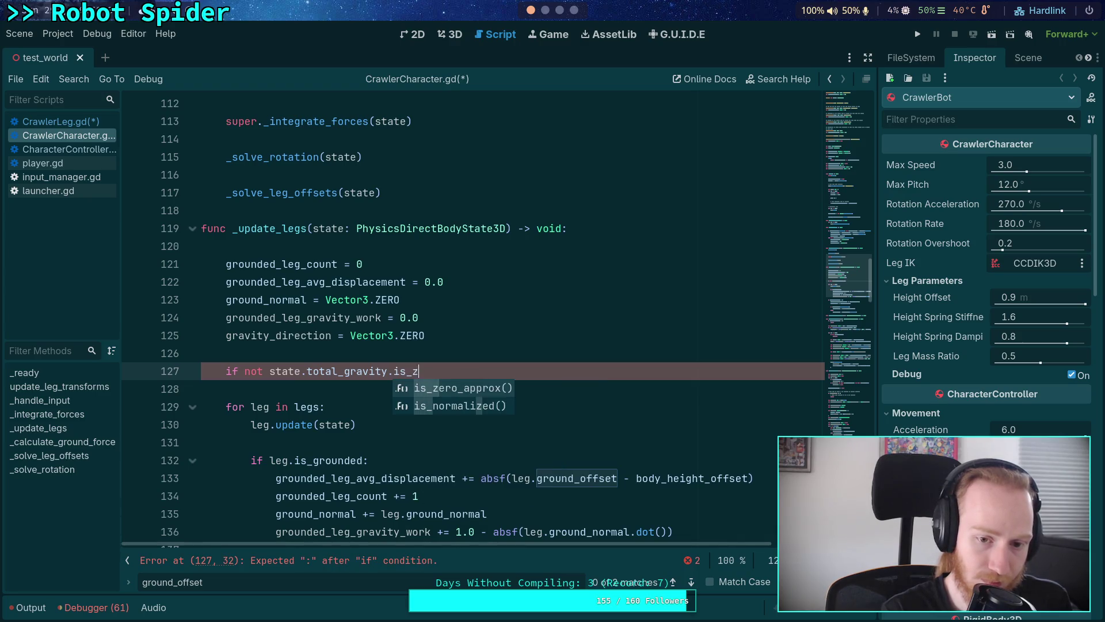
{"action": "key", "text": "Return"}
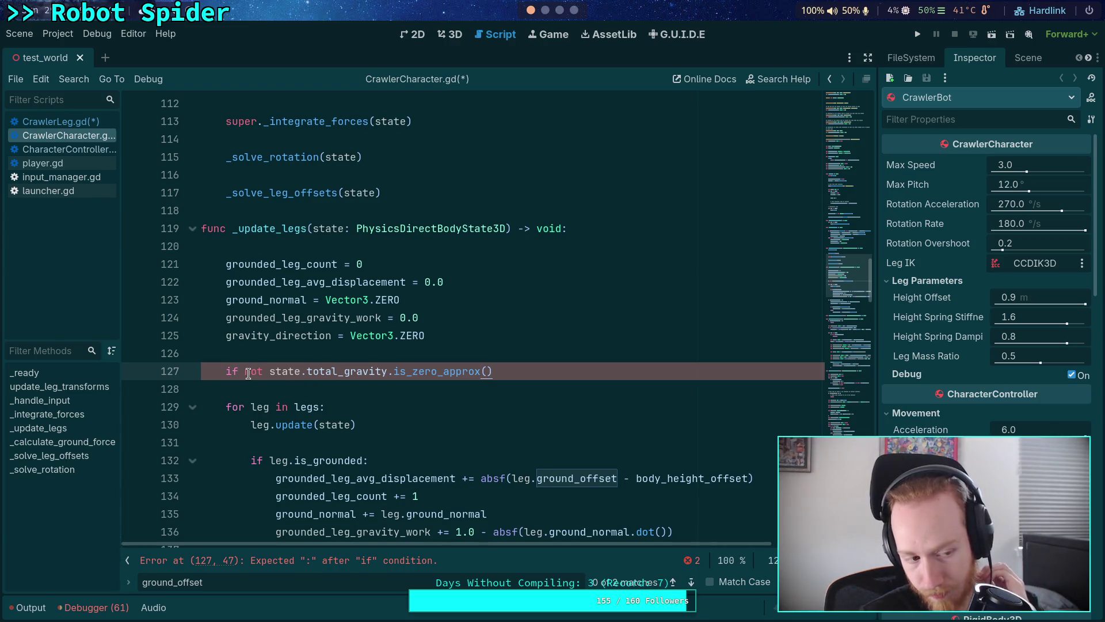
- Extend the condition with 'and (not is_zero_approx(desired_gravity))' and close it with a colon
{"action": "type", "text": "an"}
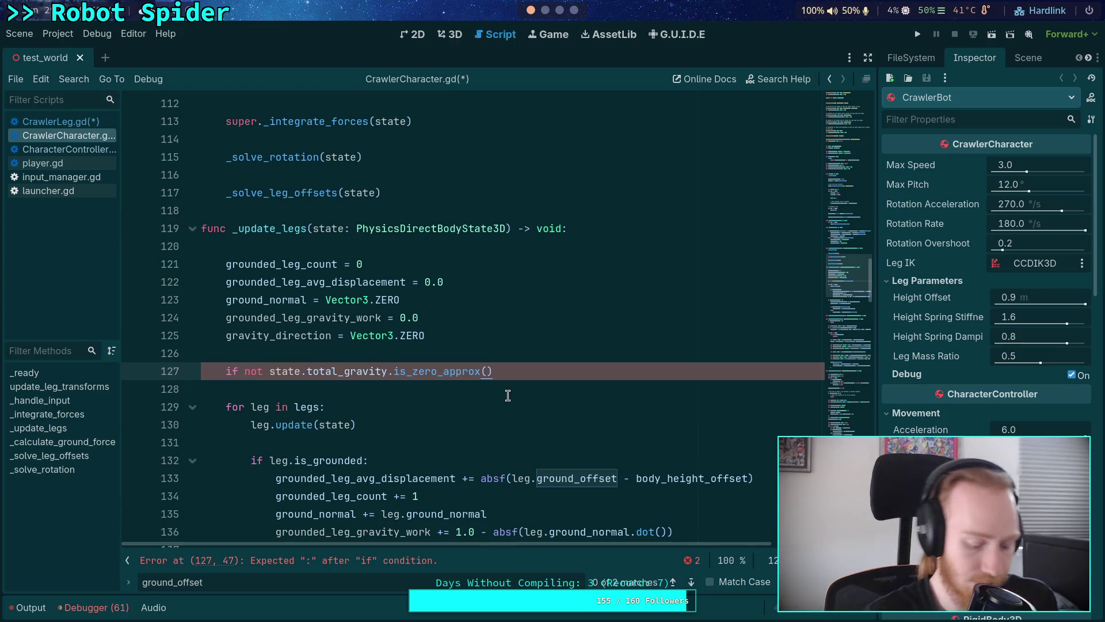
{"action": "type", "text": "d"}
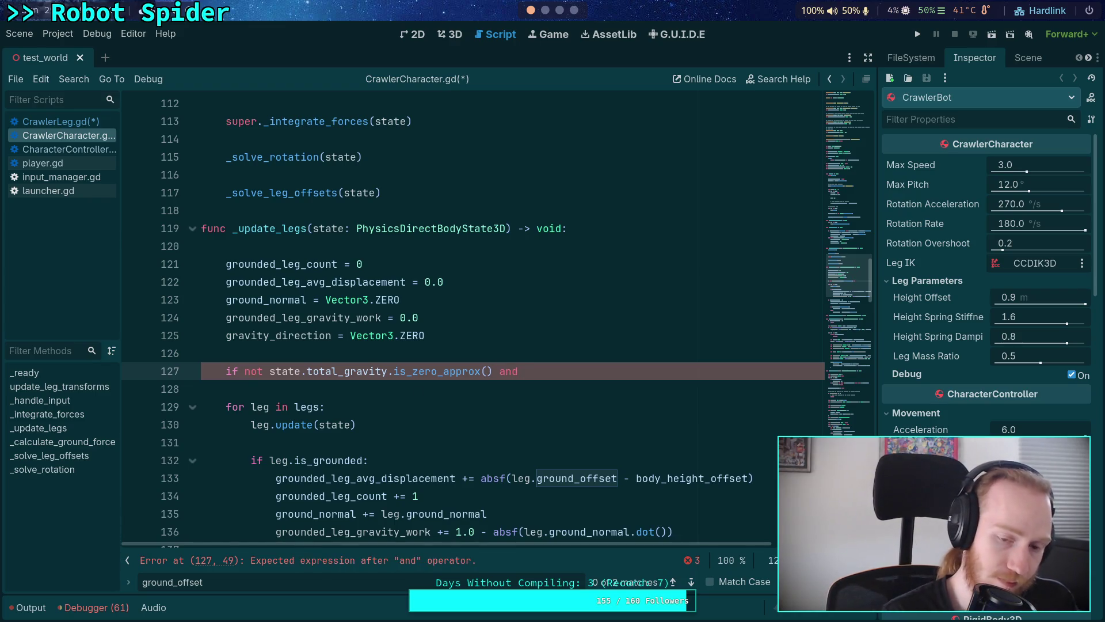
{"action": "left_click_drag", "start_coordinate": [244, 371], "coordinate": [491, 372]}
{"action": "type", "text": "("}
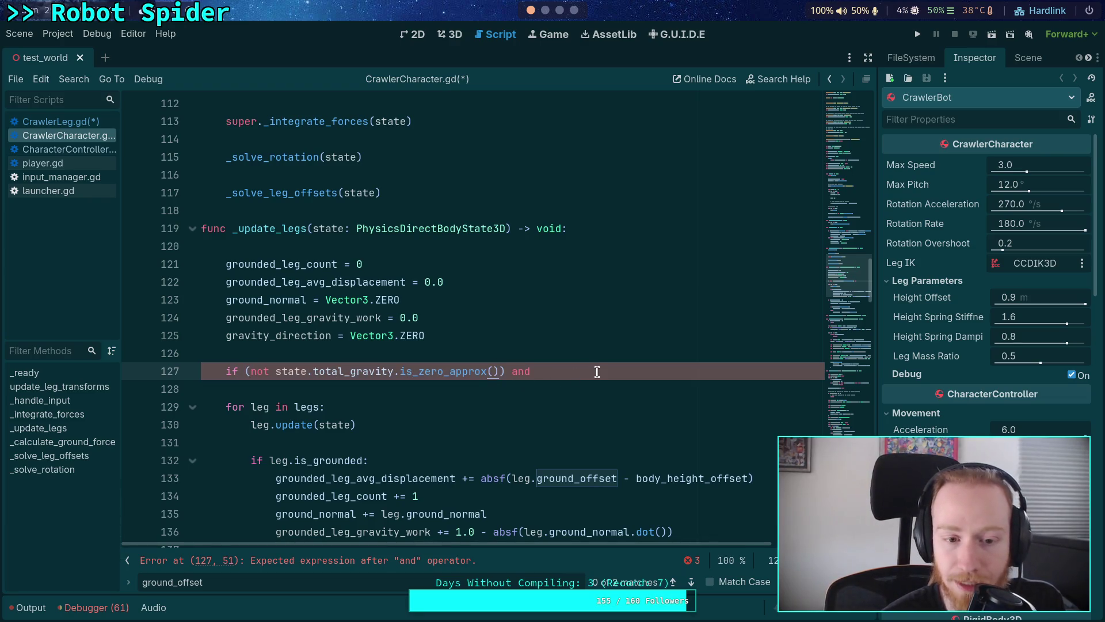
{"action": "type", "text": " not"}
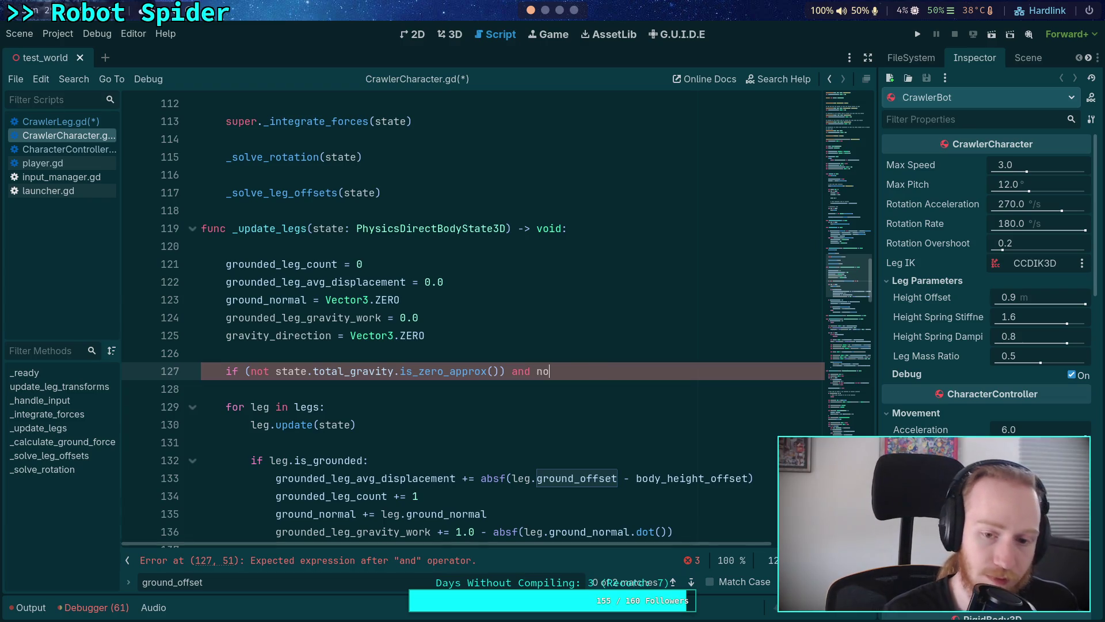
{"action": "key", "text": "BackSpace"}
{"action": "key", "text": "BackSpace"}
{"action": "key", "text": "BackSpace"}
{"action": "type", "text": "(not is"}
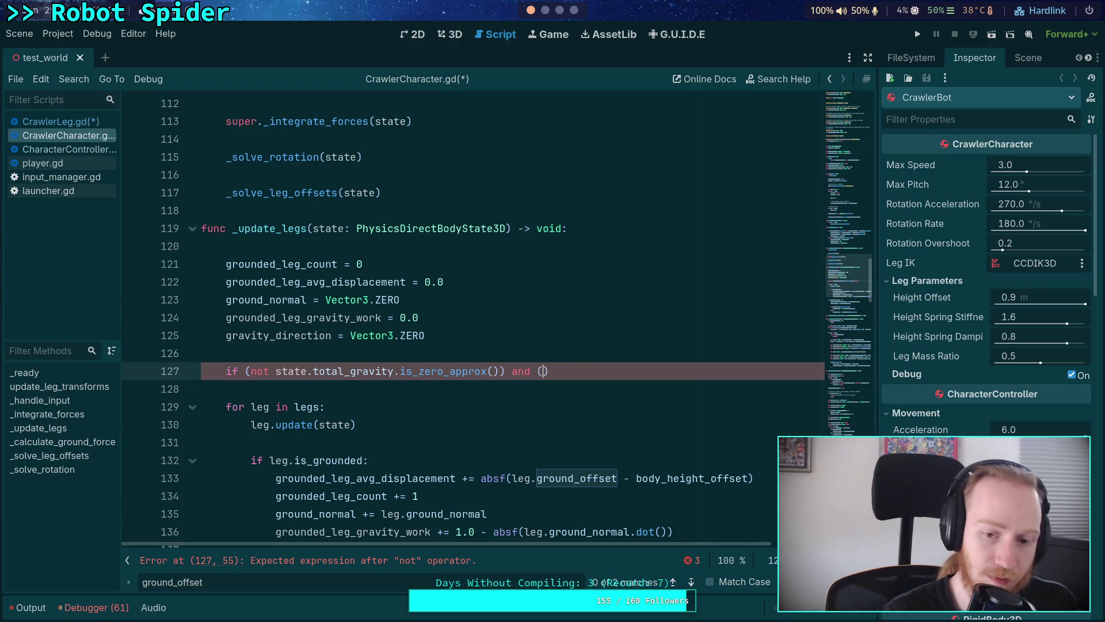
{"action": "type", "text": "_ze"}
{"action": "key", "text": "Return"}
{"action": "type", "text": "des"}
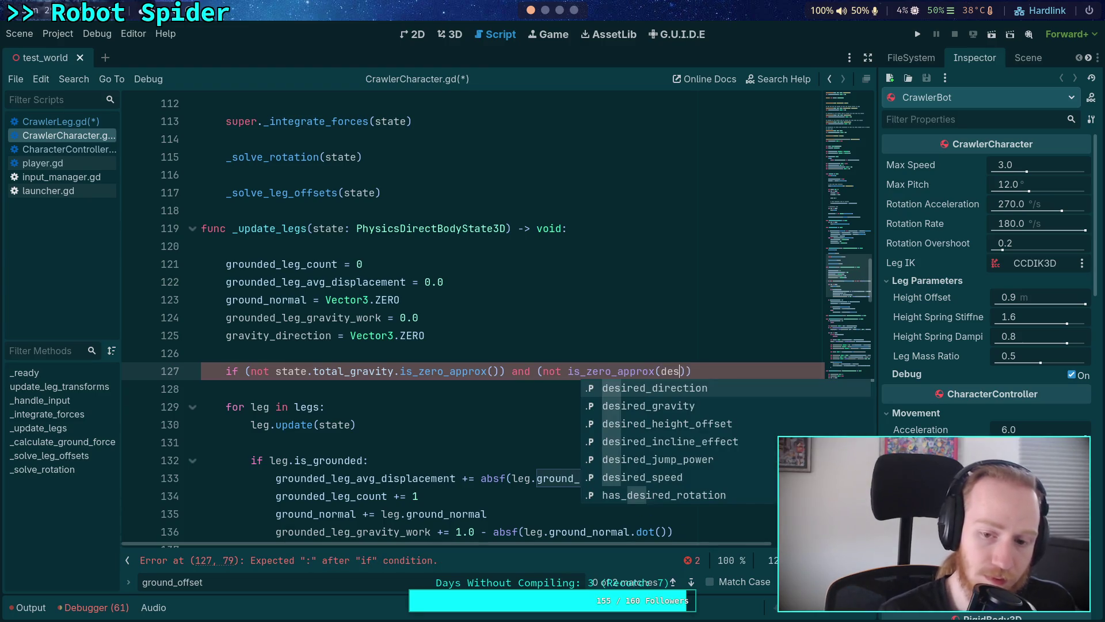
{"action": "key", "text": "Down"}
{"action": "key", "text": "Return"}
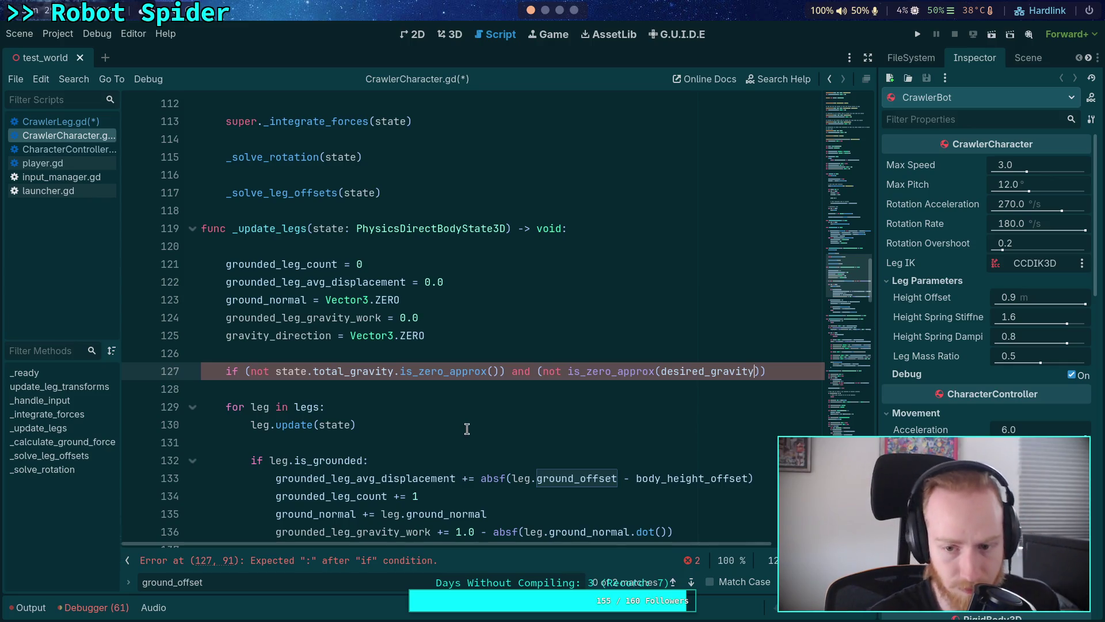
{"action": "scroll", "coordinate": [462, 430], "scroll_direction": "up", "scroll_amount": 2}
{"action": "scroll", "coordinate": [463, 430], "scroll_direction": "down", "scroll_amount": 1}
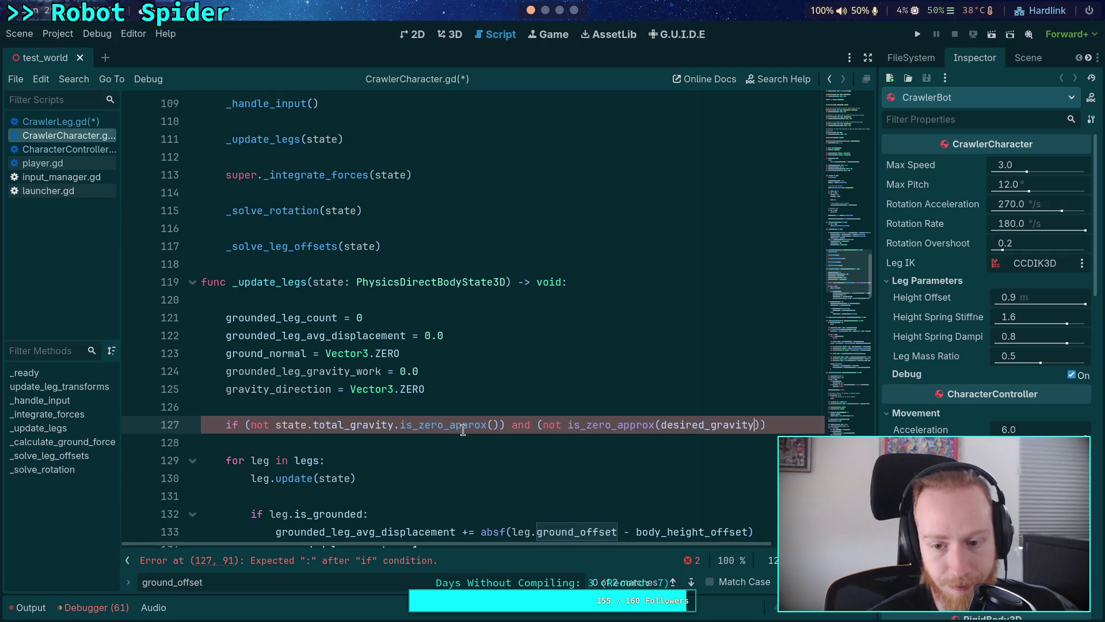
{"action": "left_click", "coordinate": [712, 414]}
{"action": "double_click", "coordinate": [705, 423]}
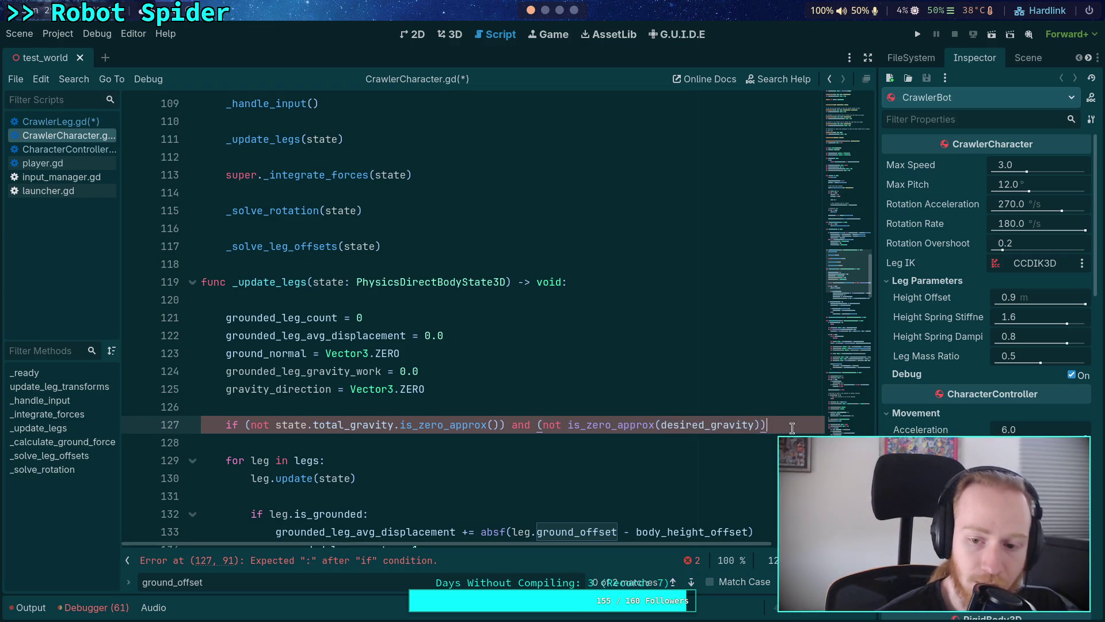
{"action": "type", "text": ":"}
{"action": "key", "text": "Return"}
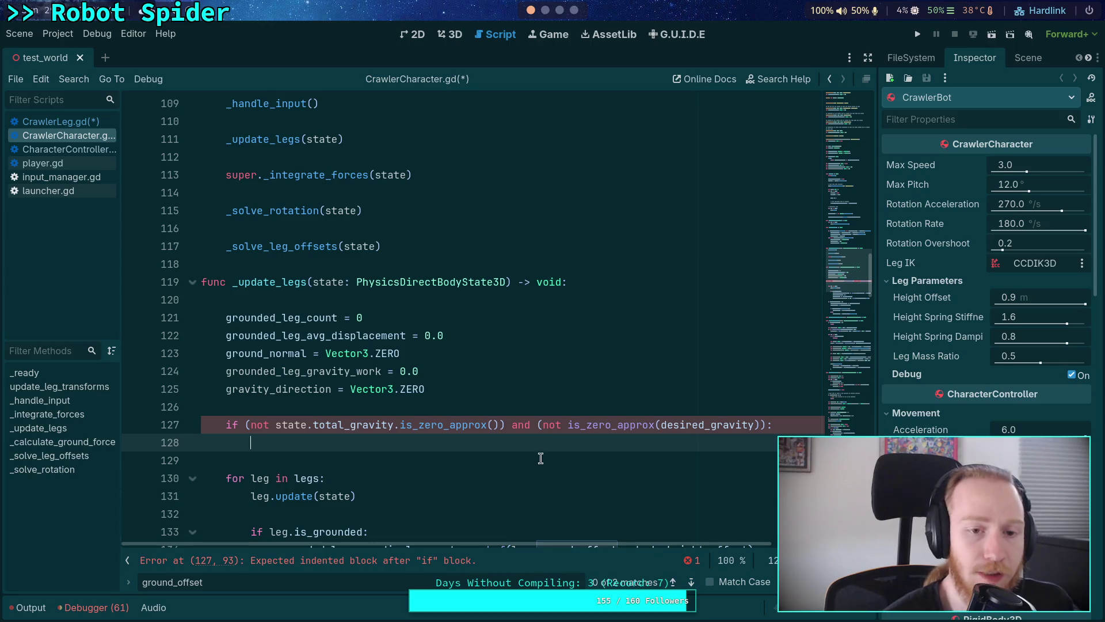
- Inside the if block, assign state.total_gravity.normalized() to the direction variable
{"action": "left_click", "coordinate": [324, 189]}
{"action": "double_click", "coordinate": [338, 177]}
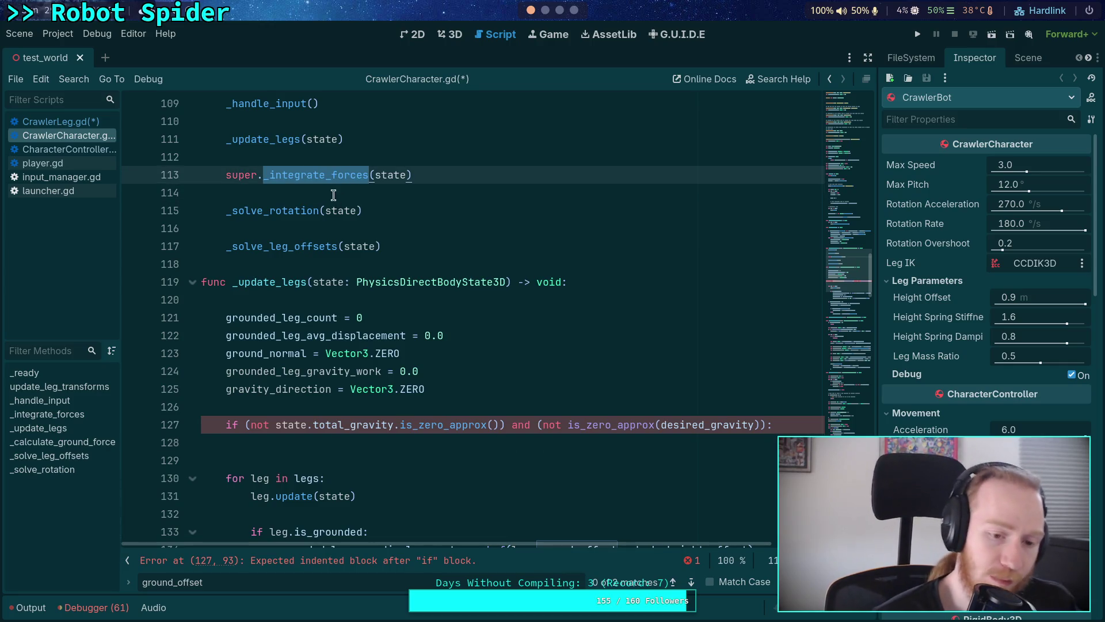
{"action": "scroll", "coordinate": [320, 432], "scroll_direction": "down", "scroll_amount": 4}
{"action": "scroll", "coordinate": [305, 397], "scroll_direction": "up", "scroll_amount": 4}
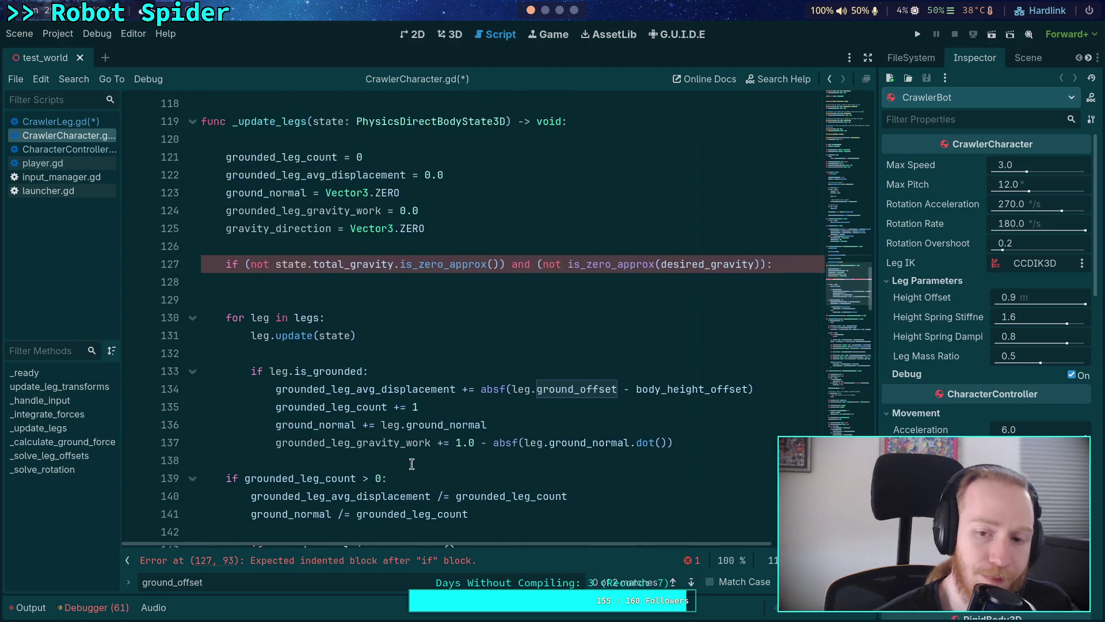
{"action": "left_click", "coordinate": [442, 391]}
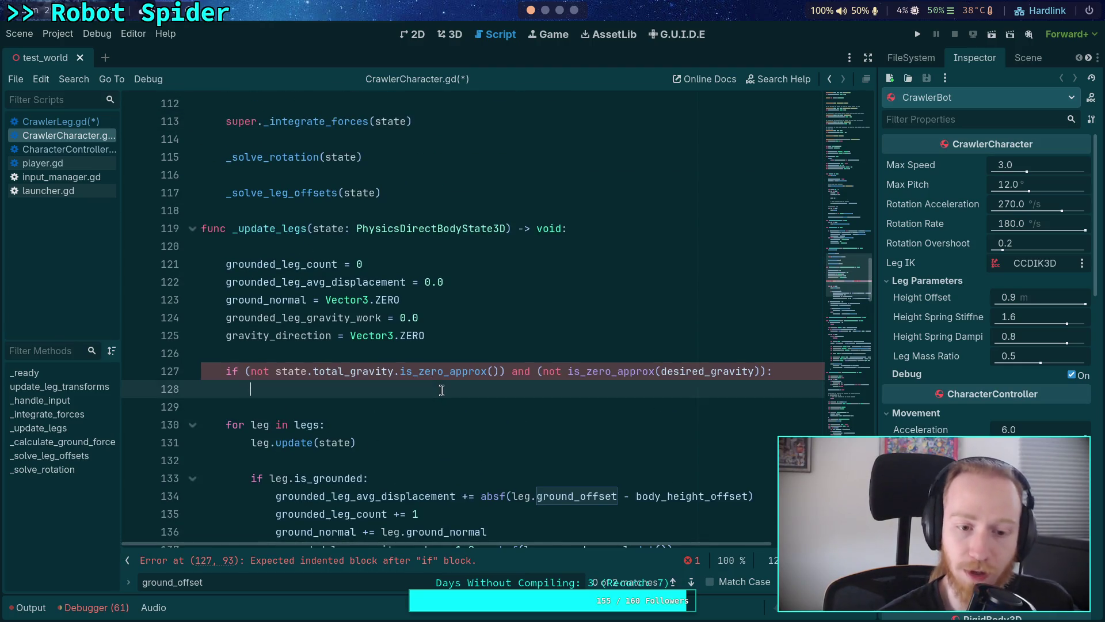
{"action": "type", "text": "gr"}
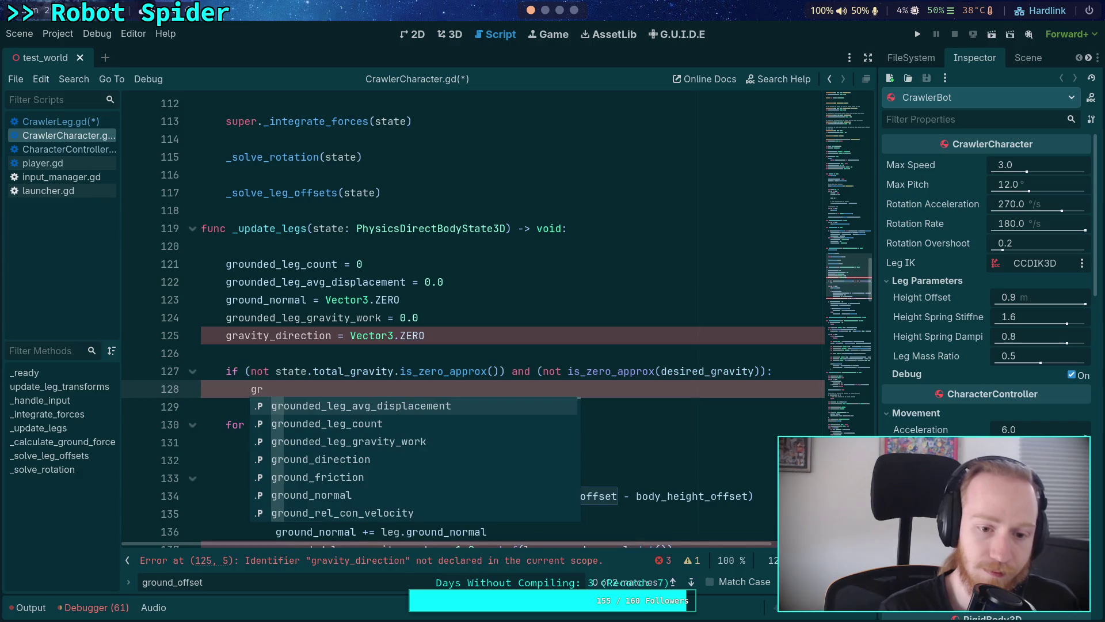
{"action": "key", "text": "Down"}
{"action": "key", "text": "Down"}
{"action": "key", "text": "Down"}
{"action": "key", "text": "Return"}
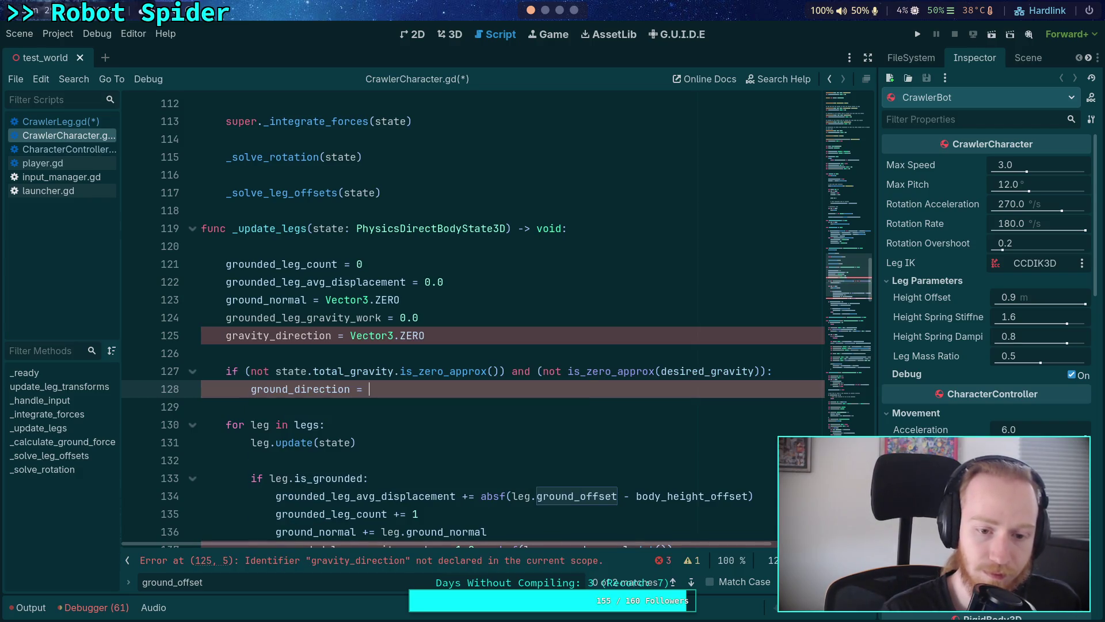
{"action": "type", "text": "state.tot"}
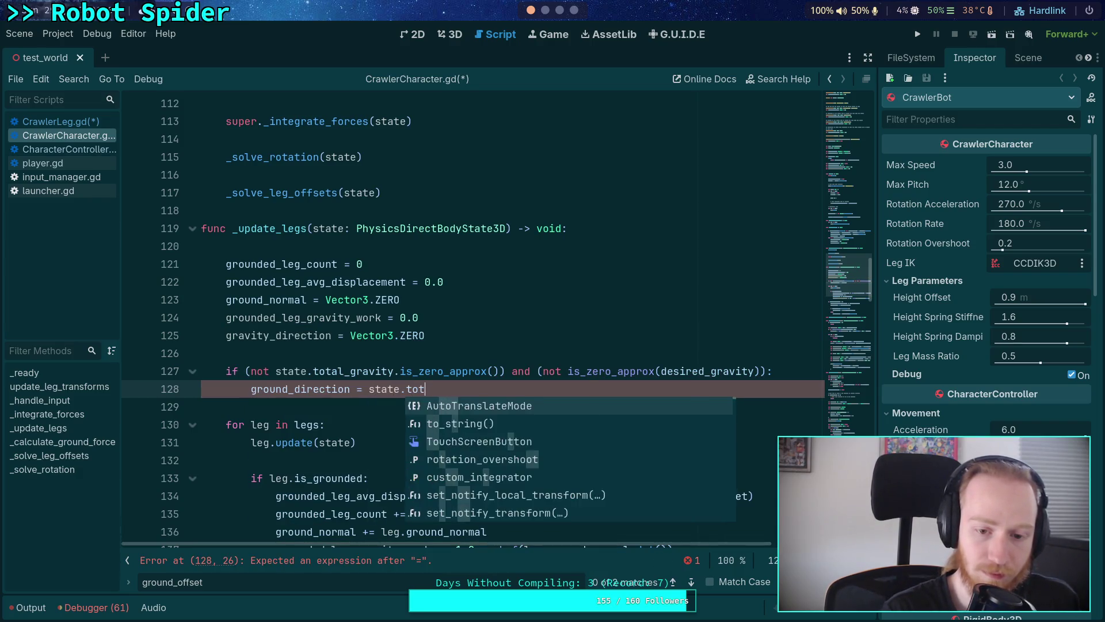
{"action": "type", "text": "a"}
{"action": "key", "text": "Down"}
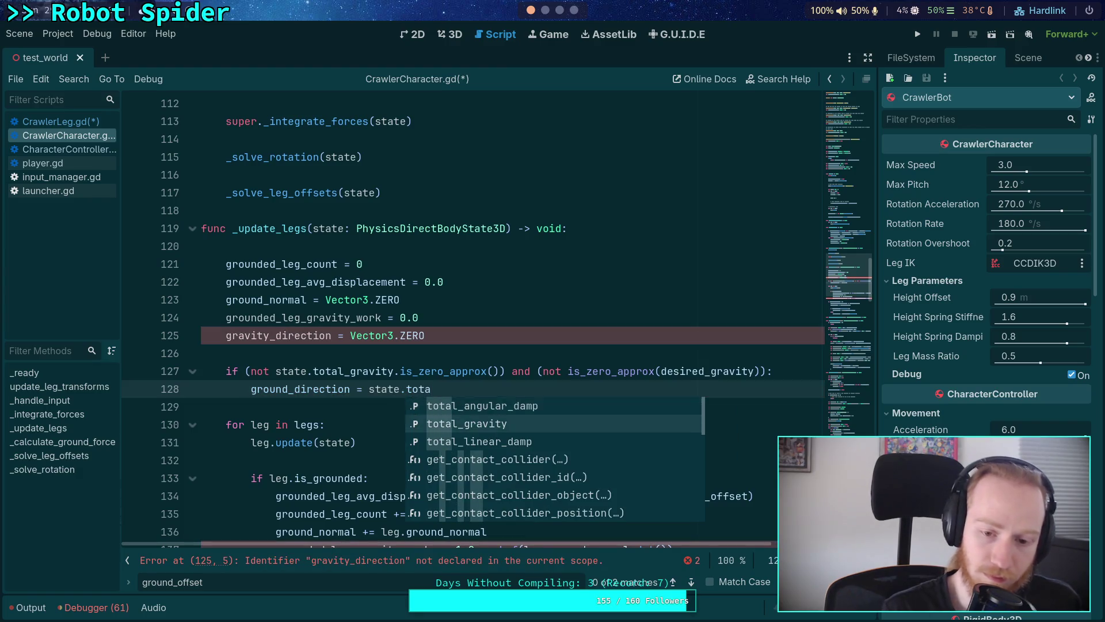
{"action": "key", "text": "Return"}
{"action": "type", "text": ".norm"}
{"action": "key", "text": "Return"}
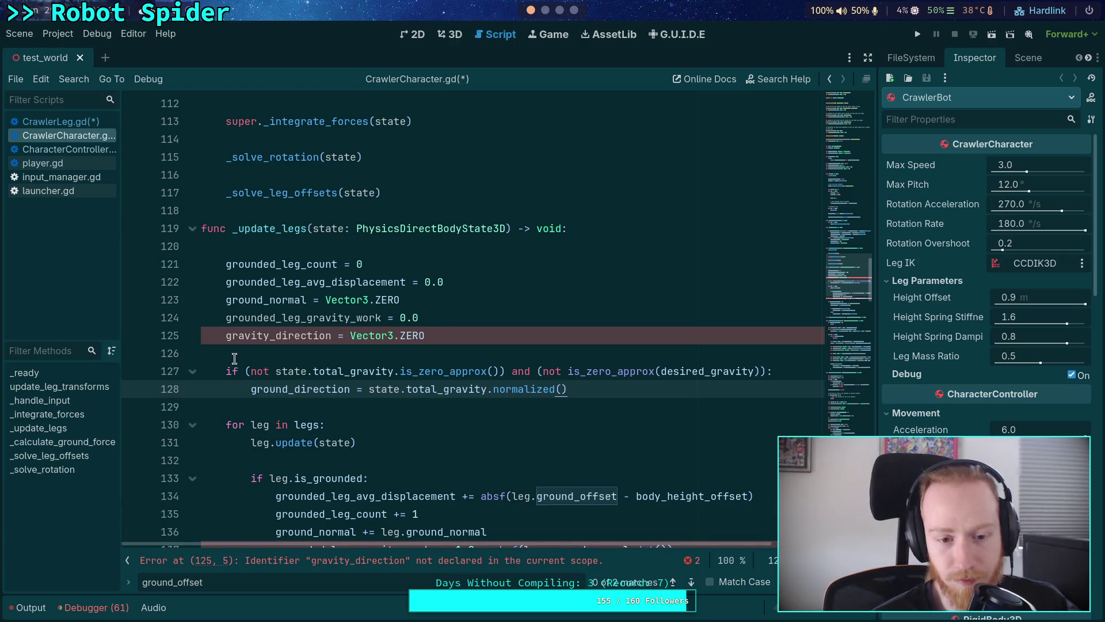
- Correct the mistaken ground_direction to gravity_direction and copy the gravity_direction name
{"action": "double_click", "coordinate": [294, 335]}
{"action": "double_click", "coordinate": [255, 389]}
{"action": "left_click", "coordinate": [256, 389]}
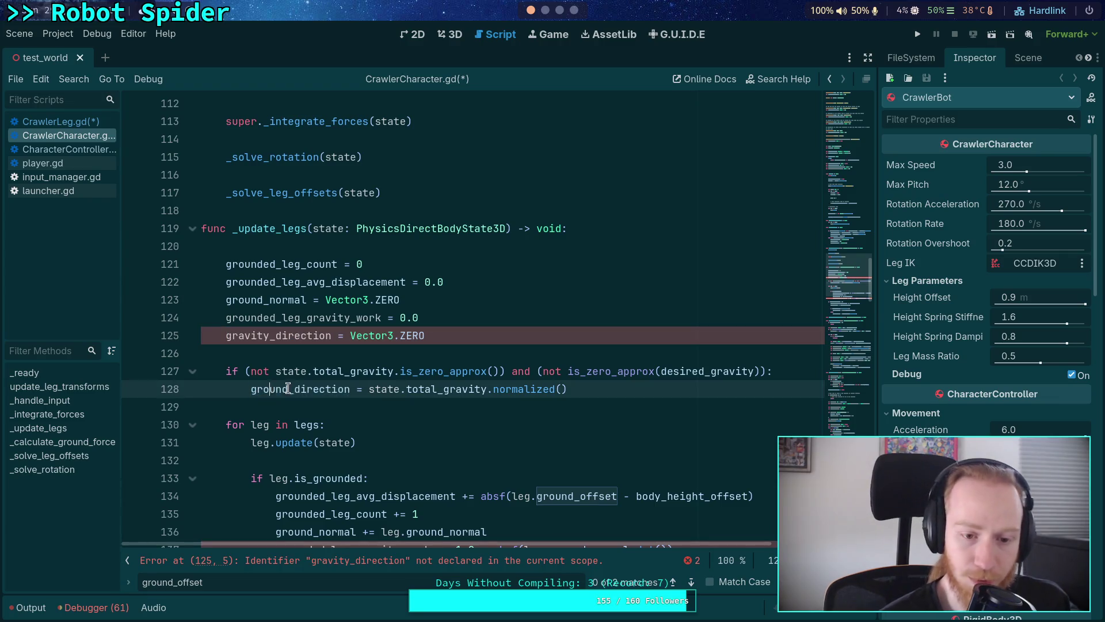
{"action": "key", "text": "Delete"}
{"action": "key", "text": "Delete"}
{"action": "key", "text": "Delete"}
{"action": "type", "text": "gravity"}
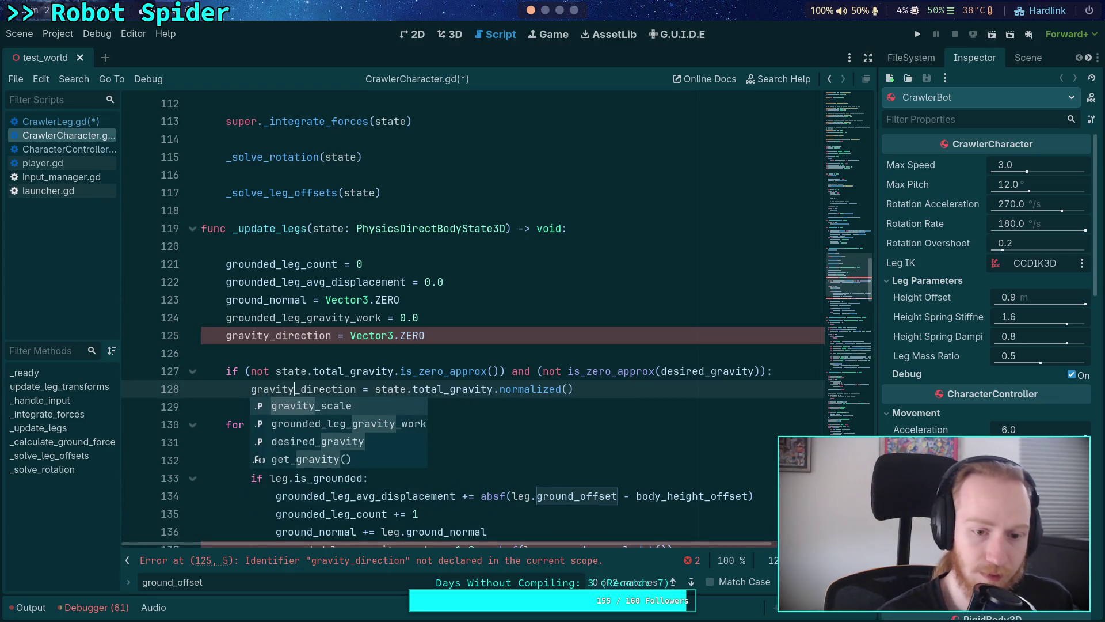
{"action": "double_click", "coordinate": [276, 335]}
{"action": "right_click", "coordinate": [264, 340]}
{"action": "left_click", "coordinate": [302, 403]}
{"action": "scroll", "coordinate": [338, 375], "scroll_direction": "up", "scroll_amount": 20}
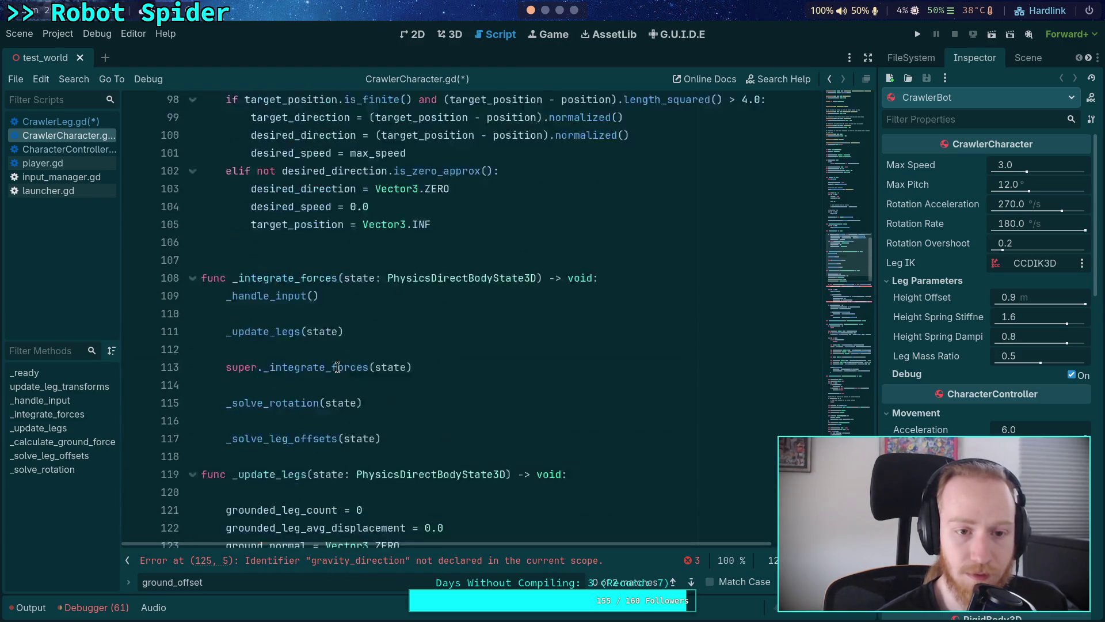
- Declare var gravity_direction: Vector3 = Vector3.ZERO below line 62
{"action": "left_click", "coordinate": [515, 341]}
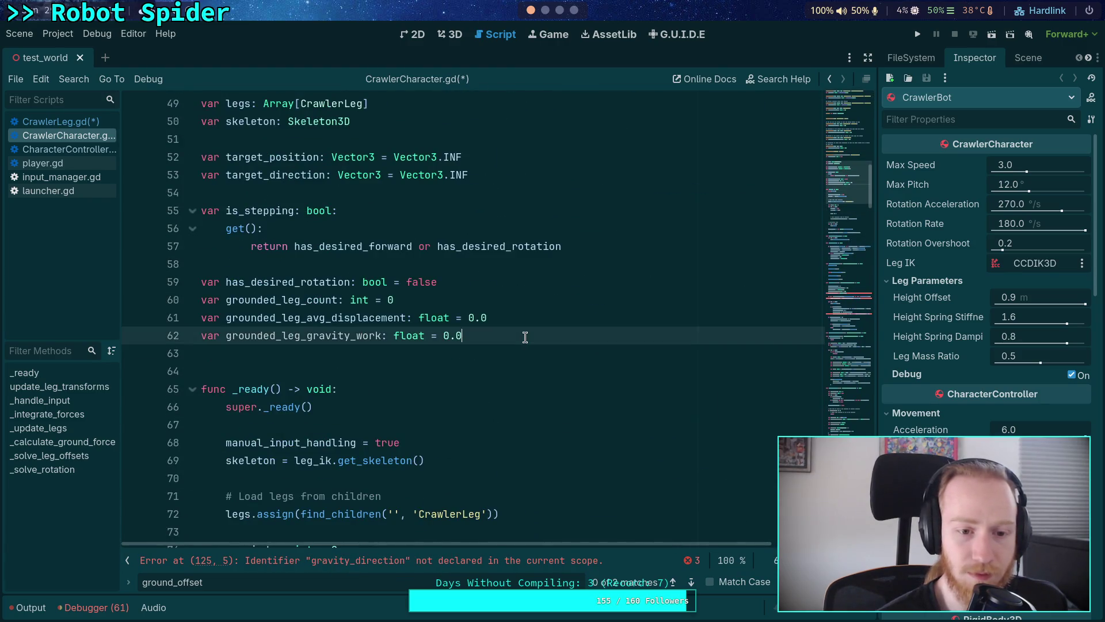
{"action": "key", "text": "Return"}
{"action": "type", "text": "var gravity_direction: Vector3 "}
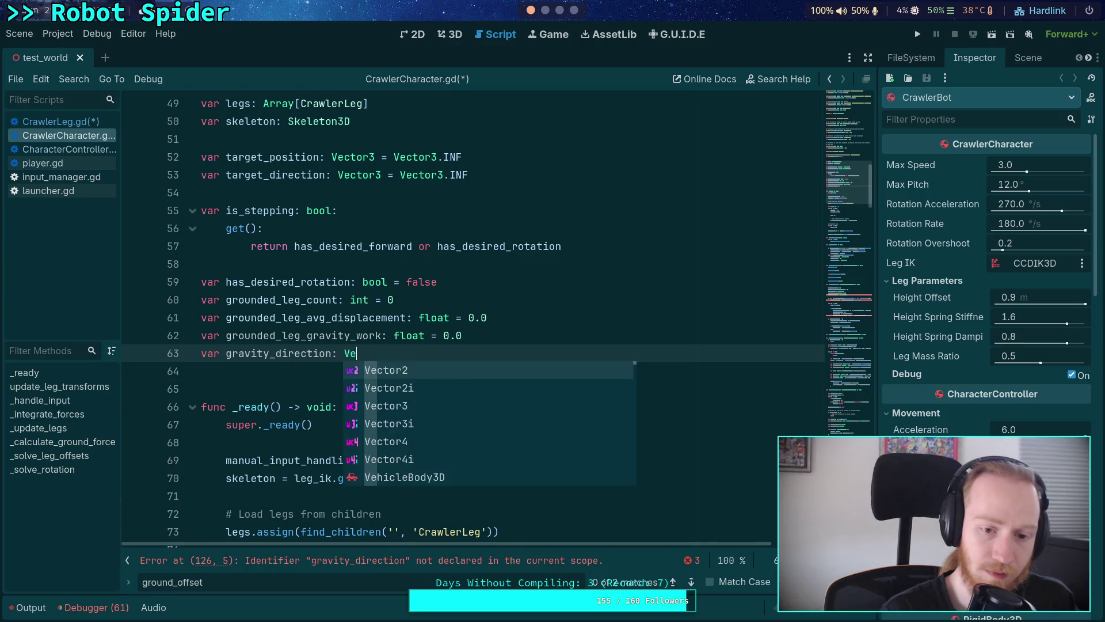
{"action": "type", "text": "= Vector3.Z"}
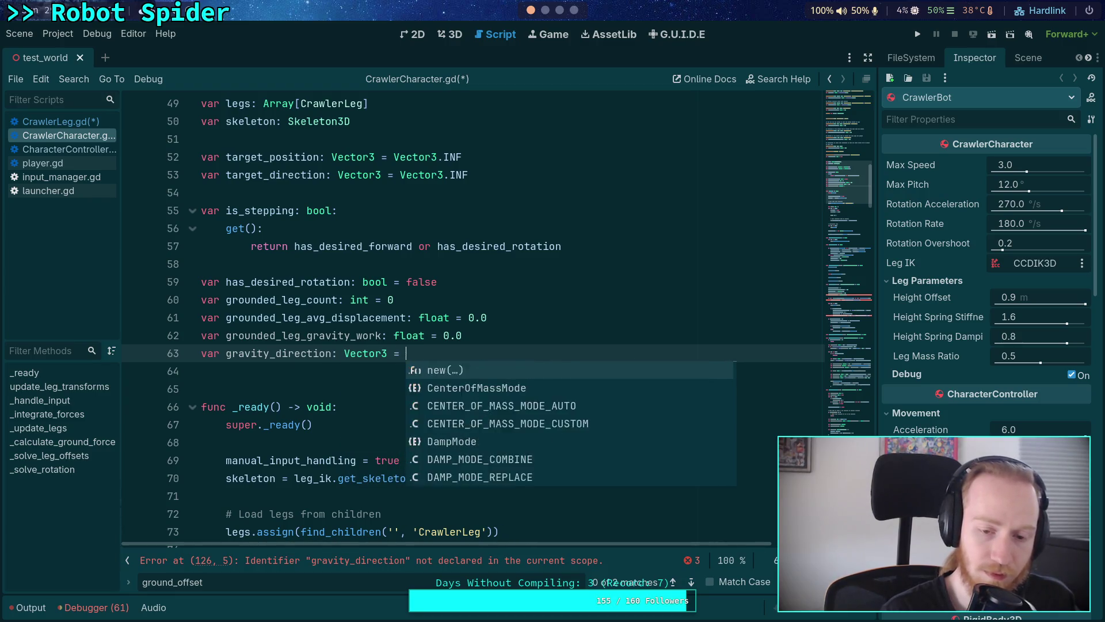
{"action": "key", "text": "Return"}
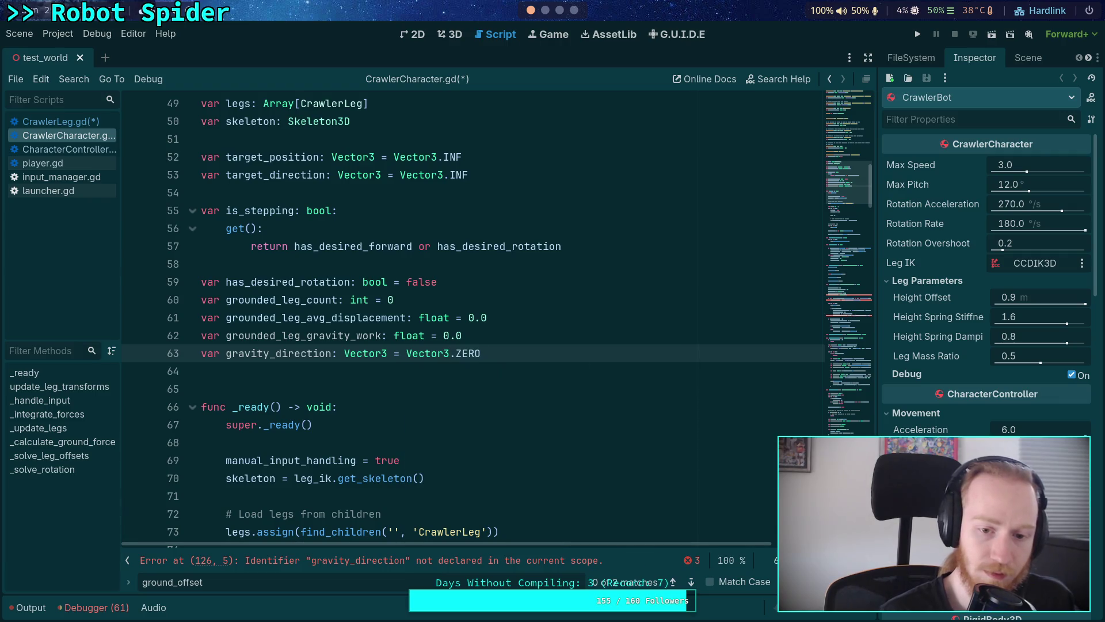
- Save CrawlerCharacter.gd
{"action": "scroll", "coordinate": [549, 400], "scroll_direction": "down", "scroll_amount": 15}
{"action": "scroll", "coordinate": [549, 400], "scroll_direction": "down", "scroll_amount": 6}
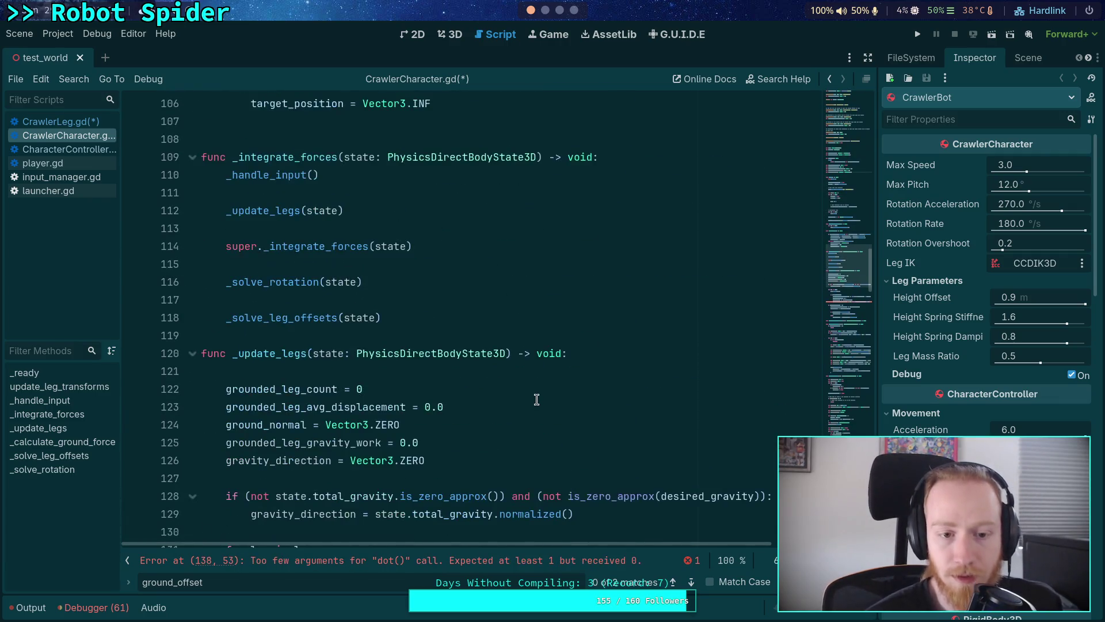
{"action": "left_click", "coordinate": [489, 358]}
{"action": "scroll", "coordinate": [489, 358], "scroll_direction": "down", "scroll_amount": 2}
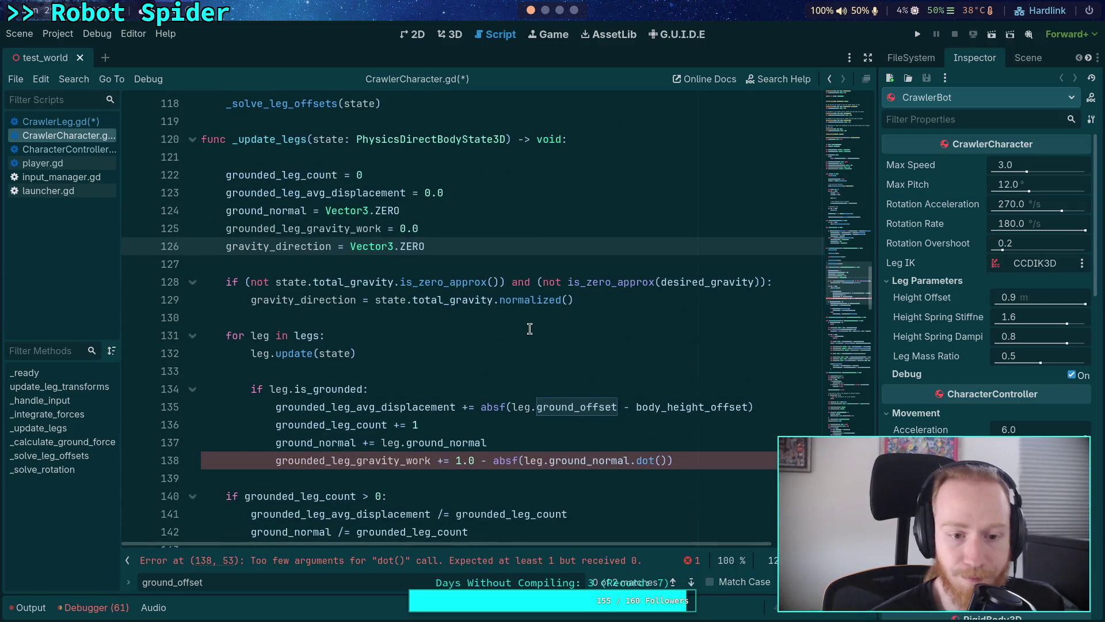
{"action": "scroll", "coordinate": [525, 340], "scroll_direction": "down", "scroll_amount": 1}
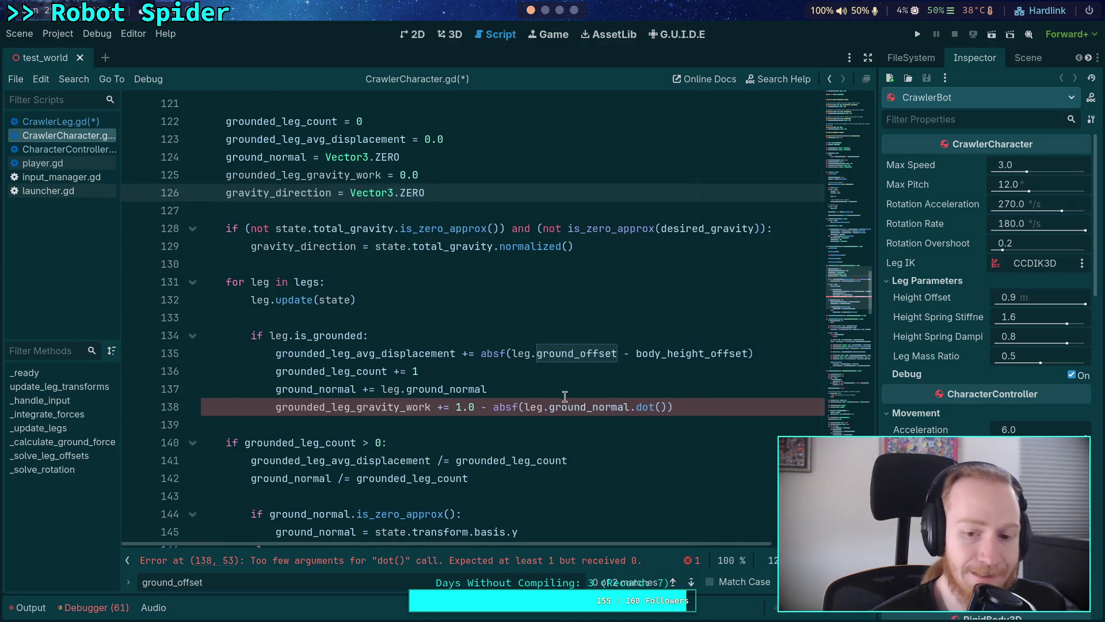
{"action": "key", "text": "ctrl+s"}
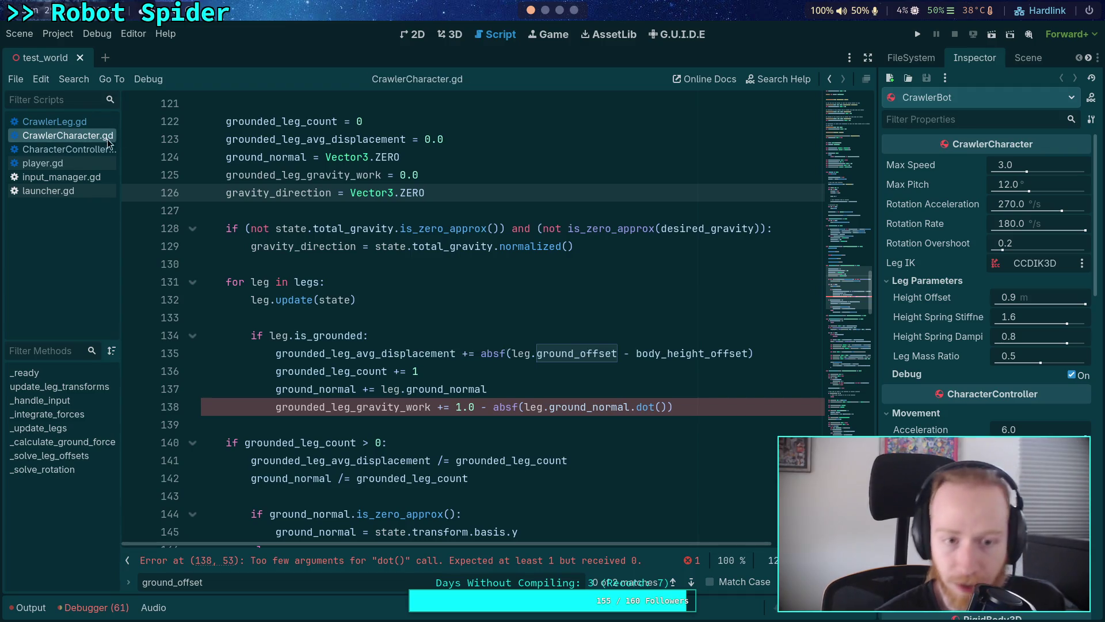
{"action": "scroll", "coordinate": [282, 282], "scroll_direction": "up", "scroll_amount": 2}
{"action": "left_click", "coordinate": [78, 124]}
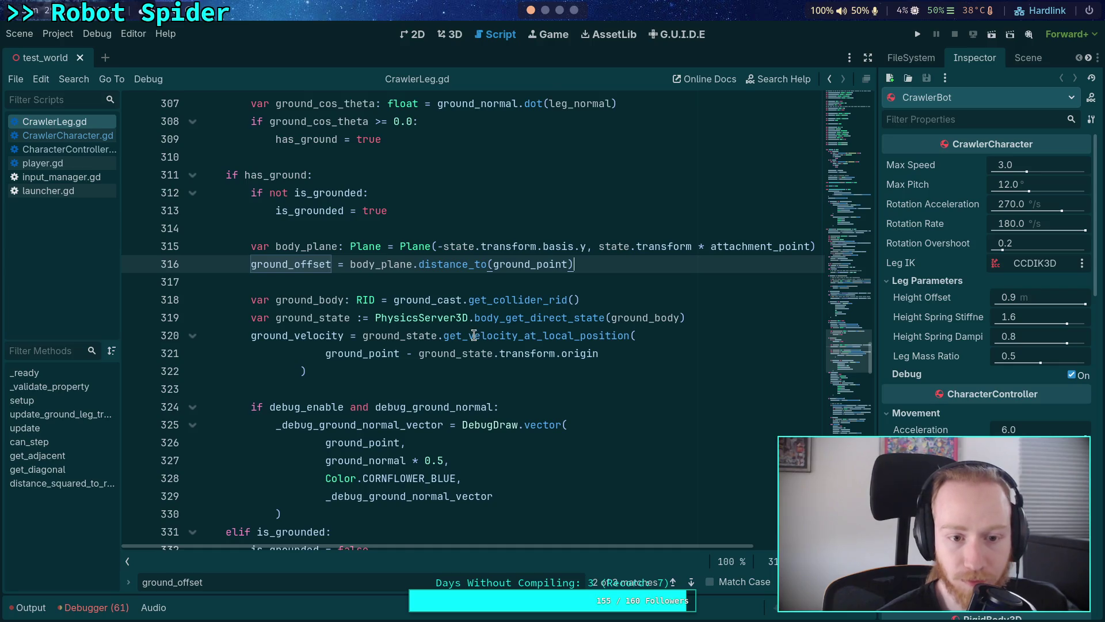
- Start a ground_abs_gravity assignment on a new line after the ground_offset assignment
{"action": "scroll", "coordinate": [481, 336], "scroll_direction": "up", "scroll_amount": 1}
{"action": "scroll", "coordinate": [849, 339], "scroll_direction": "up", "scroll_amount": 6}
{"action": "left_click", "coordinate": [824, 227]}
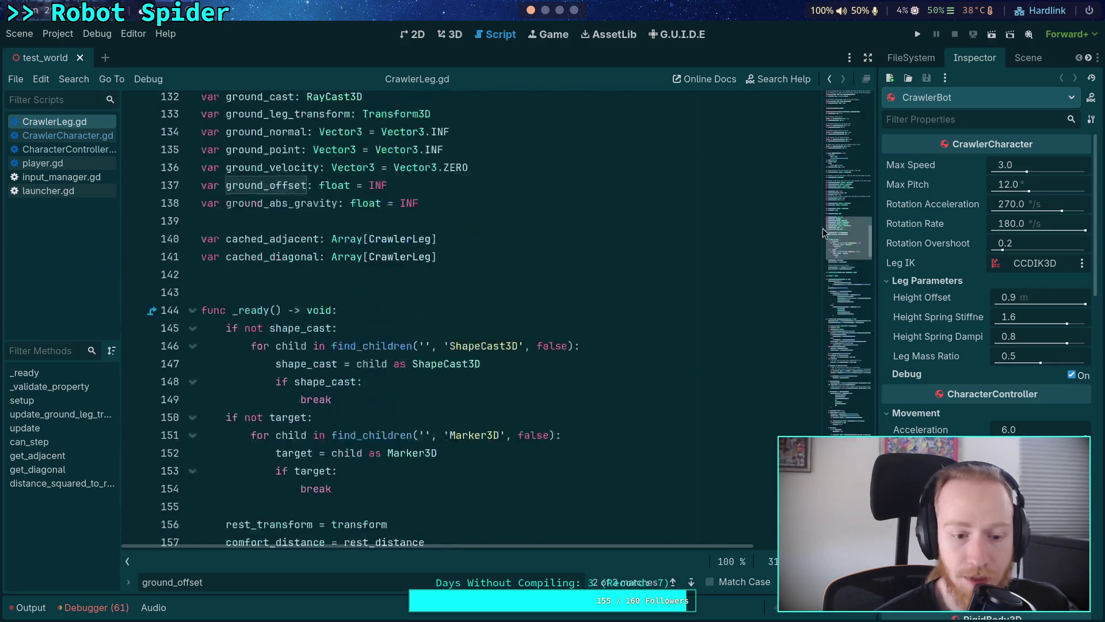
{"action": "left_click_drag", "start_coordinate": [824, 227], "coordinate": [835, 346]}
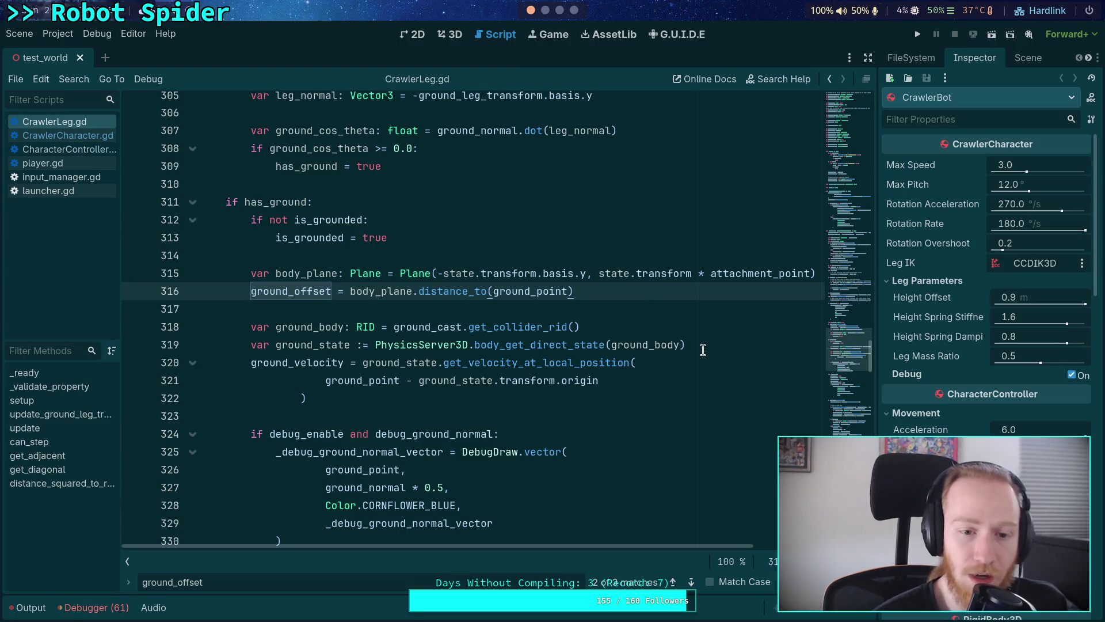
{"action": "key", "text": "Return"}
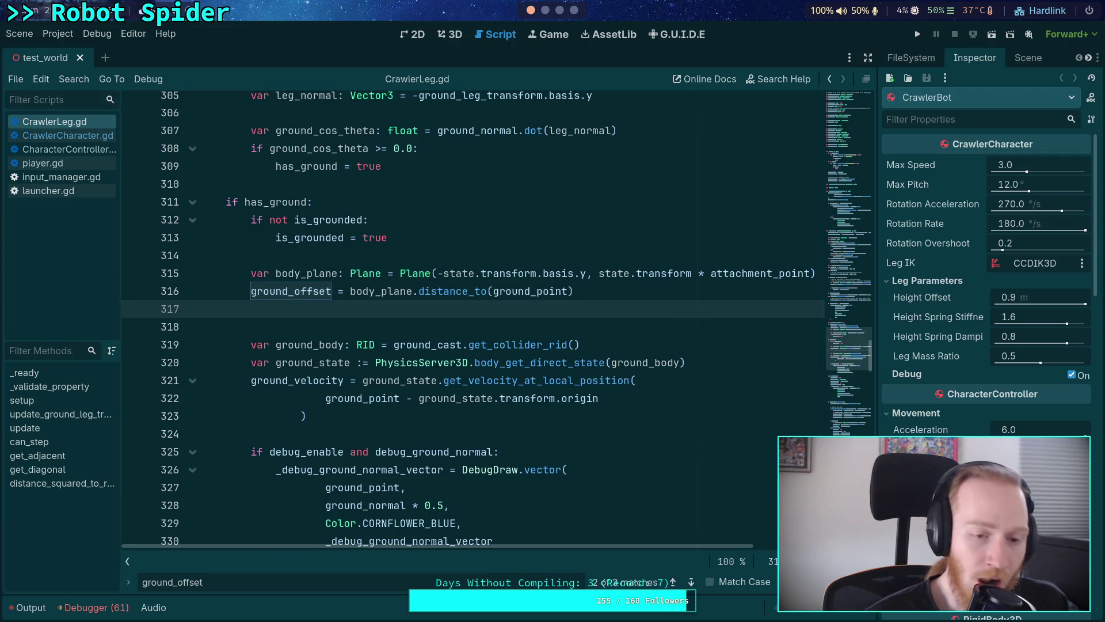
{"action": "type", "text": "gro"}
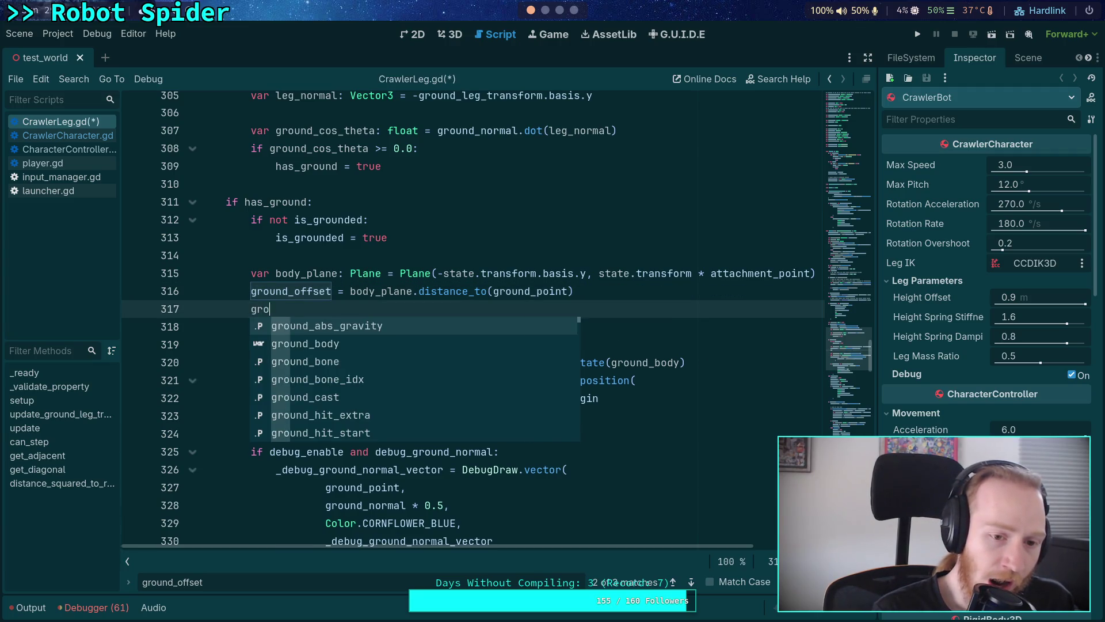
{"action": "type", "text": "und_"}
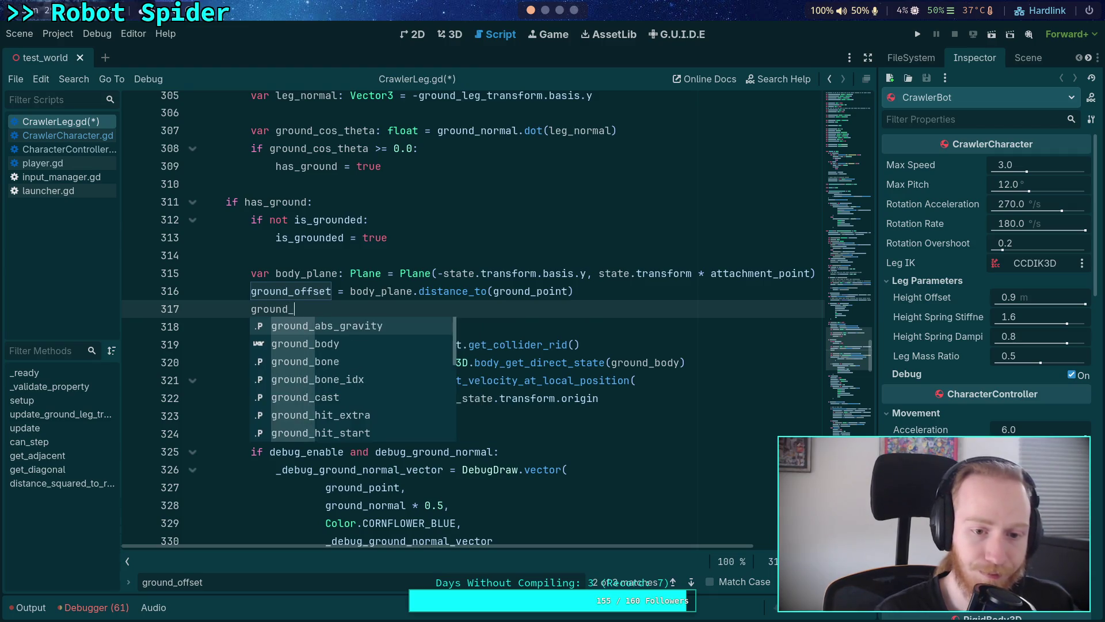
{"action": "key", "text": "Return"}
- Set ground_abs_gravity = ground_normal.dot(body.gravity_direction)
{"action": "type", "text": "="}
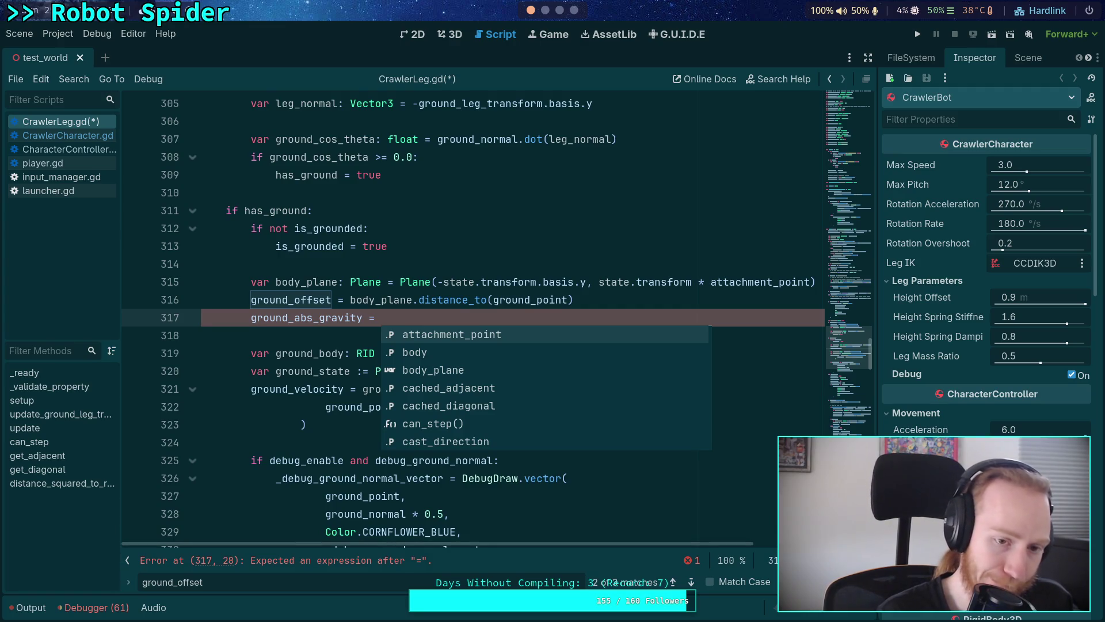
{"action": "type", "text": "body."}
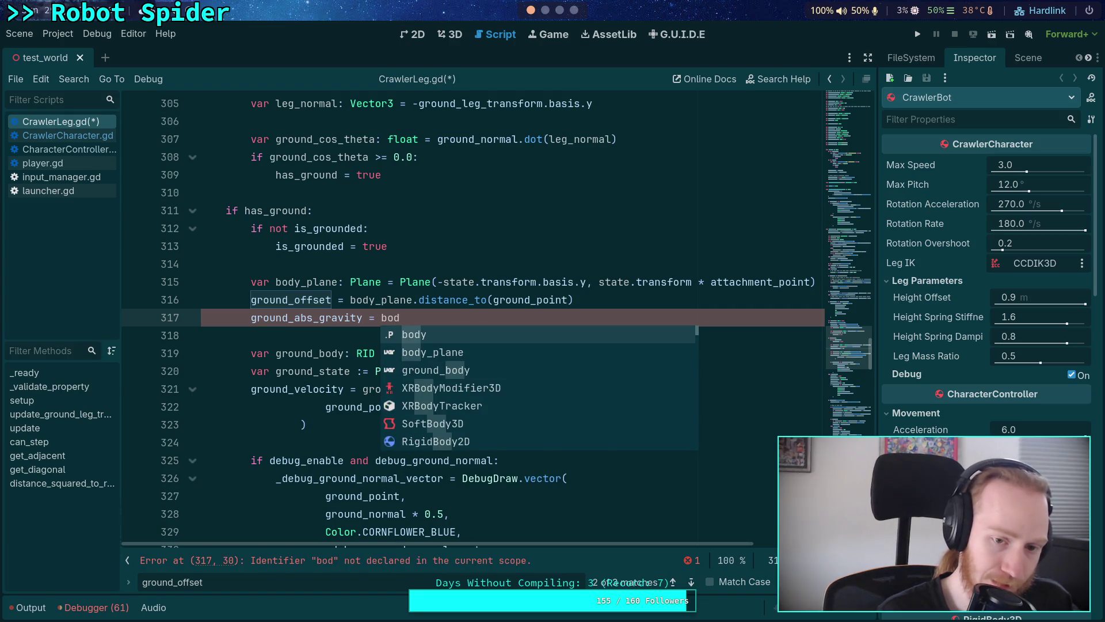
{"action": "type", "text": "gr"}
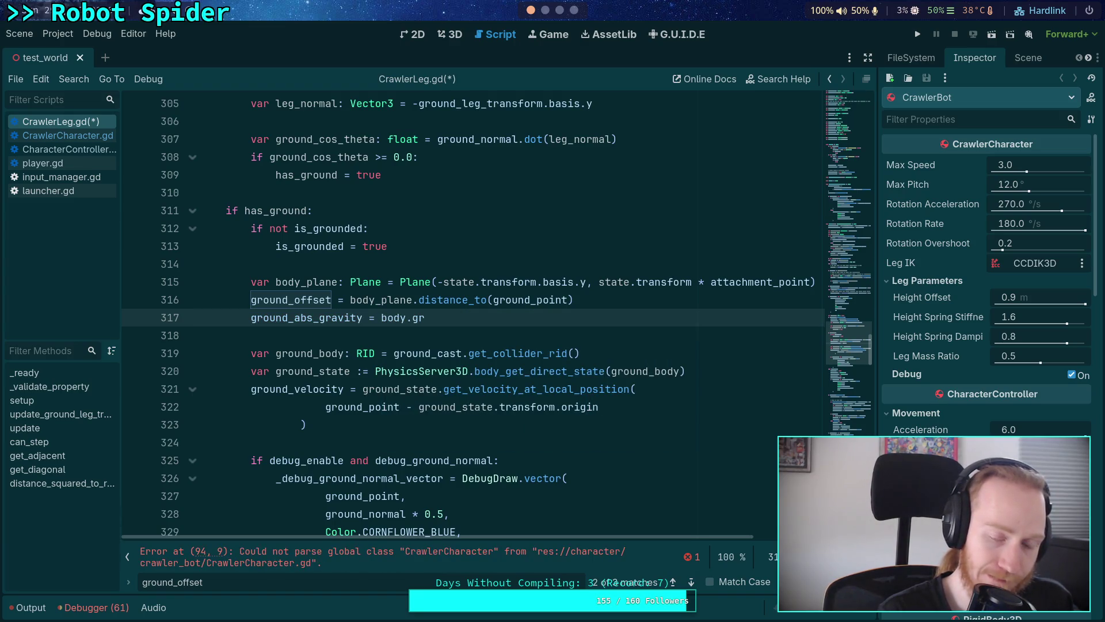
{"action": "key", "text": "BackSpace"}
{"action": "key", "text": "BackSpace"}
{"action": "key", "text": "BackSpace"}
{"action": "type", "text": "ground_n"}
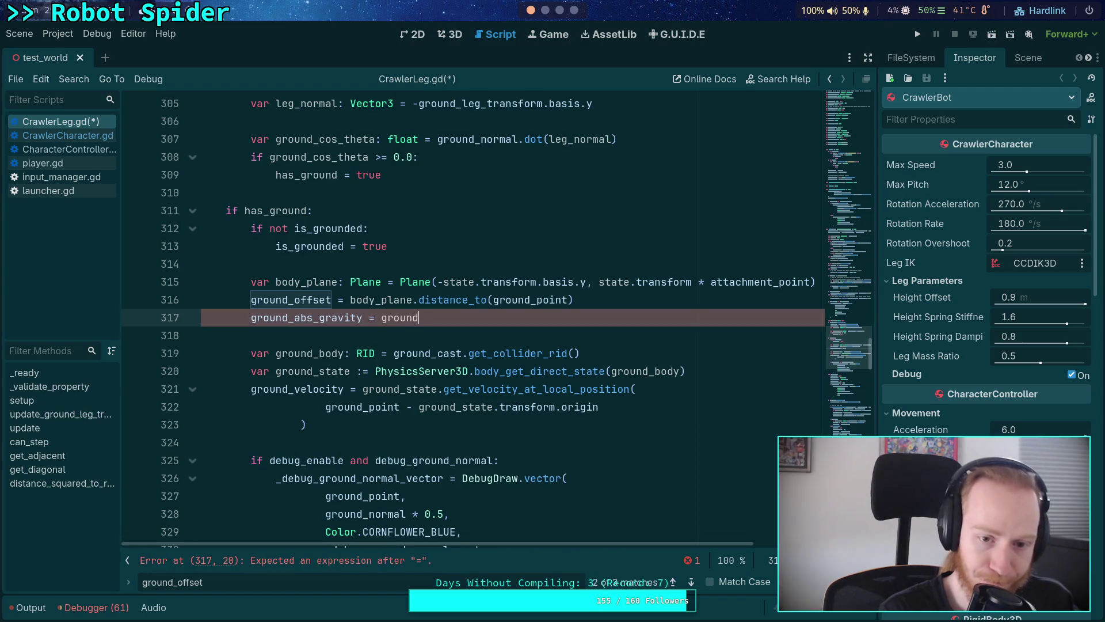
{"action": "key", "text": "Return"}
{"action": "type", "text": ".dot(body"}
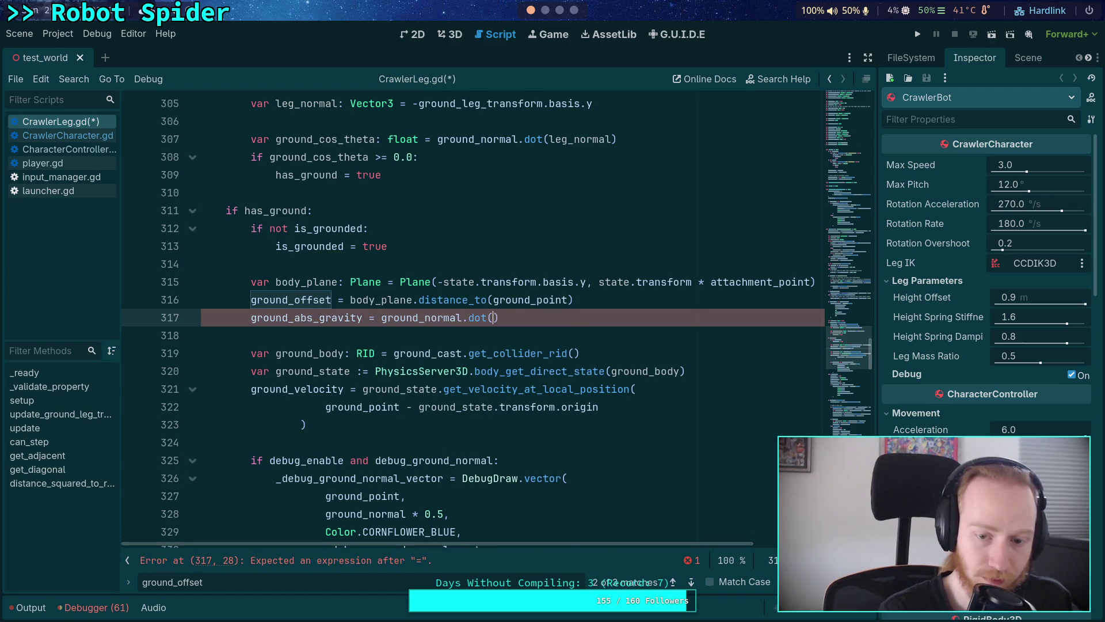
{"action": "type", "text": ".gravity"}
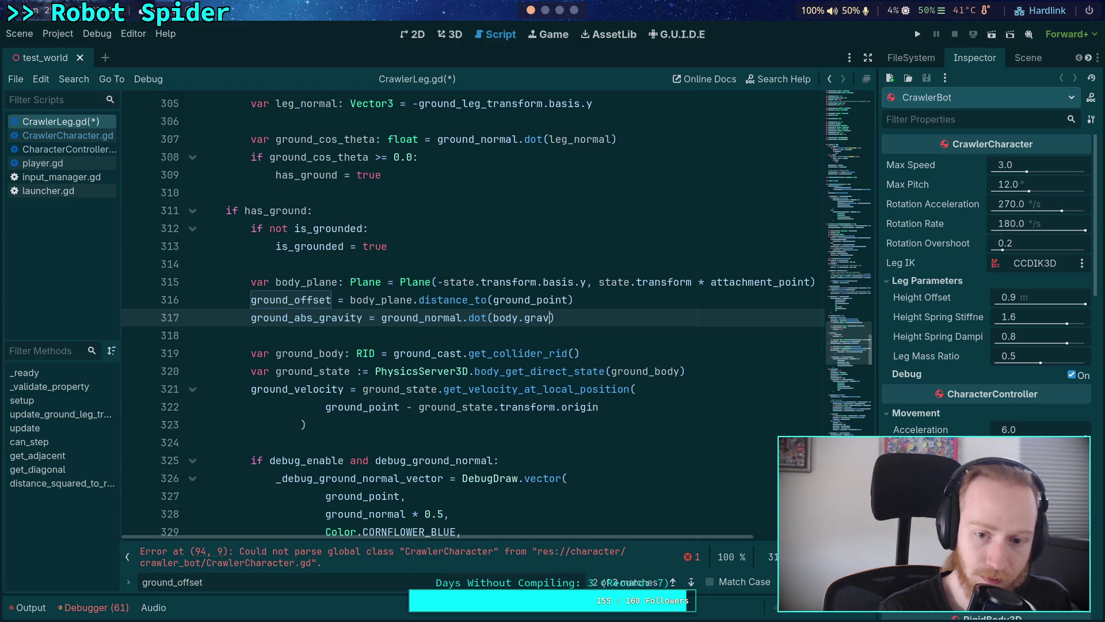
{"action": "type", "text": "_di"}
{"action": "type", "text": "rection"}
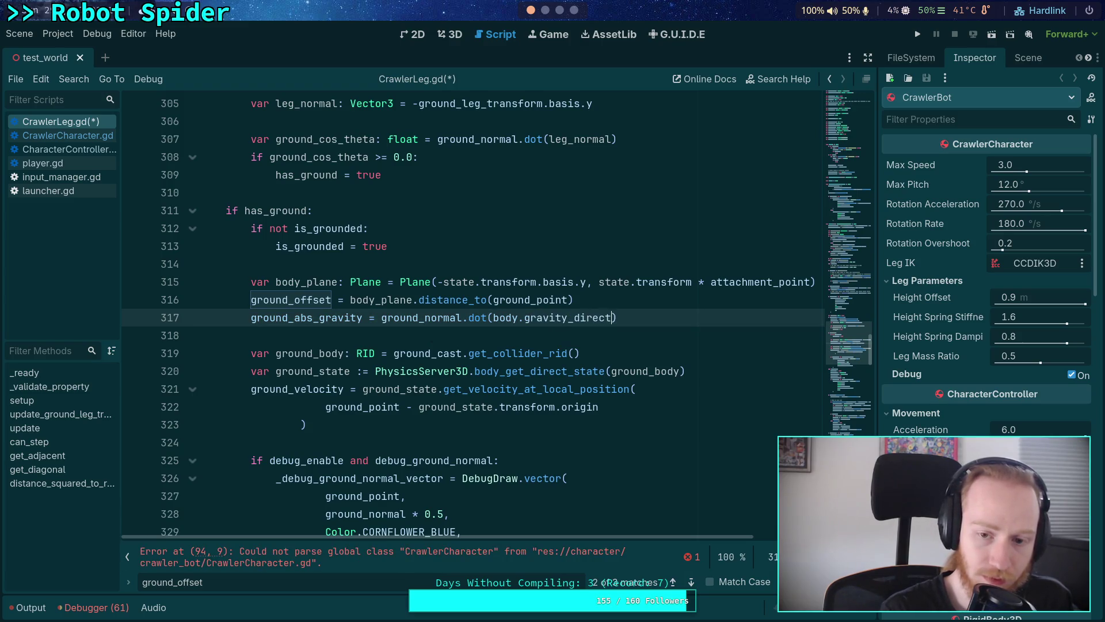
{"action": "left_click", "coordinate": [574, 299]}
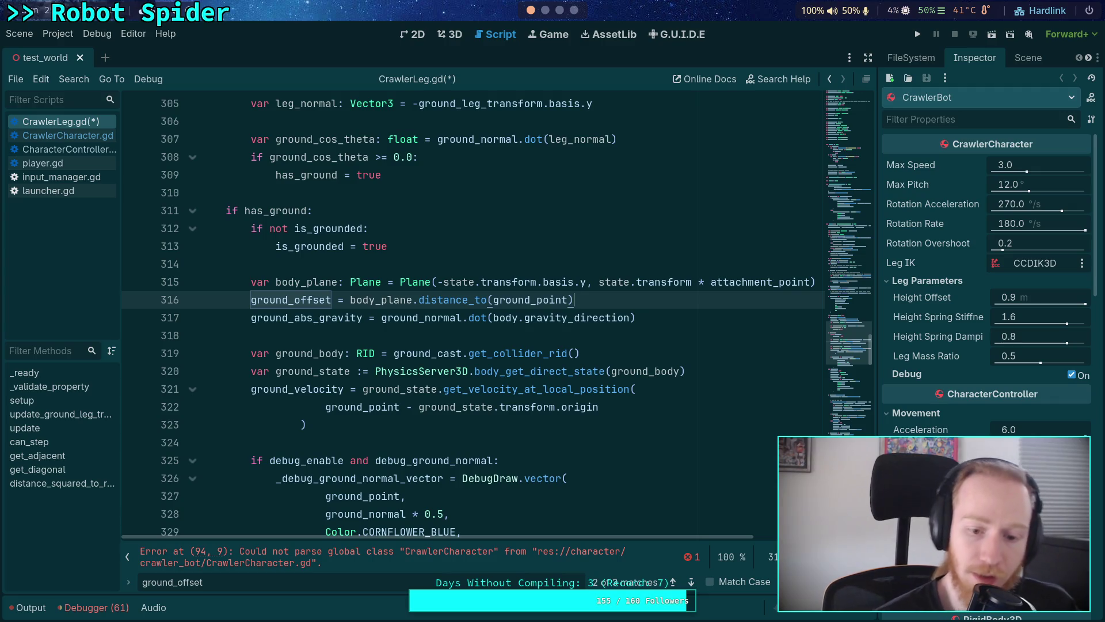
- Close the search bar, save CrawlerLeg.gd, and add a blank line below ground_offset
{"action": "key", "text": "Escape"}
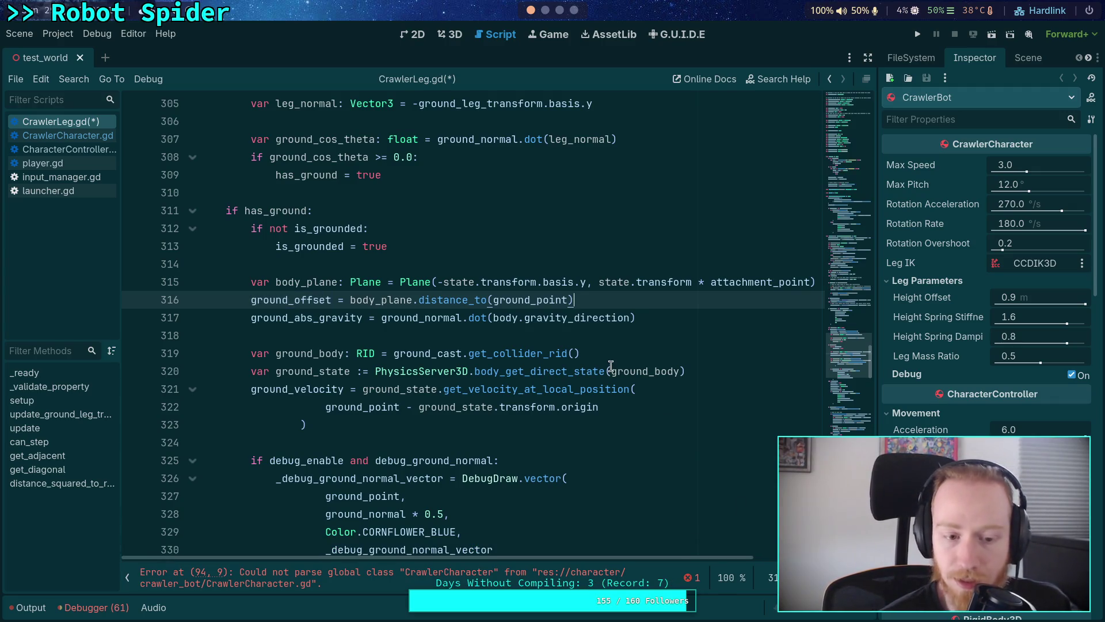
{"action": "left_click", "coordinate": [384, 317]}
{"action": "key", "text": "ctrl+s"}
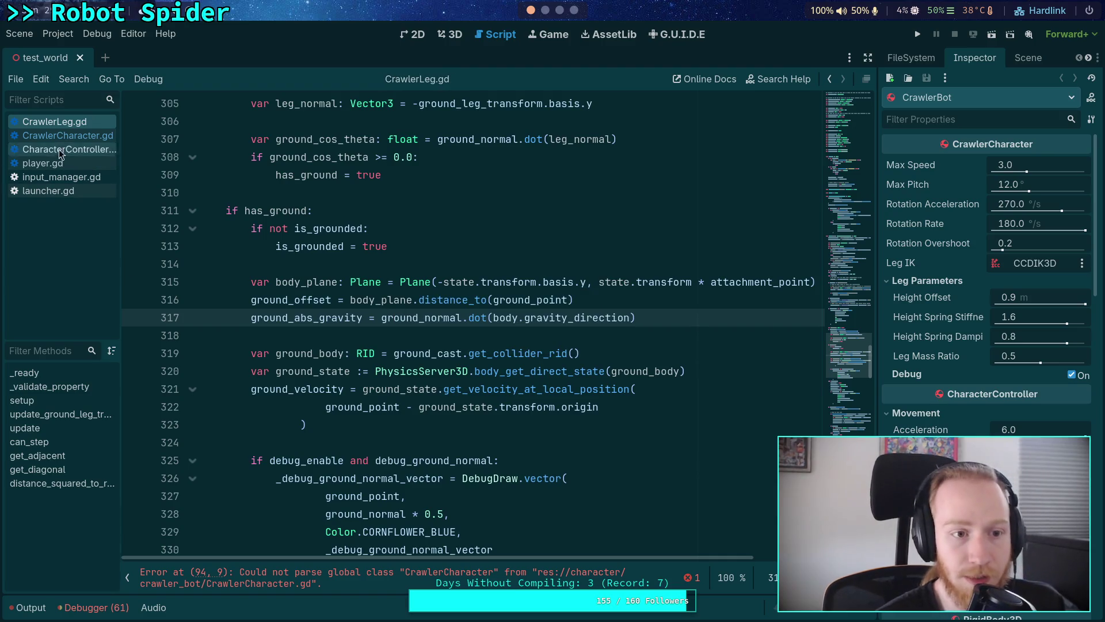
{"action": "left_click", "coordinate": [64, 135]}
{"action": "left_click", "coordinate": [74, 121]}
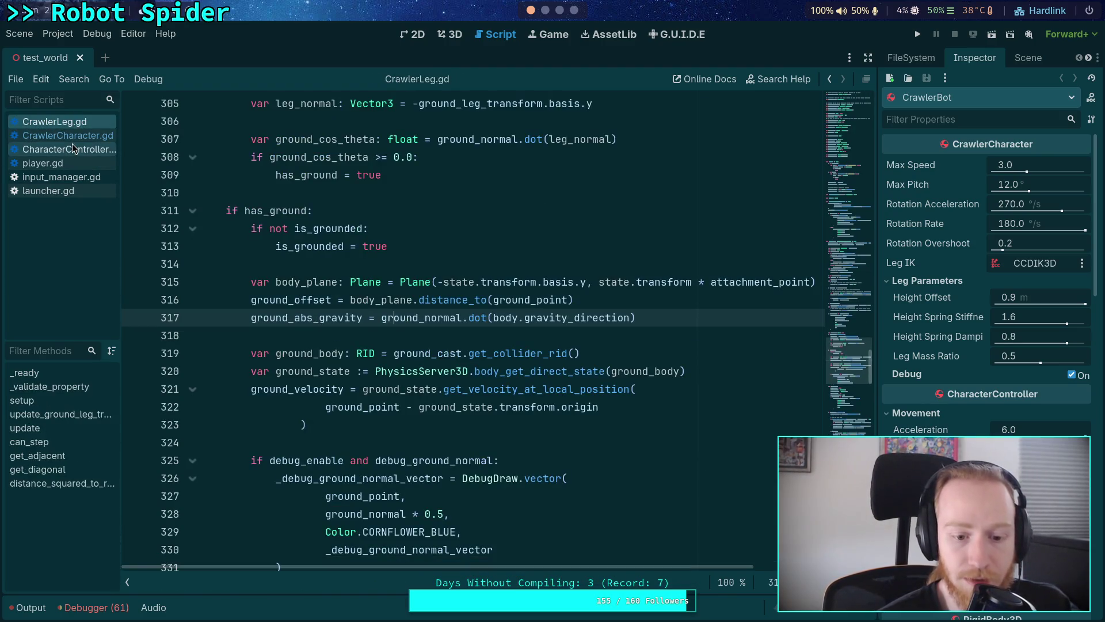
{"action": "left_click", "coordinate": [671, 303]}
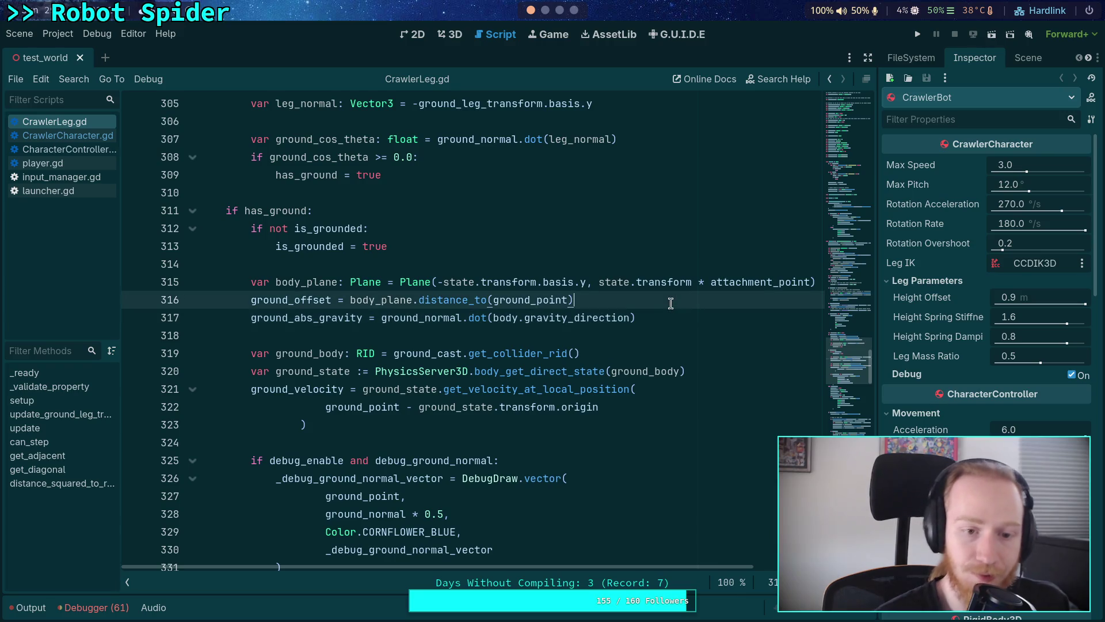
{"action": "key", "text": "Return"}
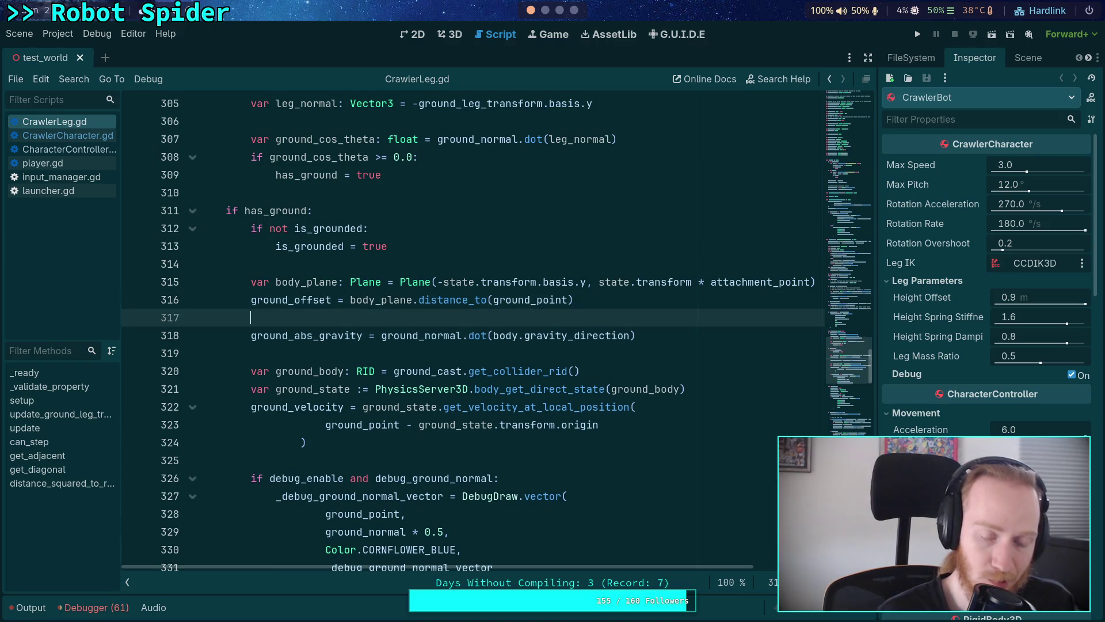
- Wrap the ground_abs_gravity assignment in 'if not body.gravity_direction.is_zero_approx():'
{"action": "type", "text": "if "}
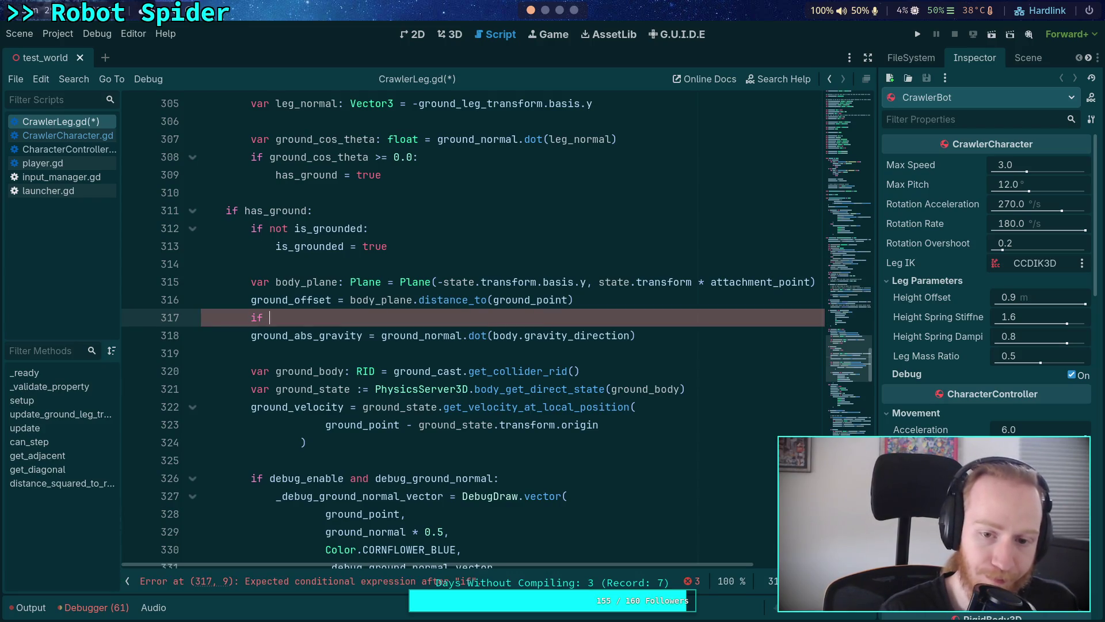
{"action": "type", "text": "notbody"}
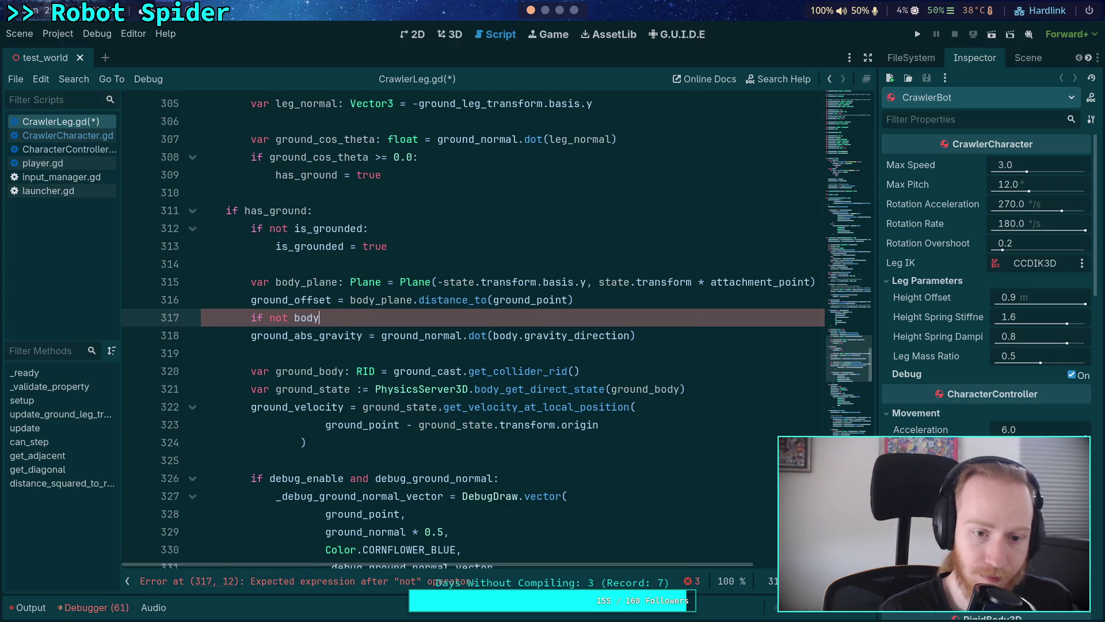
{"action": "type", "text": "grav"}
{"action": "key", "text": "BackSpace"}
{"action": "key", "text": "BackSpace"}
{"action": "key", "text": "BackSpace"}
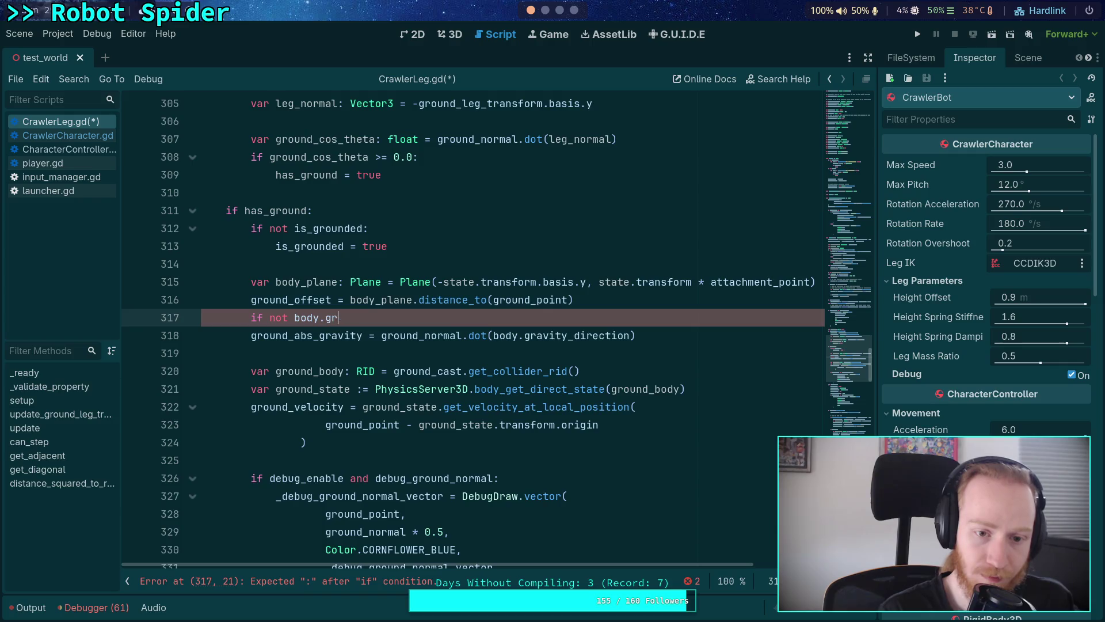
{"action": "type", "text": "g"}
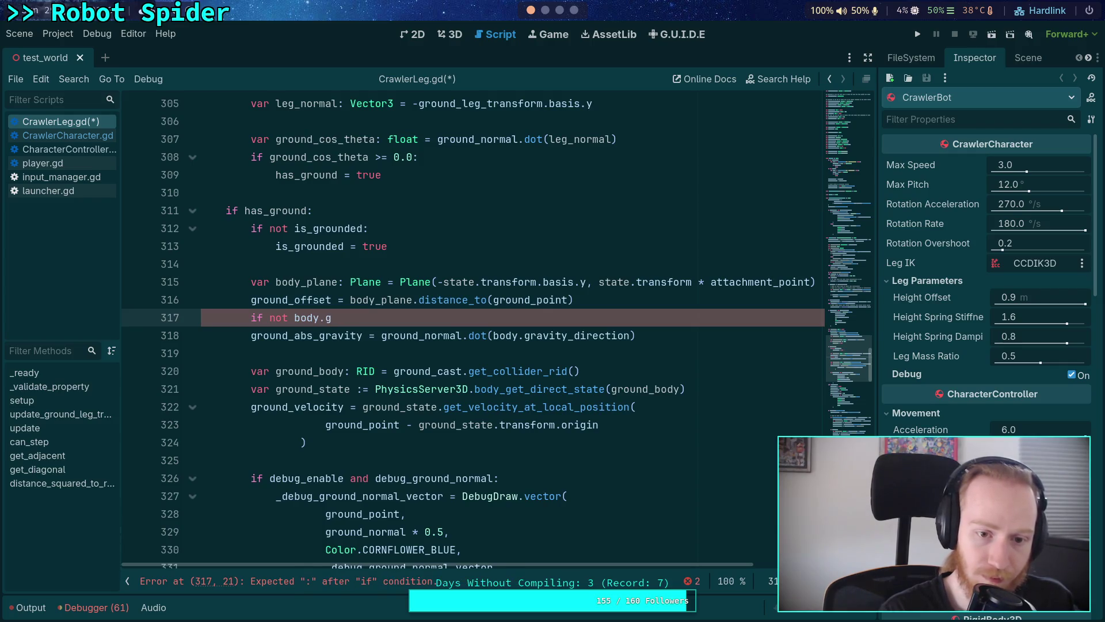
{"action": "type", "text": "ravit"}
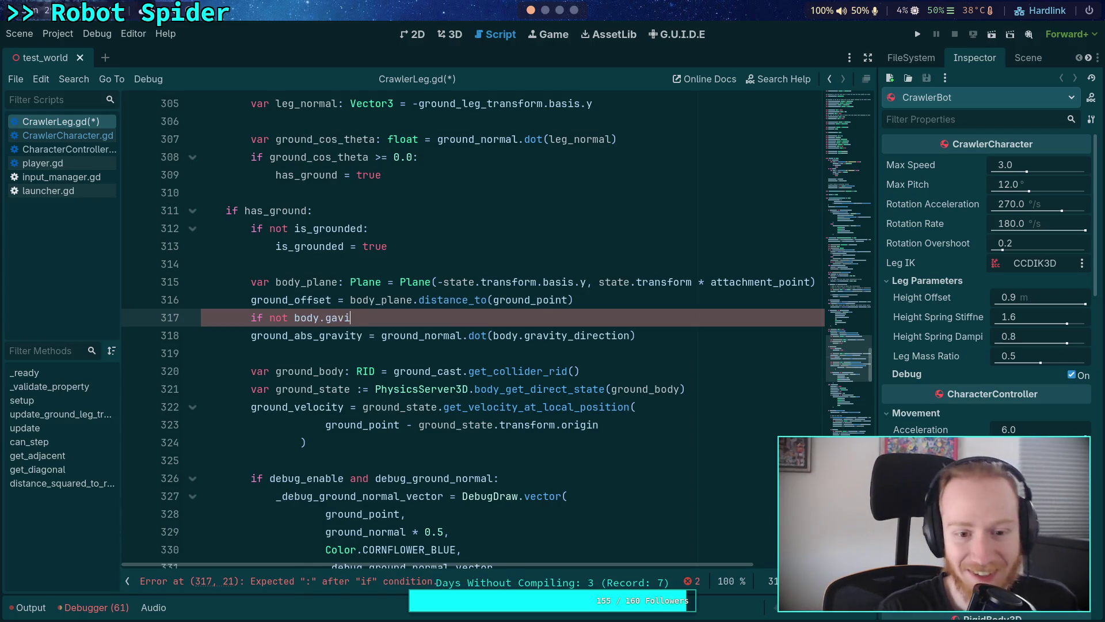
{"action": "key", "text": "BackSpace"}
{"action": "key", "text": "BackSpace"}
{"action": "key", "text": "BackSpace"}
{"action": "type", "text": "avity_d"}
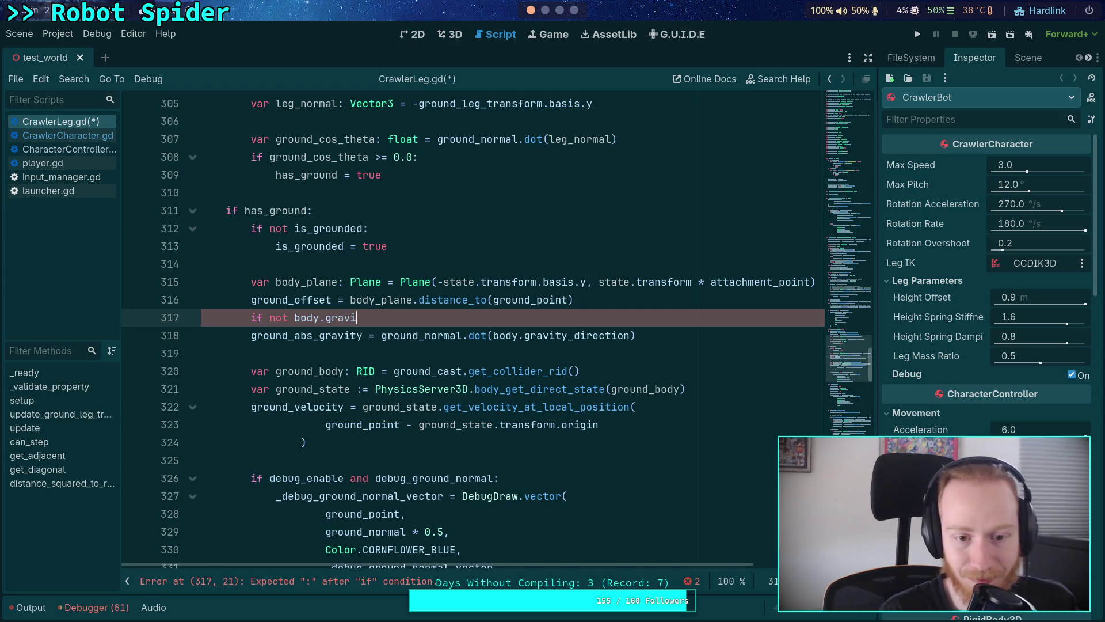
{"action": "type", "text": "irection"}
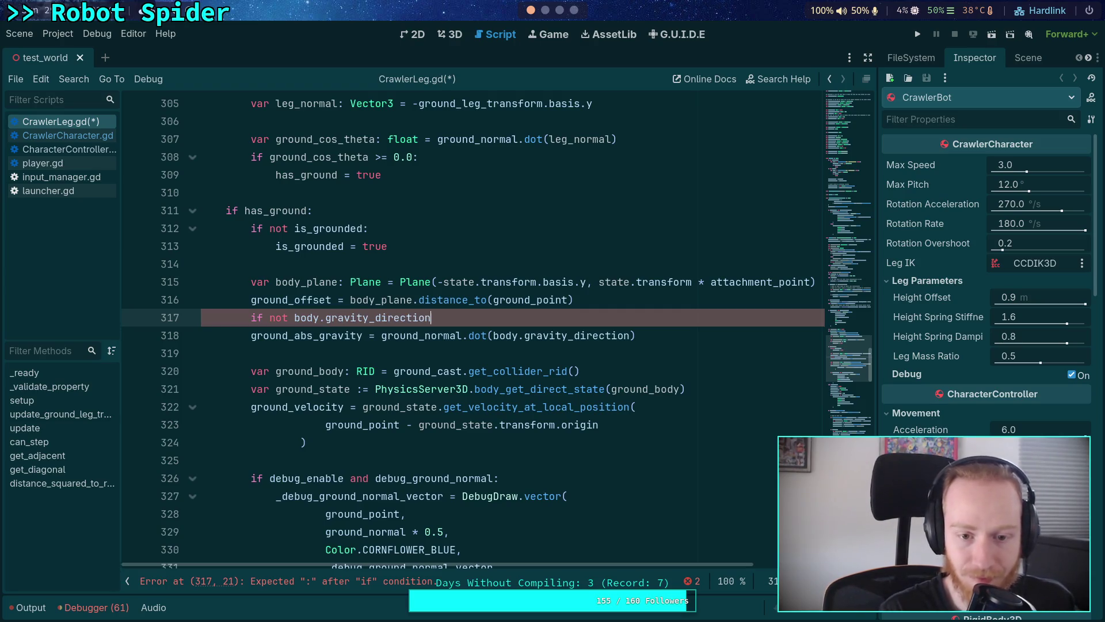
{"action": "type", "text": "."}
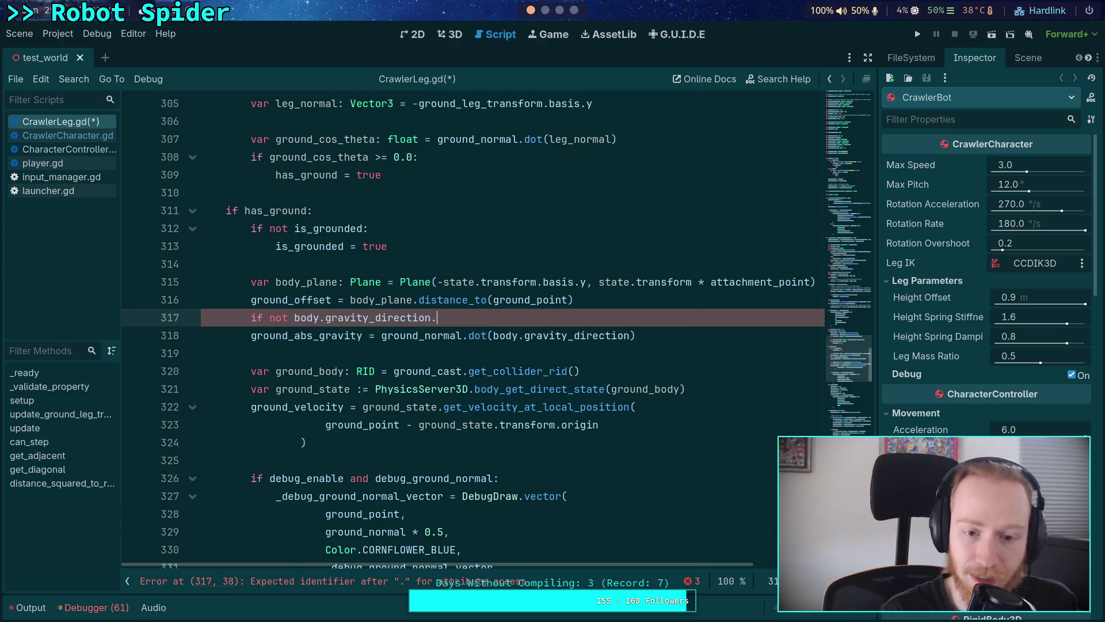
{"action": "type", "text": "is_zero_e"}
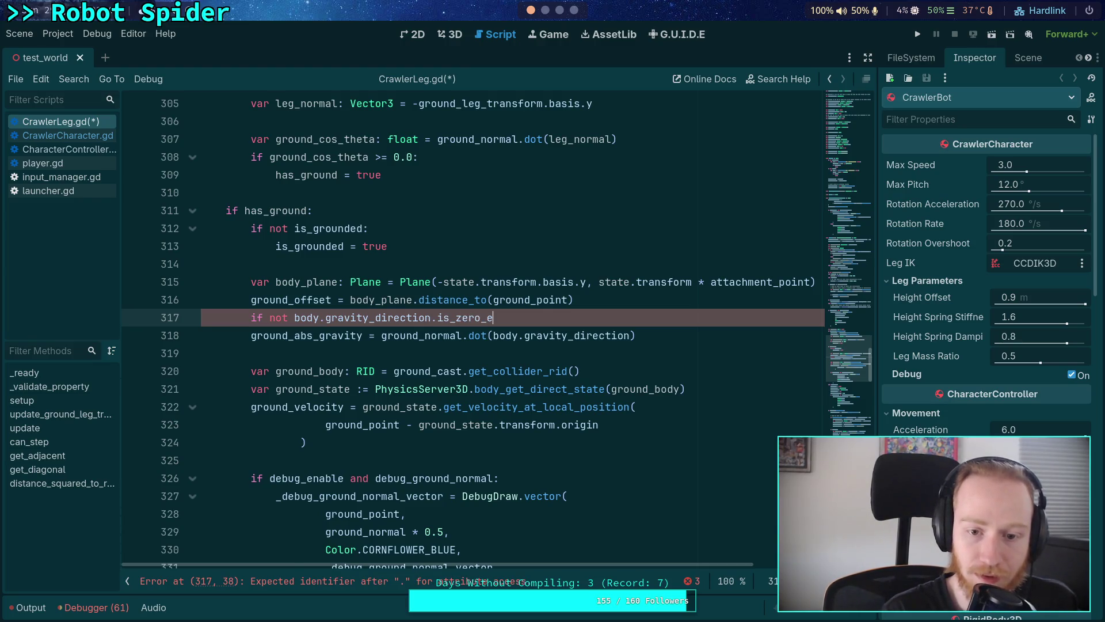
{"action": "key", "text": "BackSpace"}
{"action": "type", "text": "approx"}
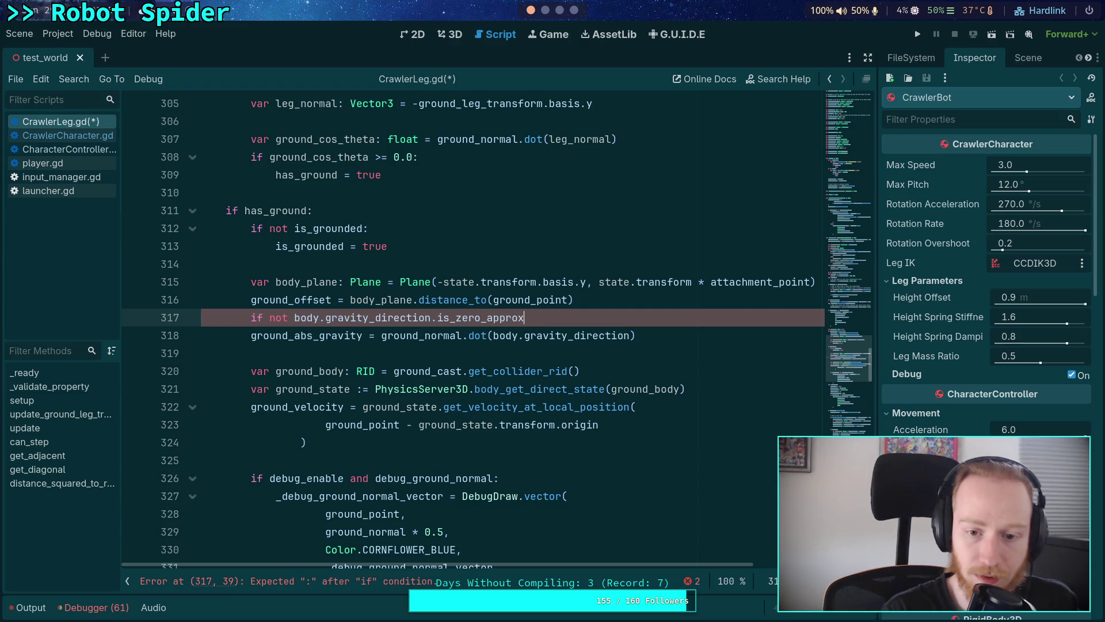
{"action": "type", "text": "():"}
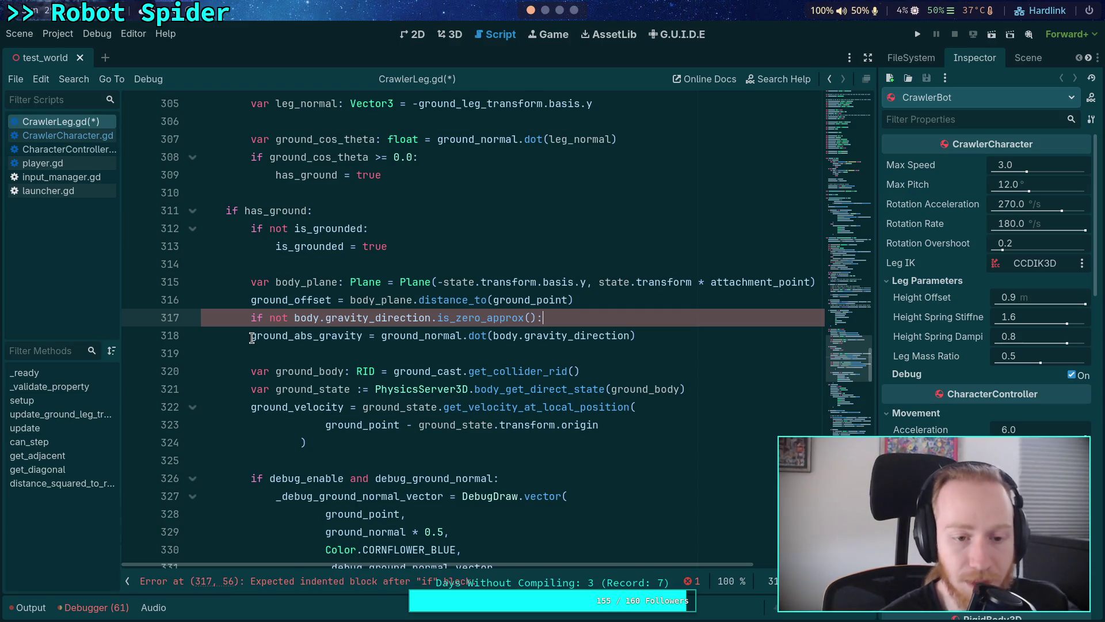
{"action": "left_click", "coordinate": [251, 338]}
{"action": "key", "text": "Tab"}
- Add an else branch setting ground_abs_gravity = INF
{"action": "left_click", "coordinate": [790, 329]}
{"action": "key", "text": "Return"}
{"action": "key", "text": "BackSpace"}
{"action": "type", "text": "else:"}
{"action": "key", "text": "Return"}
{"action": "type", "text": "ground_"}
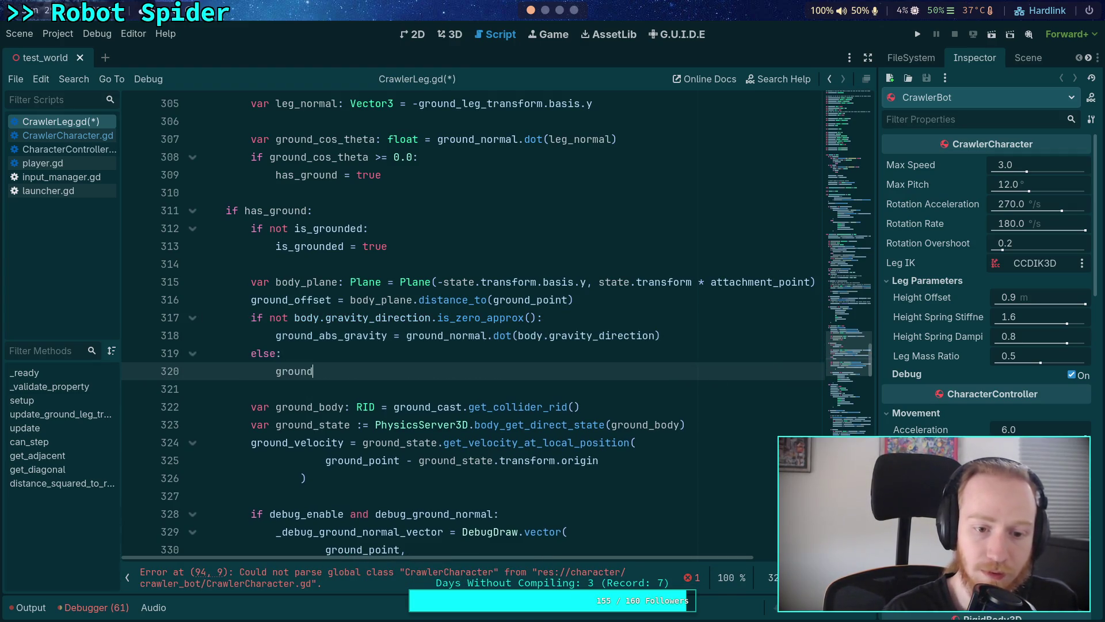
{"action": "type", "text": "abs_gravity = INF"}
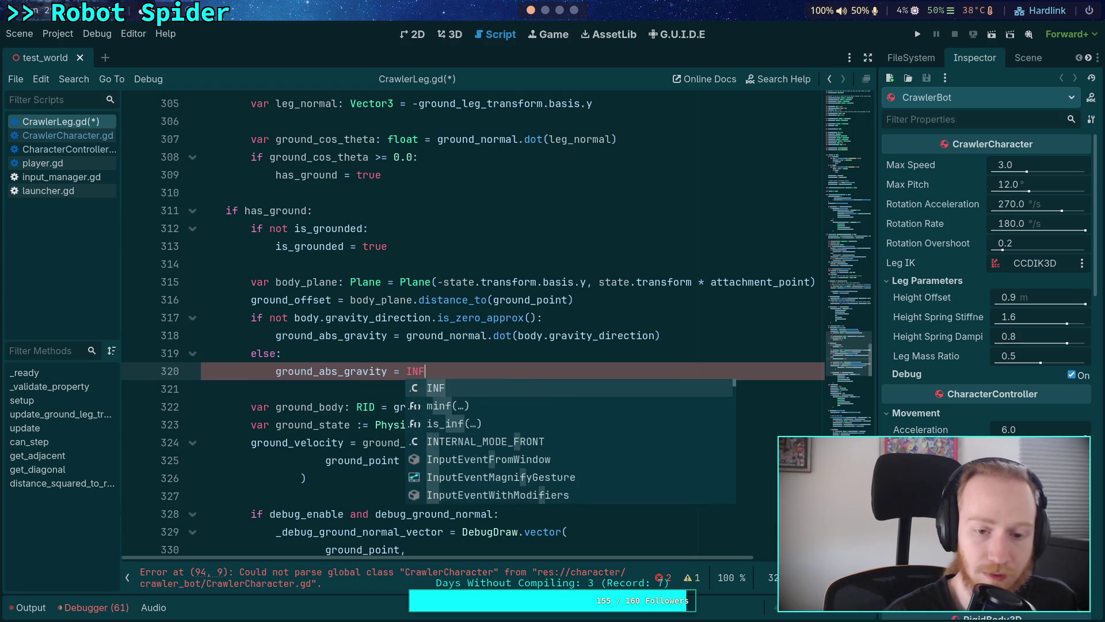
{"action": "left_click", "coordinate": [591, 348]}
- In the ungrounded branch, also set ground_abs_gravity = INF after ground_offset
{"action": "scroll", "coordinate": [592, 346], "scroll_direction": "down", "scroll_amount": 4}
{"action": "scroll", "coordinate": [591, 346], "scroll_direction": "down", "scroll_amount": 3}
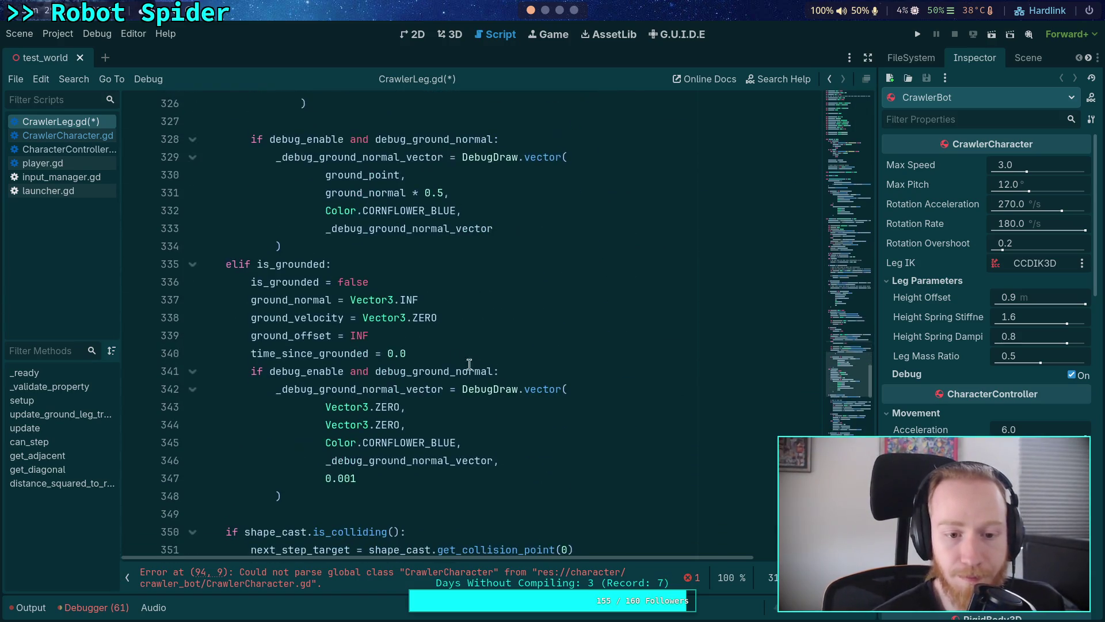
{"action": "left_click", "coordinate": [502, 334]}
{"action": "key", "text": "Return"}
{"action": "type", "text": "ground_ab"}
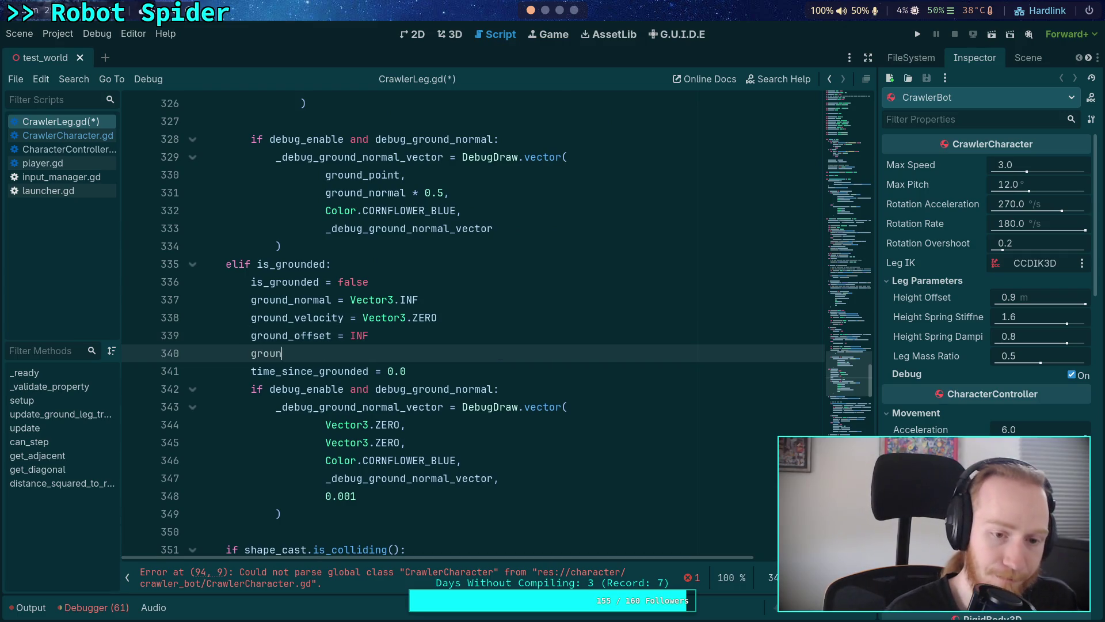
{"action": "key", "text": "Return"}
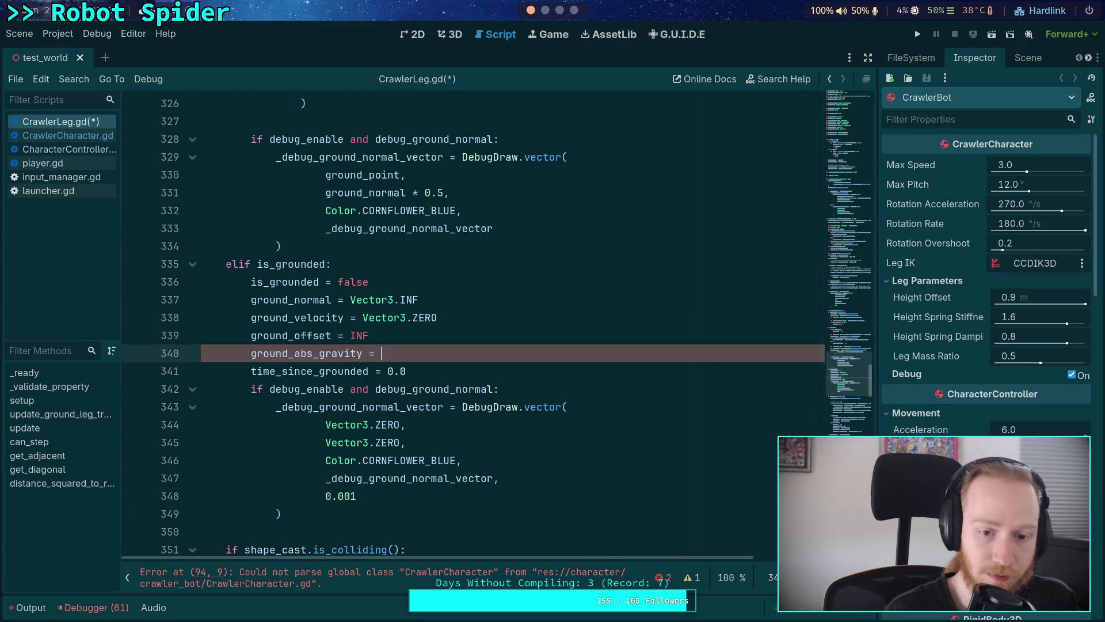
{"action": "type", "text": "INF"}
{"action": "scroll", "coordinate": [433, 300], "scroll_direction": "up", "scroll_amount": 6}
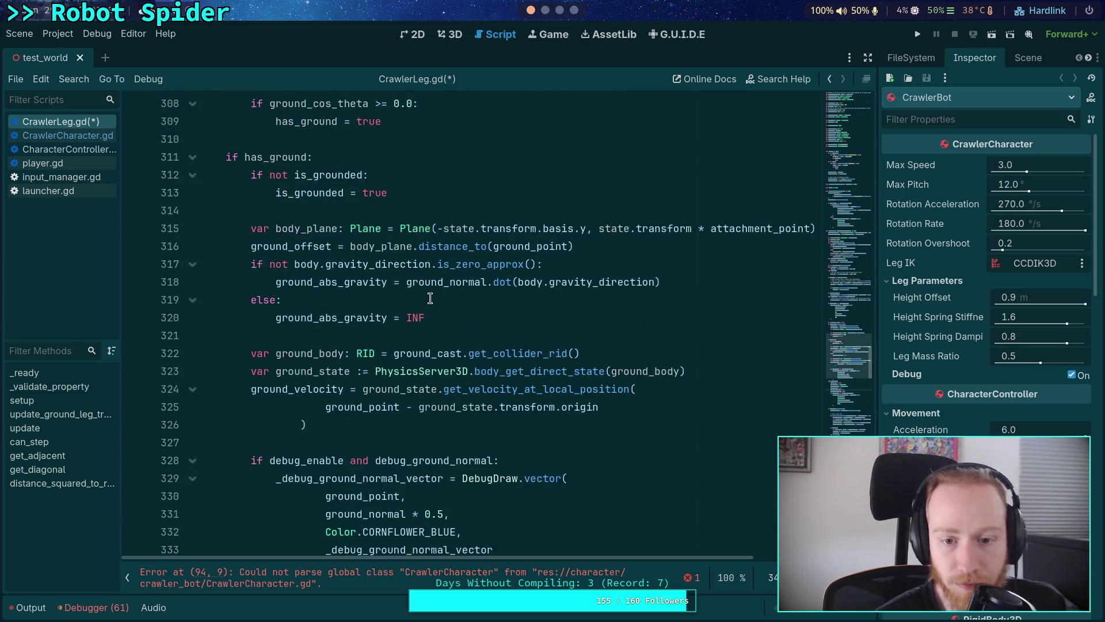
- Change line 318 to 1.0 - absf(ground_normal.dot(body.gravity_direction)) and save
{"action": "left_click", "coordinate": [407, 282]}
{"action": "type", "text": "absf("}
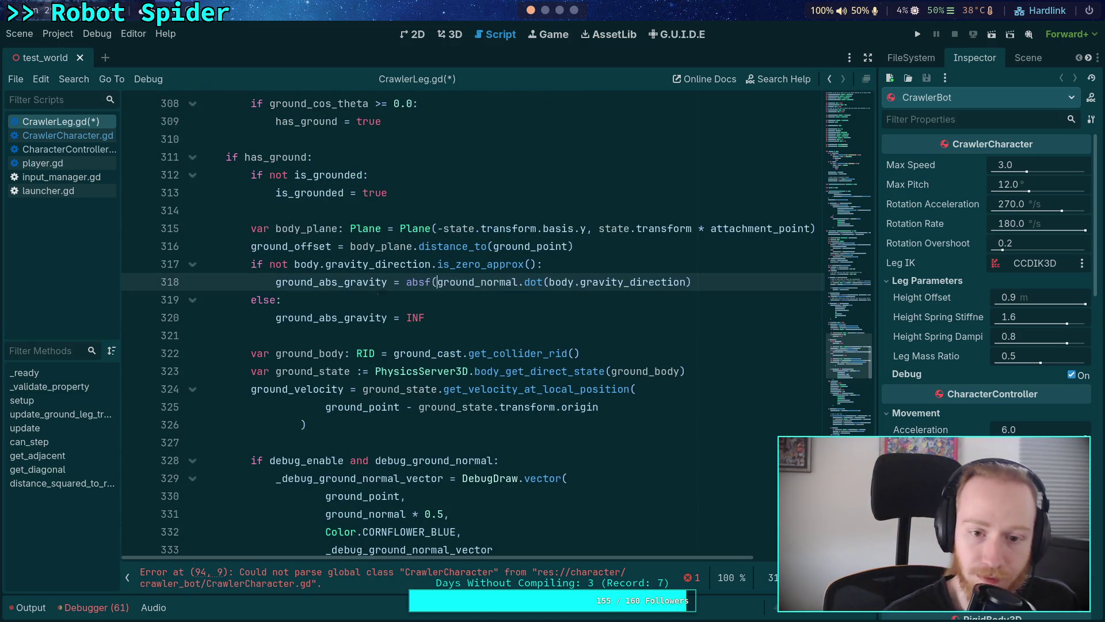
{"action": "left_click", "coordinate": [748, 282]}
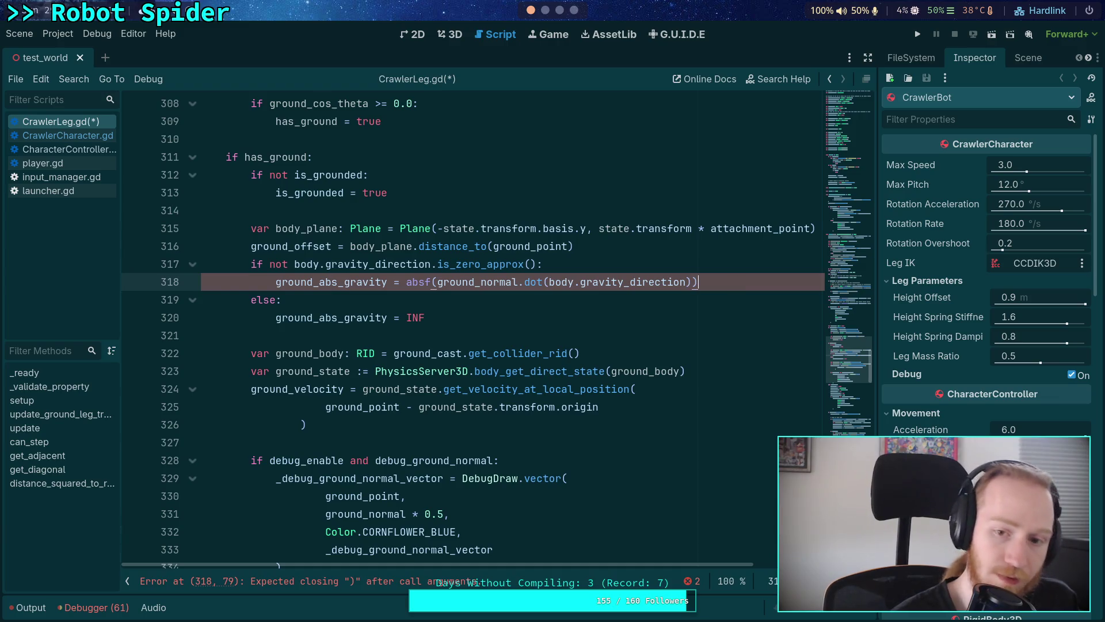
{"action": "left_click", "coordinate": [407, 282]}
{"action": "type", "text": "1.0 -"}
{"action": "key", "text": "ctrl+s"}
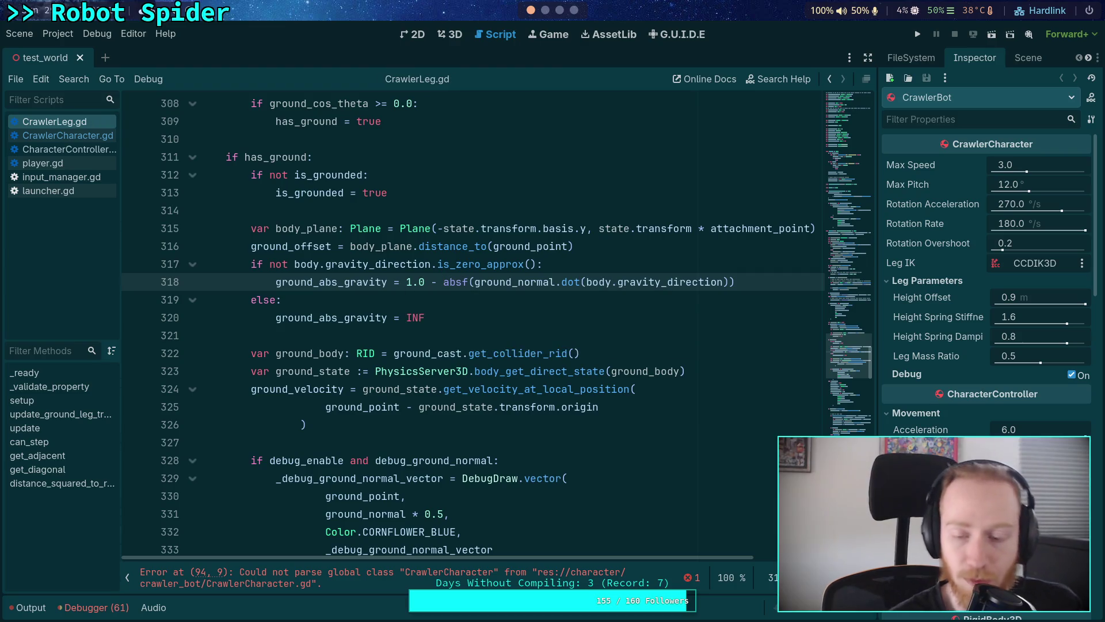
- Replace the INF fallbacks on lines 320 and 340 with 0.0 and save CrawlerLeg.gd
{"action": "left_click", "coordinate": [456, 316]}
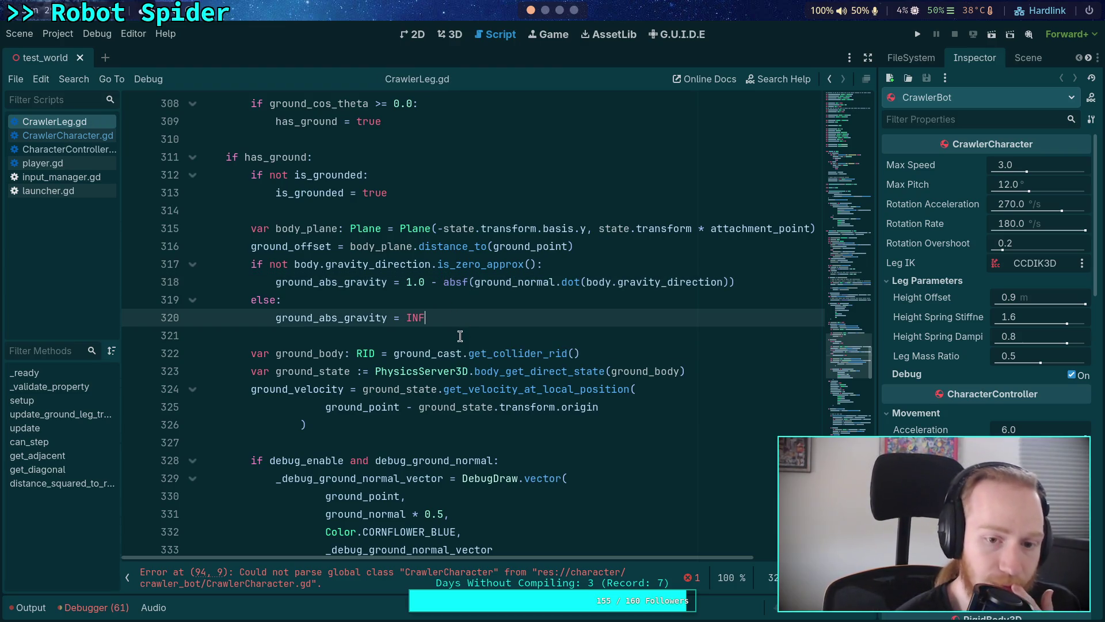
{"action": "left_click", "coordinate": [460, 336]}
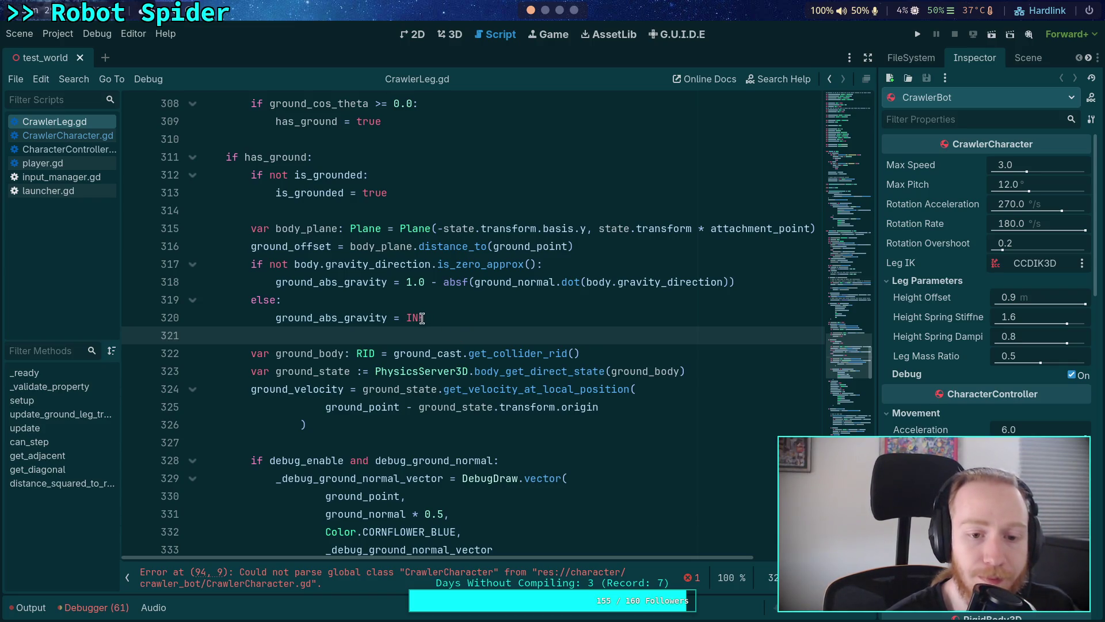
{"action": "mouse_move", "coordinate": [407, 317]}
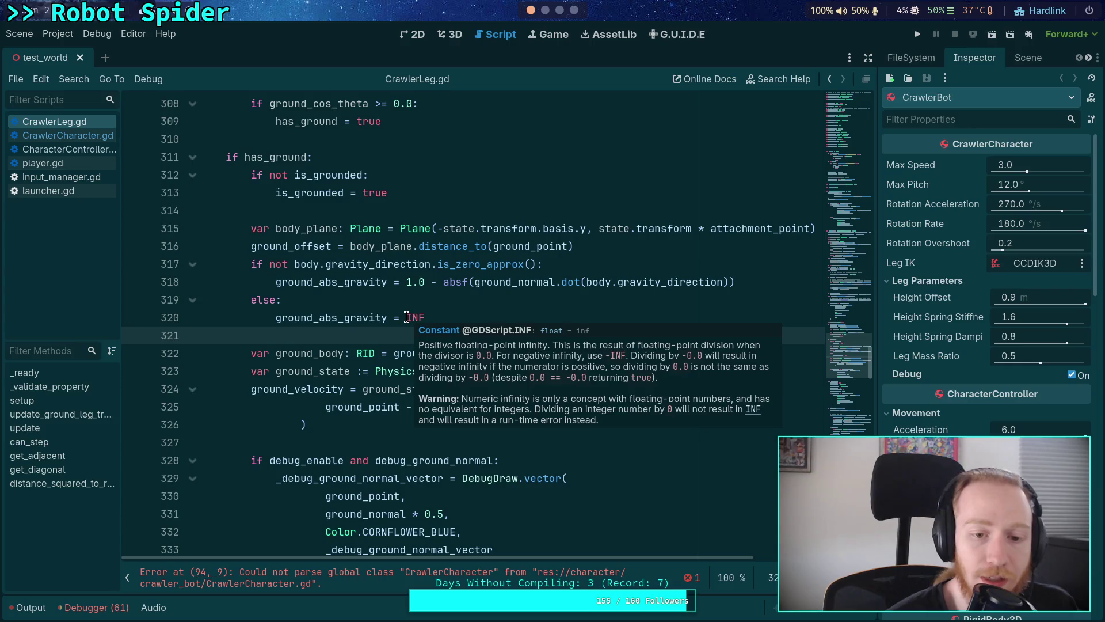
{"action": "left_click_drag", "start_coordinate": [407, 317], "coordinate": [427, 319]}
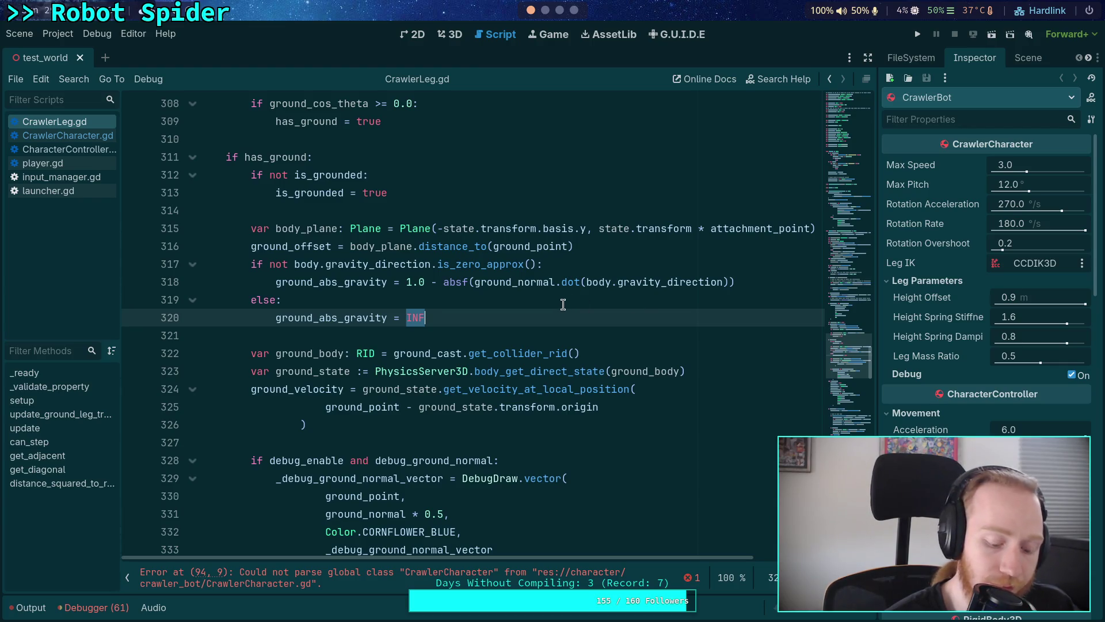
{"action": "type", "text": "0.0"}
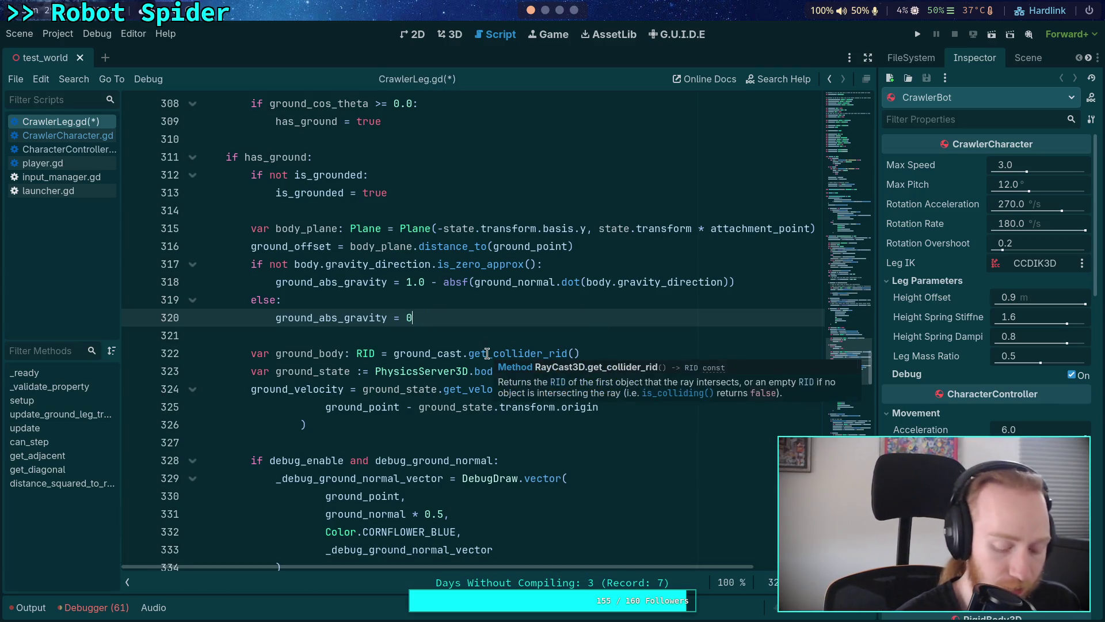
{"action": "scroll", "coordinate": [371, 349], "scroll_direction": "down", "scroll_amount": 6}
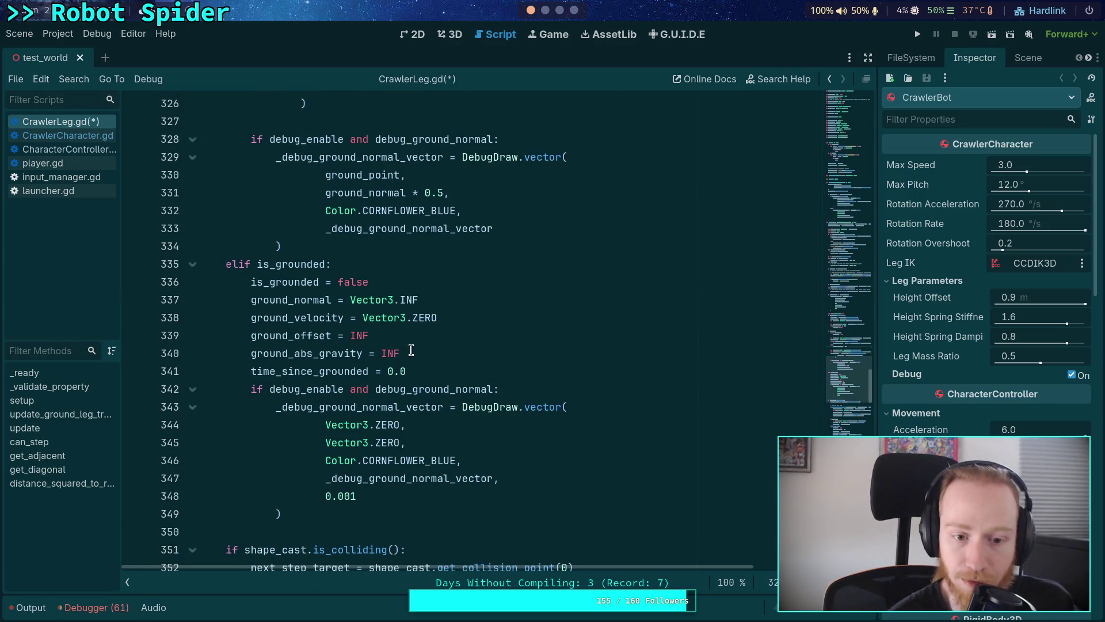
{"action": "left_click_drag", "start_coordinate": [408, 353], "coordinate": [372, 349]}
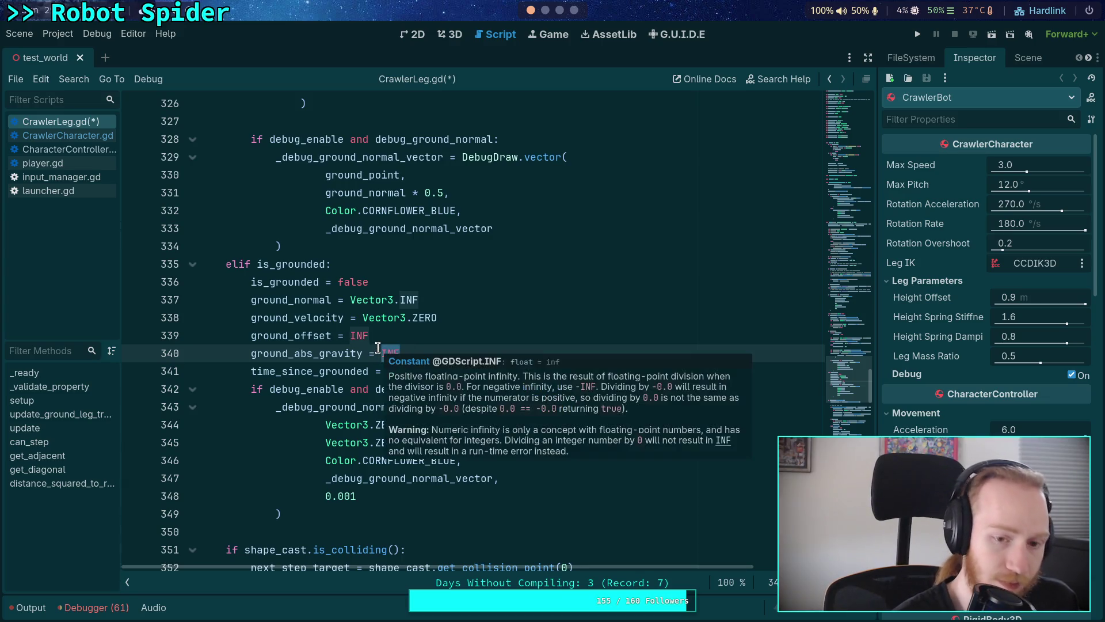
{"action": "type", "text": "0.9"}
{"action": "key", "text": "ctrl+s"}
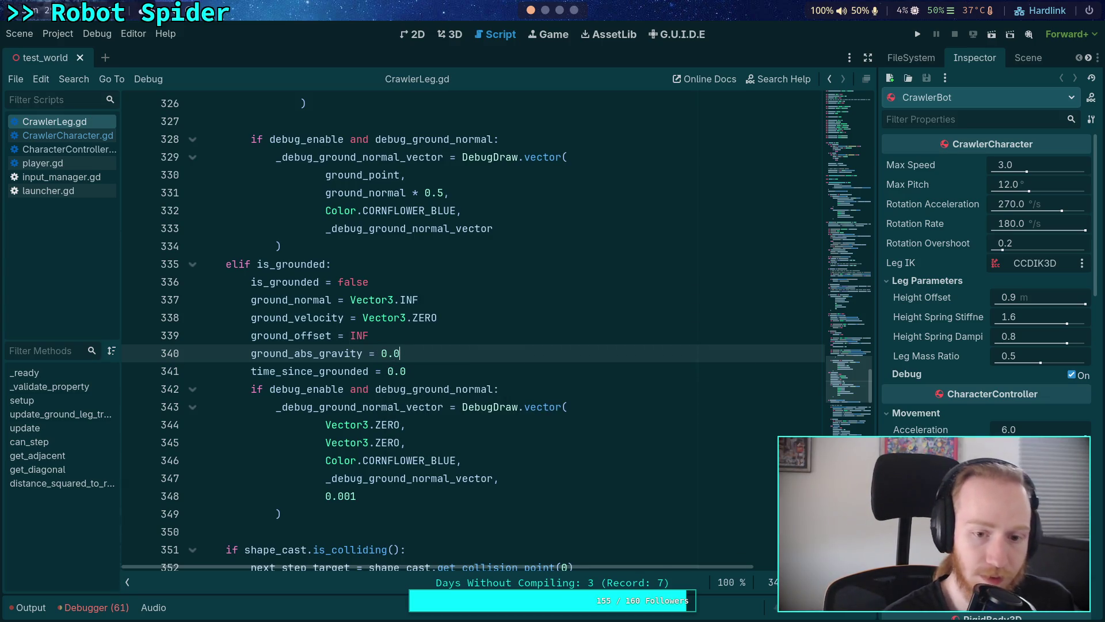
{"action": "scroll", "coordinate": [394, 313], "scroll_direction": "up", "scroll_amount": 20}
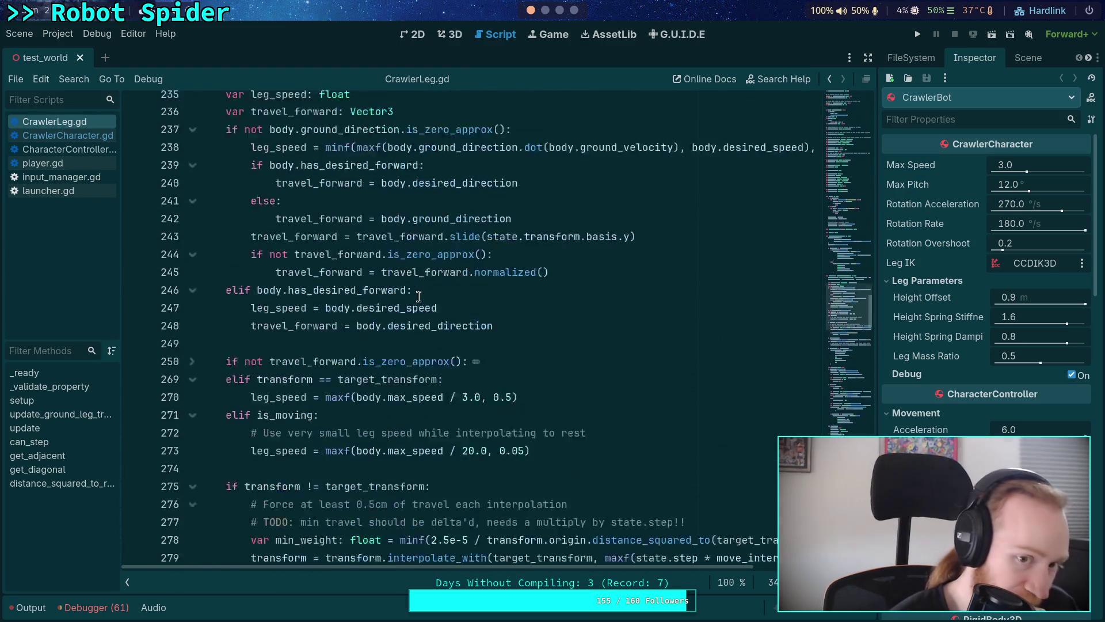
- Change the ground_abs_gravity default from INF to 0.0 in CrawlerLeg.gd and save
{"action": "scroll", "coordinate": [419, 295], "scroll_direction": "up", "scroll_amount": 20}
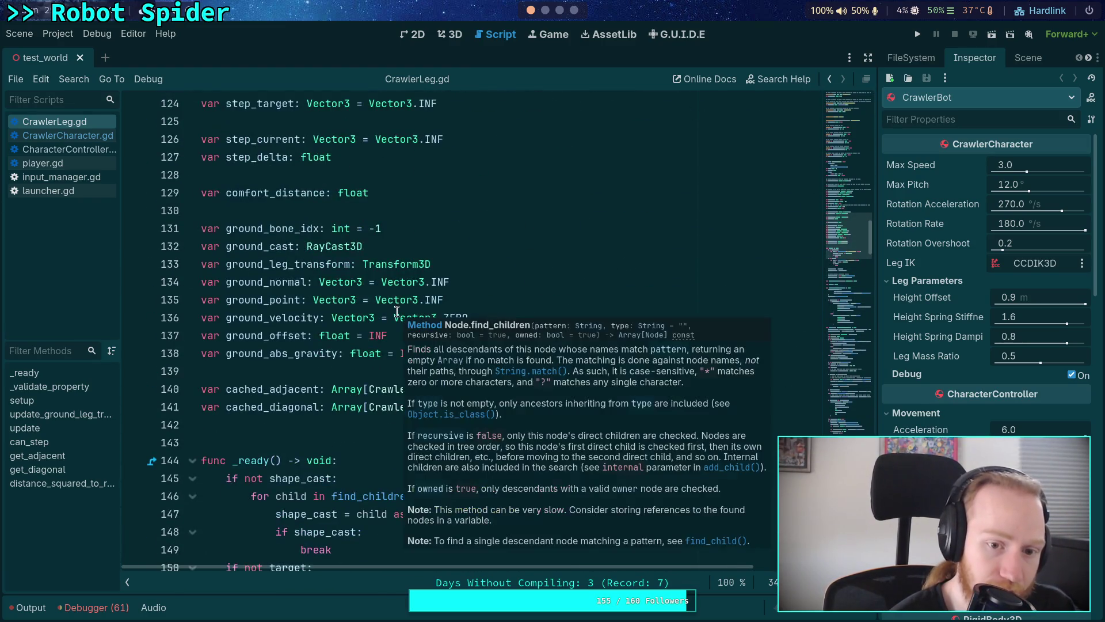
{"action": "double_click", "coordinate": [410, 353]}
{"action": "type", "text": "0.0"}
{"action": "key", "text": "ctrl+s"}
{"action": "scroll", "coordinate": [516, 361], "scroll_direction": "down", "scroll_amount": 20}
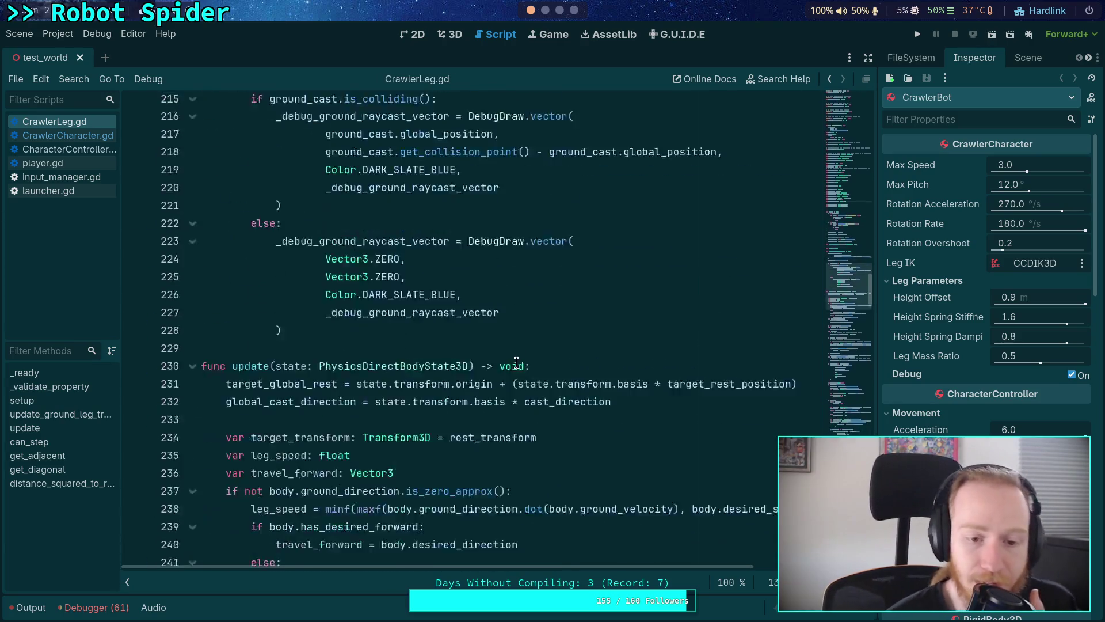
{"action": "scroll", "coordinate": [516, 361], "scroll_direction": "down", "scroll_amount": 19}
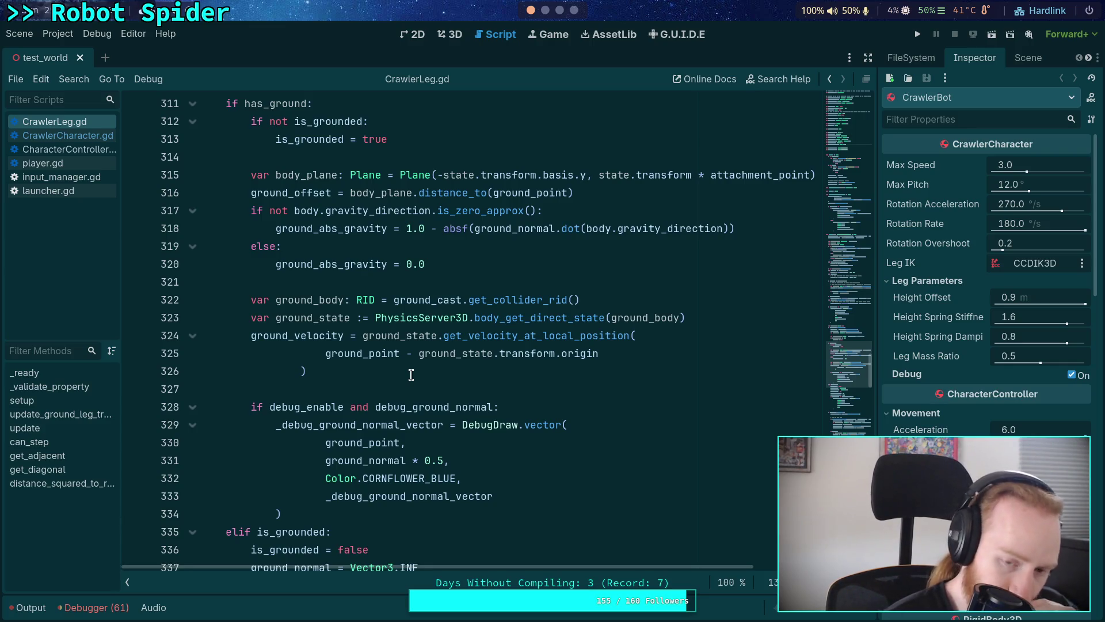
{"action": "left_click", "coordinate": [334, 388]}
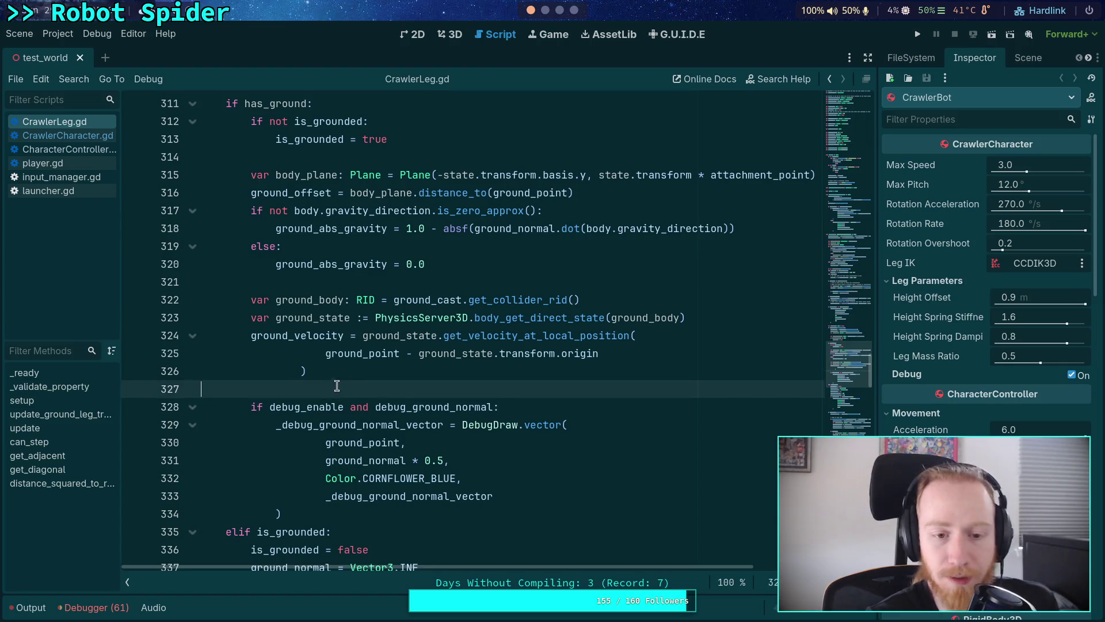
- In CrawlerCharacter.gd, replace line 138's dot-product gravity expression with leg.ground_abs_gravity
{"action": "scroll", "coordinate": [346, 368], "scroll_direction": "up", "scroll_amount": 1}
{"action": "key", "text": "alt+Left"}
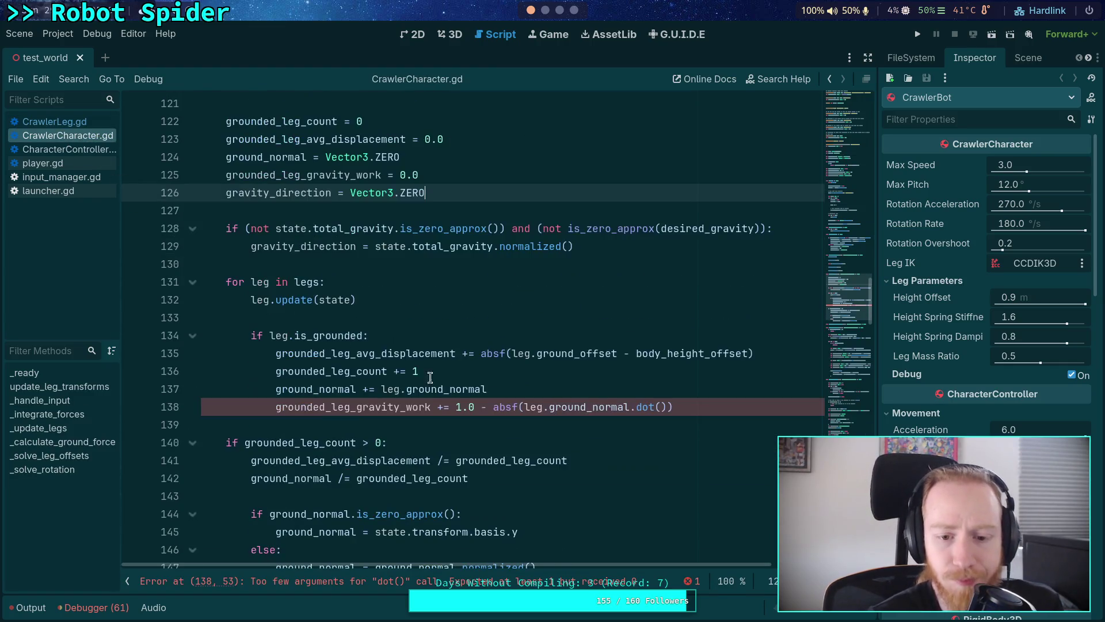
{"action": "left_click_drag", "start_coordinate": [456, 407], "coordinate": [712, 409]}
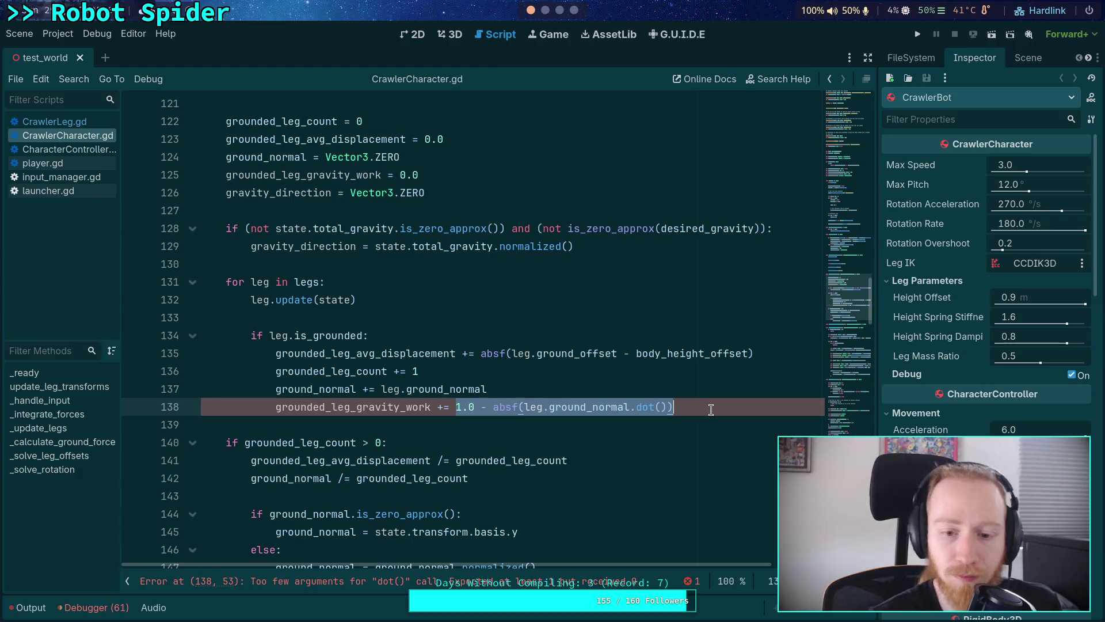
{"action": "type", "text": "leg.gr"}
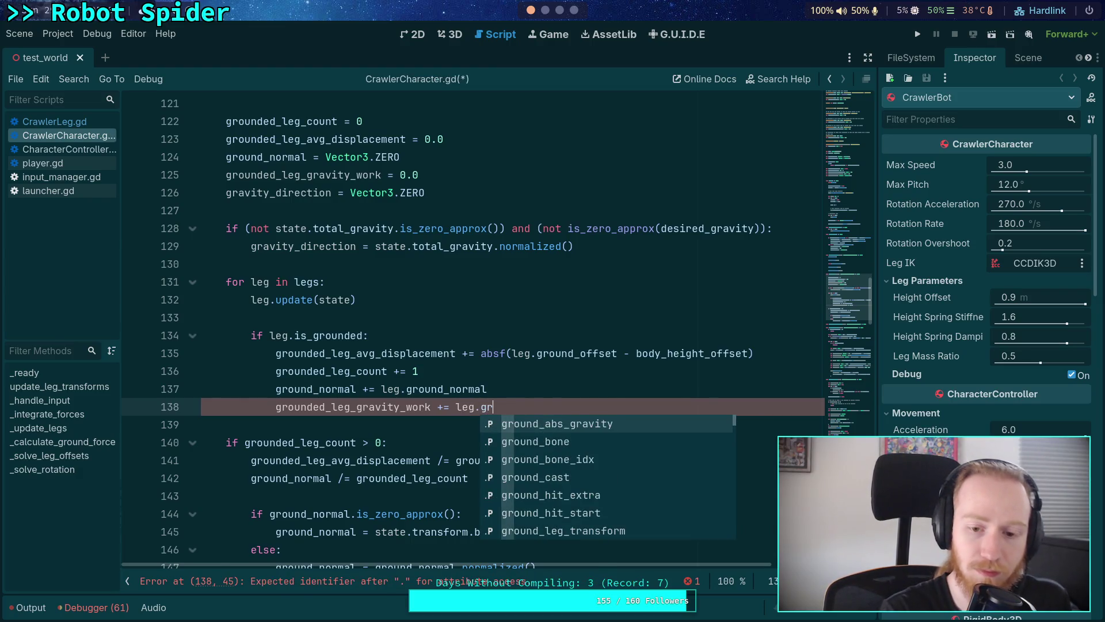
{"action": "key", "text": "Return"}
- Check where grounded_leg_gravity_work is used, then bring up the Python REPL workspace
{"action": "double_click", "coordinate": [364, 407]}
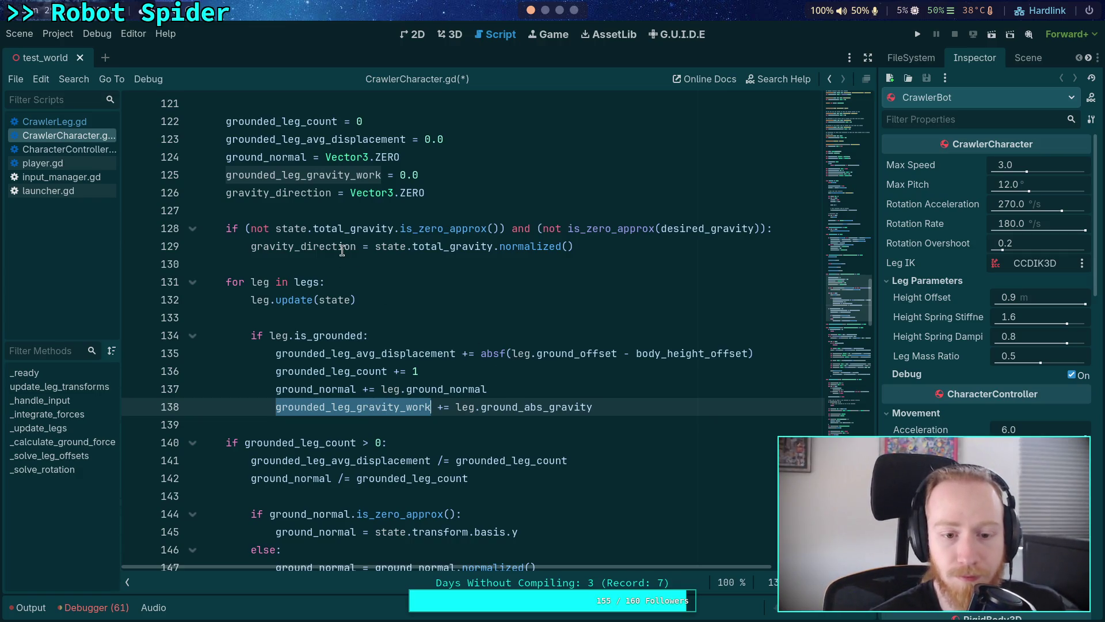
{"action": "scroll", "coordinate": [342, 251], "scroll_direction": "down", "scroll_amount": 1}
{"action": "scroll", "coordinate": [510, 338], "scroll_direction": "down", "scroll_amount": 2}
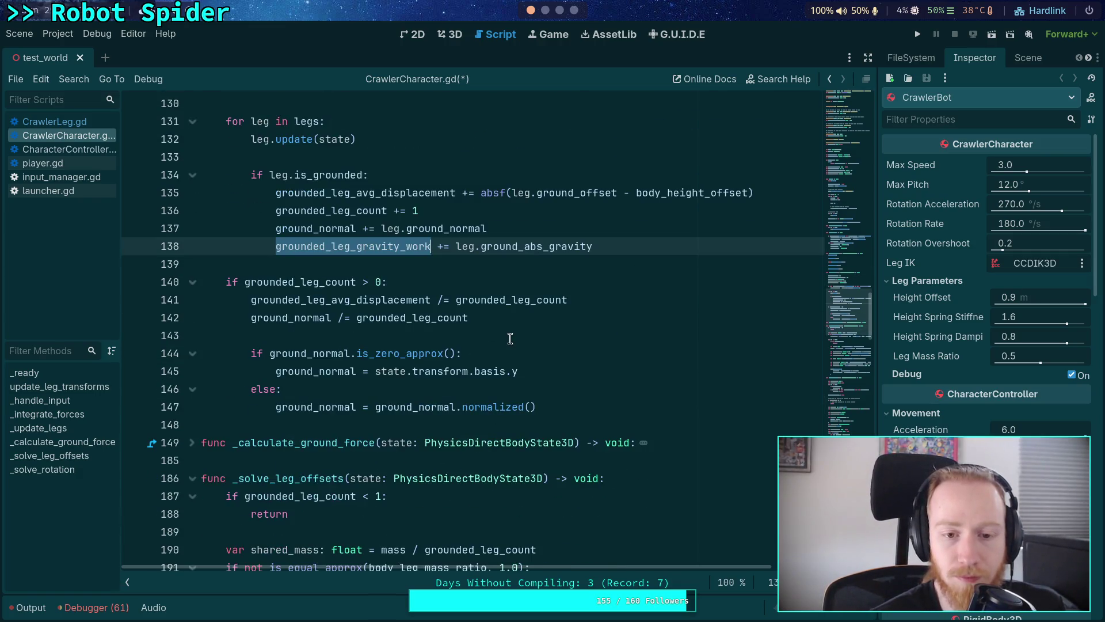
{"action": "scroll", "coordinate": [510, 338], "scroll_direction": "down", "scroll_amount": 2}
{"action": "scroll", "coordinate": [511, 338], "scroll_direction": "down", "scroll_amount": 2}
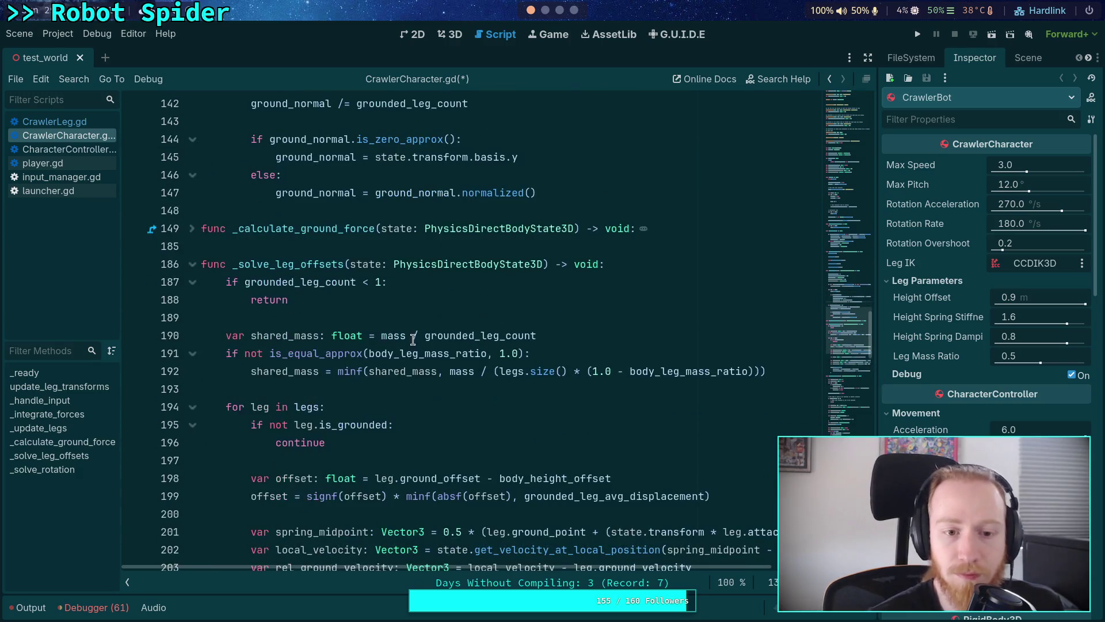
{"action": "scroll", "coordinate": [410, 336], "scroll_direction": "up", "scroll_amount": 4}
{"action": "scroll", "coordinate": [410, 337], "scroll_direction": "down", "scroll_amount": 10}
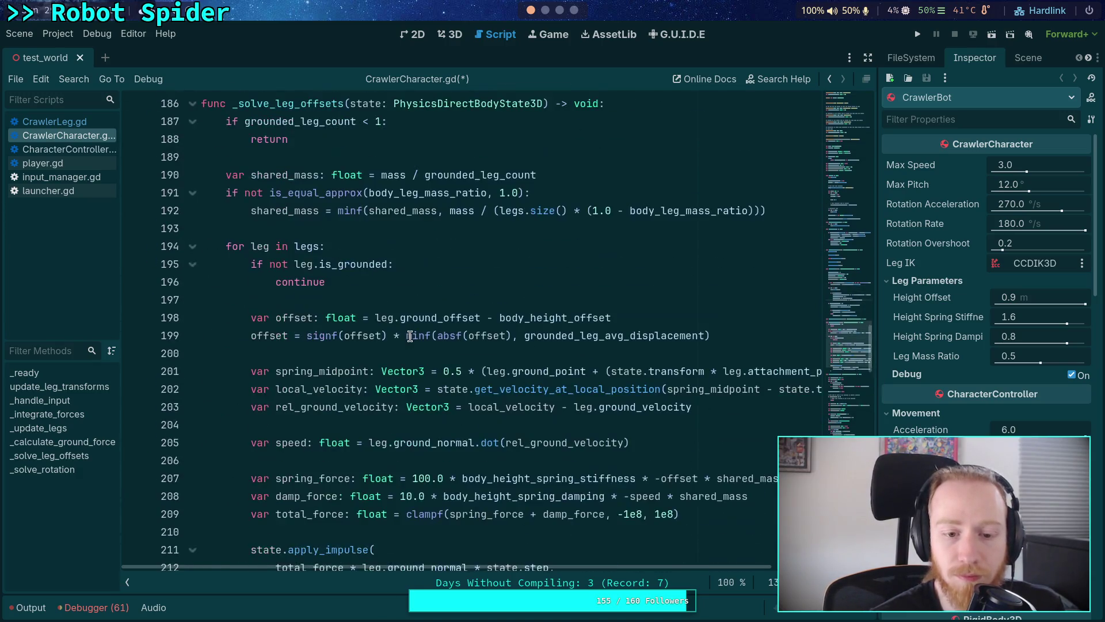
{"action": "scroll", "coordinate": [410, 337], "scroll_direction": "up", "scroll_amount": 1}
{"action": "key", "text": "super+4"}
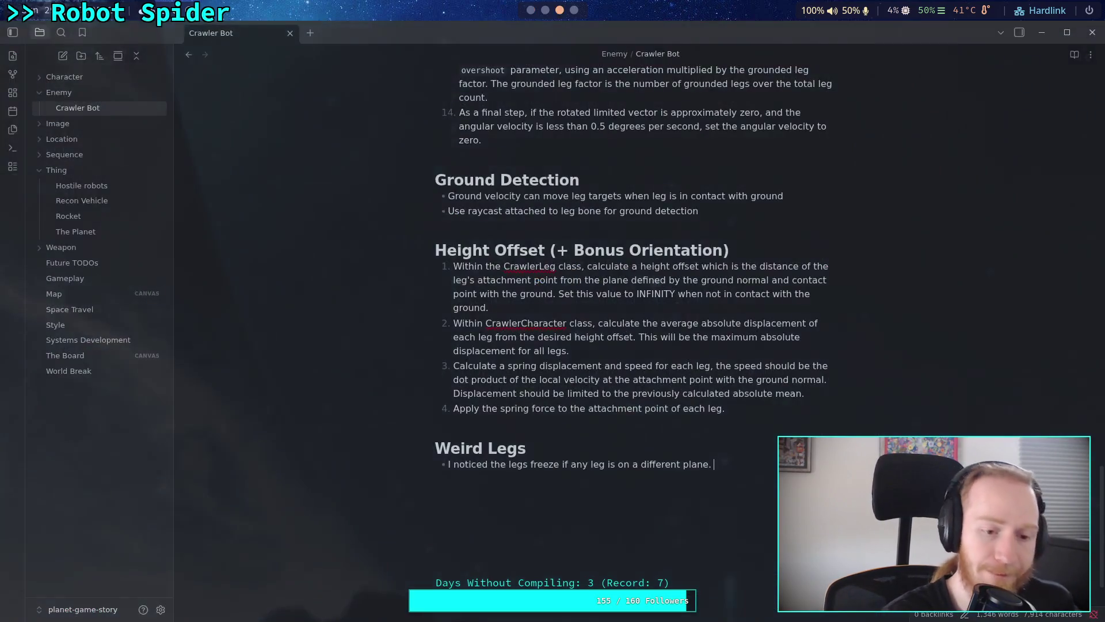
{"action": "key", "text": "super+4"}
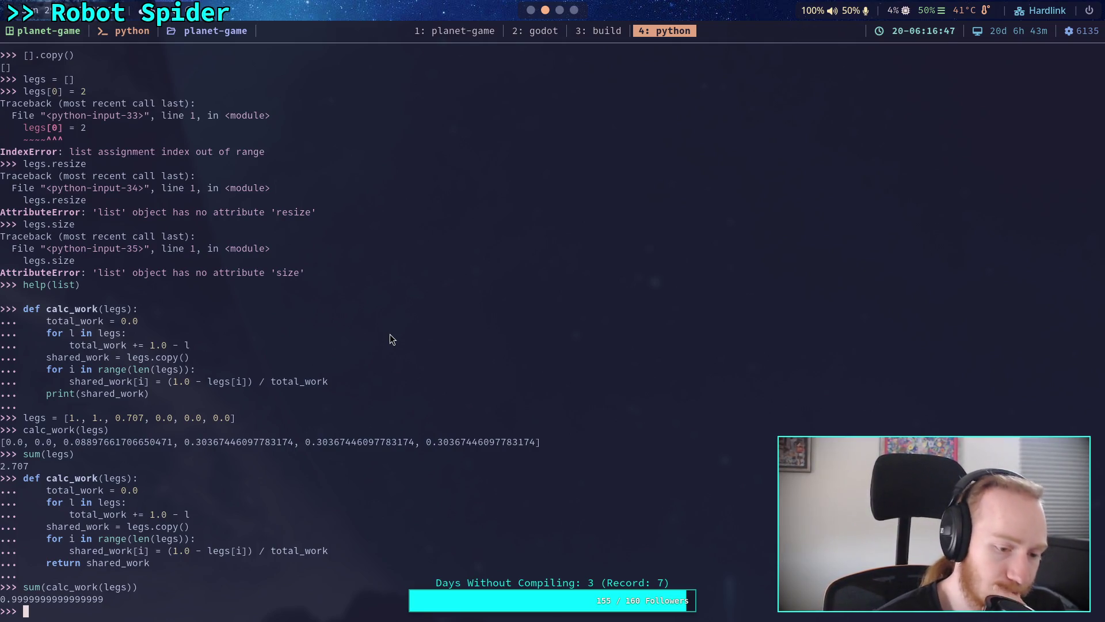
- Recall calc_work and insert total_work = max(len(legs), total_work) after the legs copy
{"action": "key", "text": "Up"}
{"action": "key", "text": "Up"}
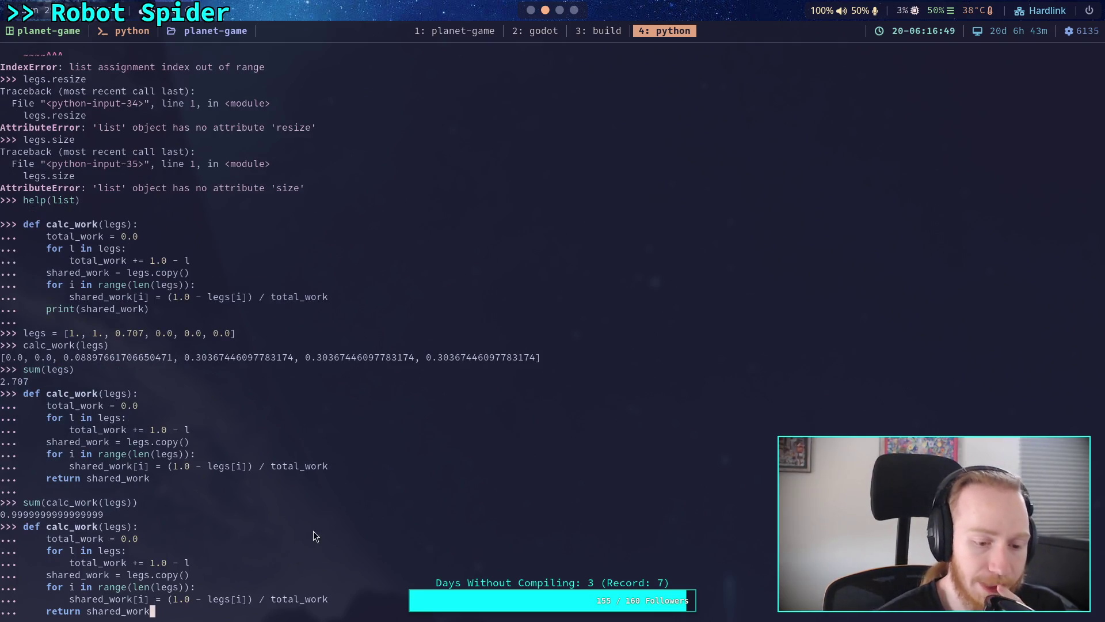
{"action": "key", "text": "Up"}
{"action": "key", "text": "Up"}
{"action": "key", "text": "Up"}
{"action": "key", "text": "Return"}
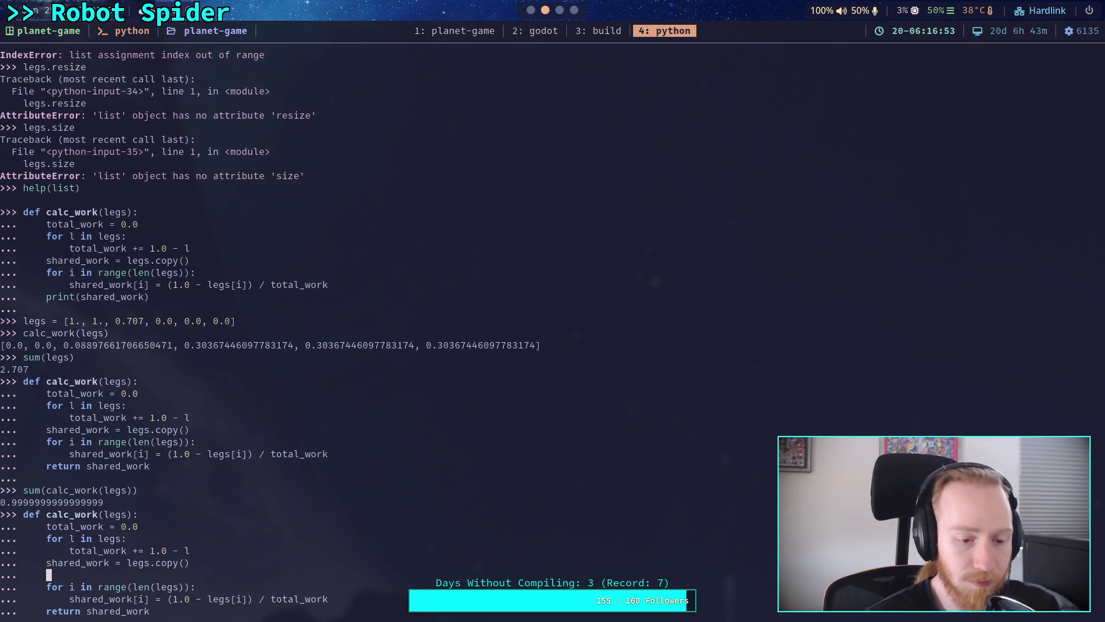
{"action": "type", "text": "total_work = "}
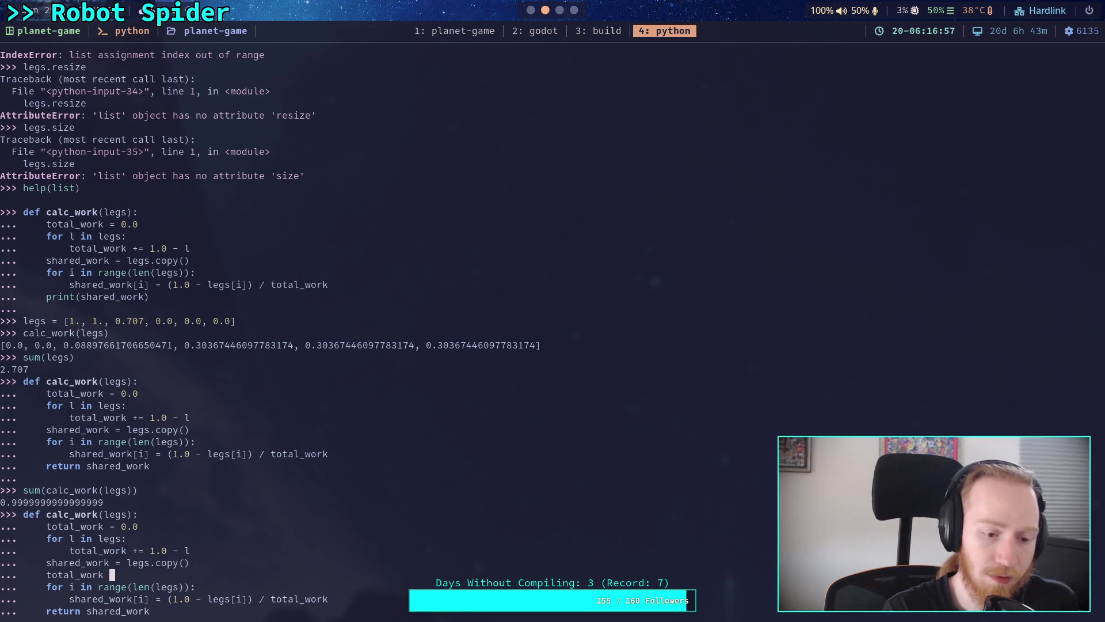
{"action": "type", "text": "min"}
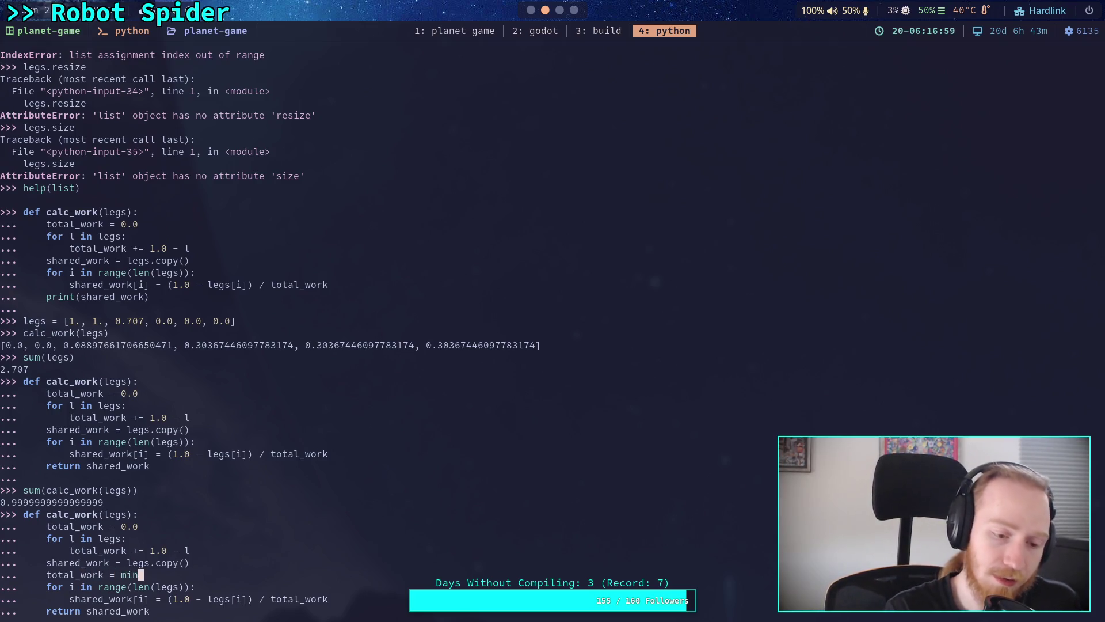
{"action": "key", "text": "BackSpace"}
{"action": "key", "text": "BackSpace"}
{"action": "type", "text": "ax("}
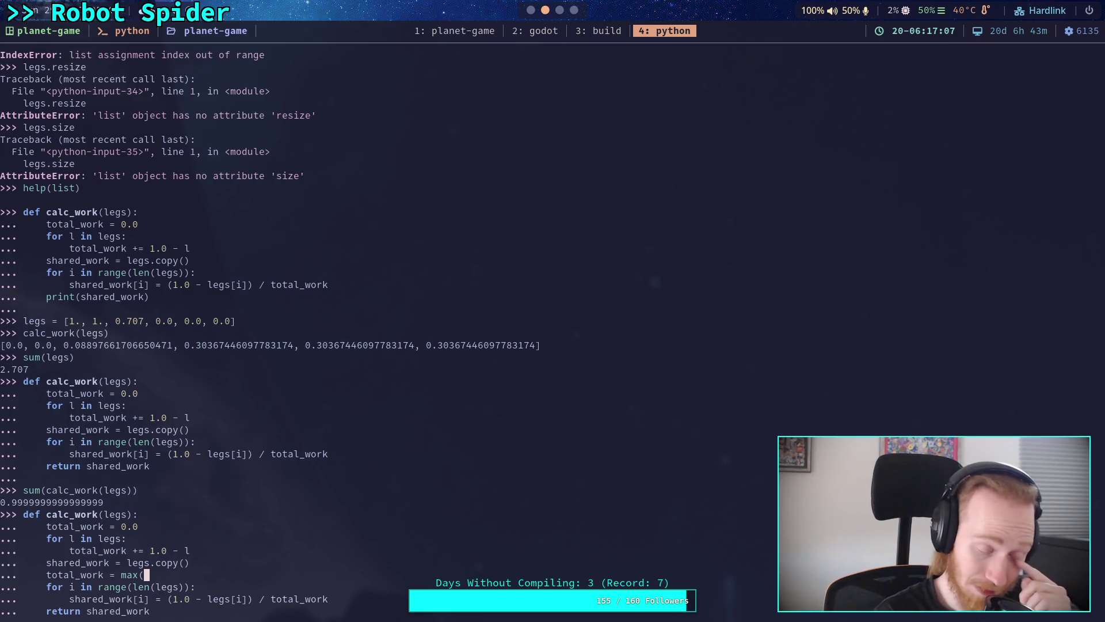
{"action": "type", "text": "len("}
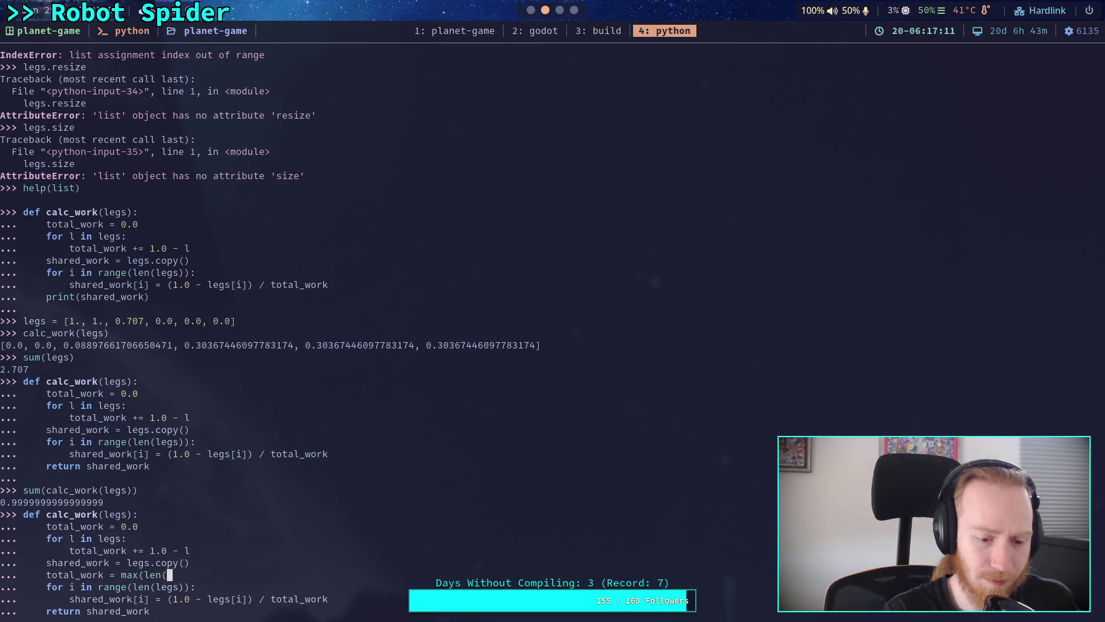
{"action": "type", "text": "legs), "}
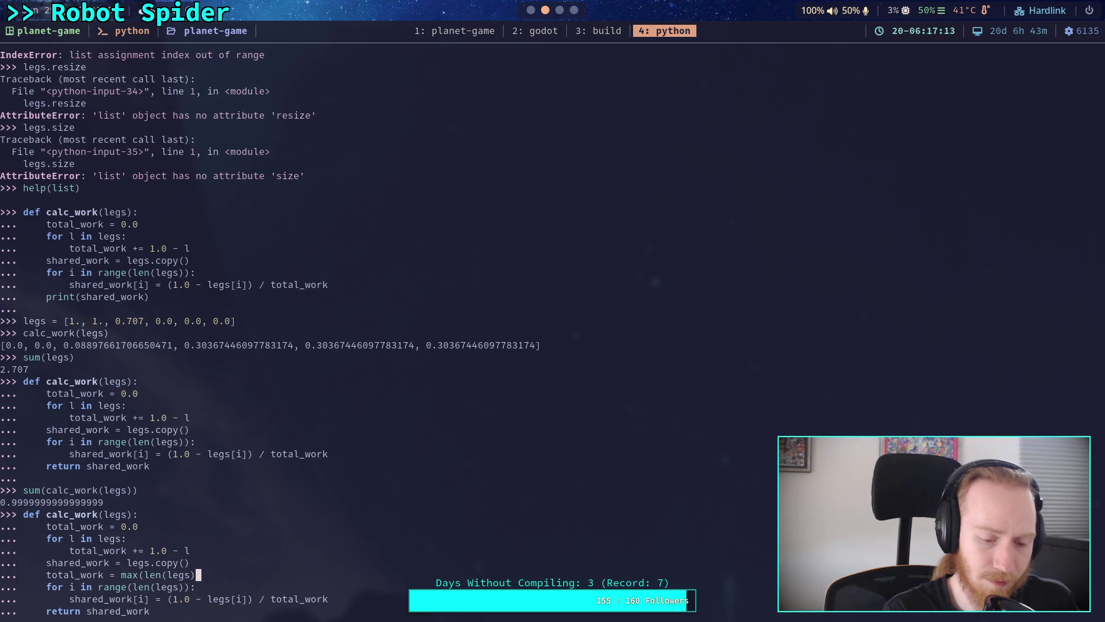
{"action": "type", "text": "total_w"}
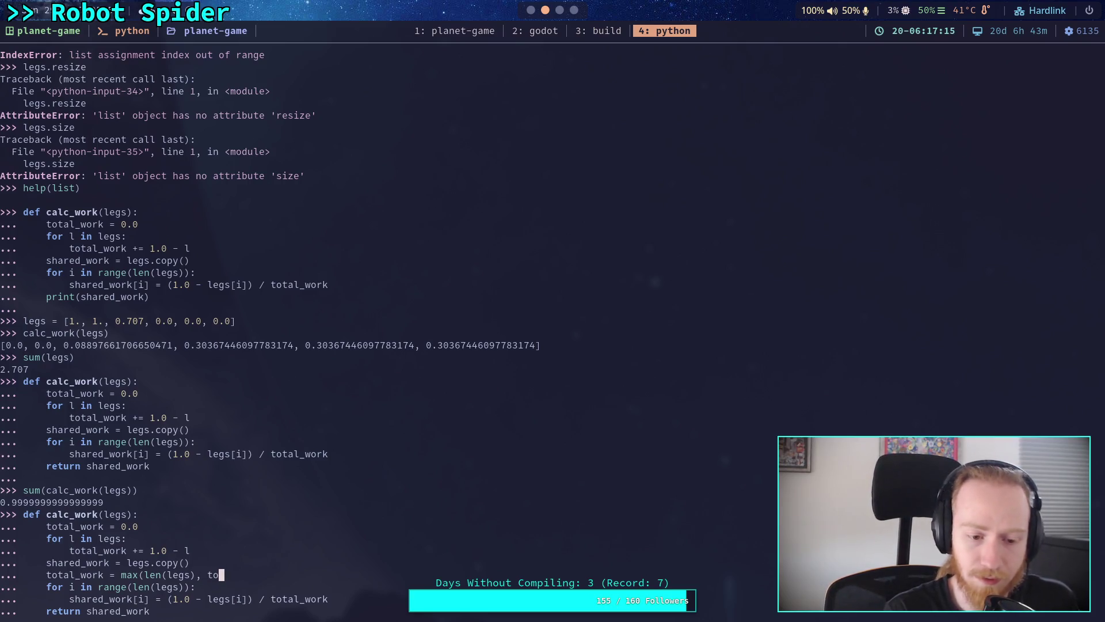
{"action": "type", "text": "ork)"}
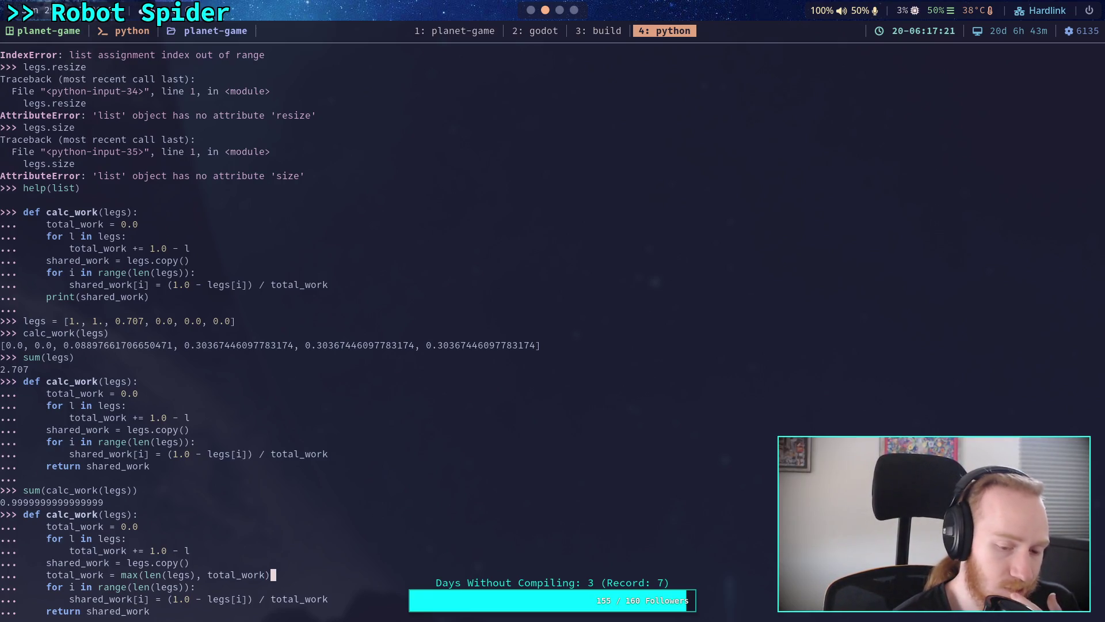
{"action": "key", "text": "Left"}
{"action": "key", "text": "Left"}
{"action": "key", "text": "Left"}
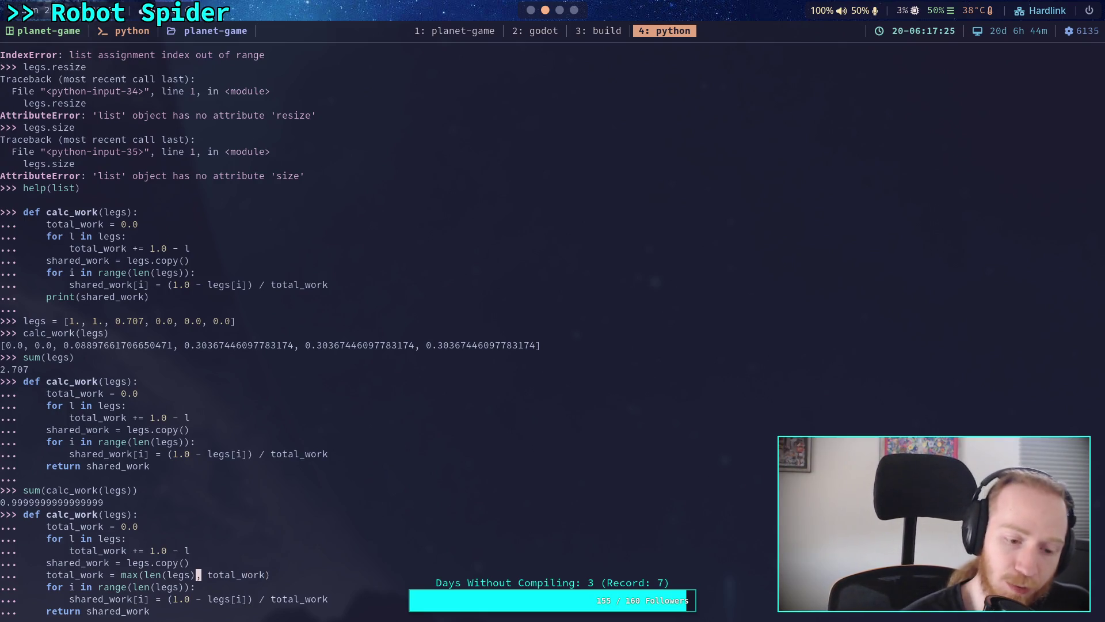
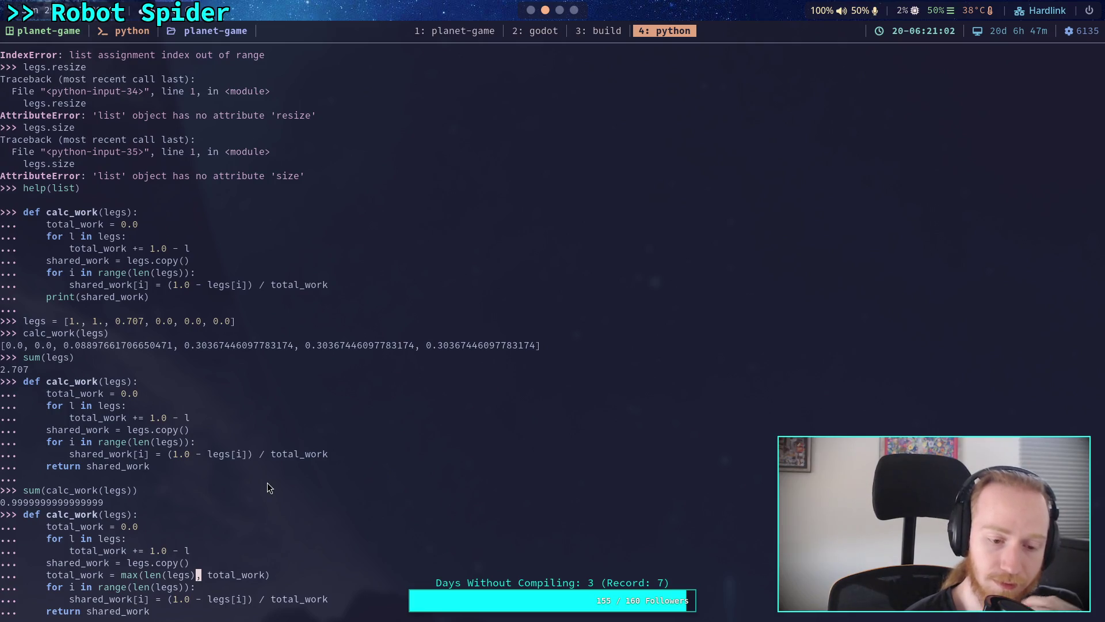
- Delete the total_work = max(len(legs), total_work) line from the recalled calc_work definition
{"action": "key", "text": "Left"}
{"action": "key", "text": "Left"}
{"action": "key", "text": "Left"}
{"action": "key", "text": "Left"}
{"action": "key", "text": "Left"}
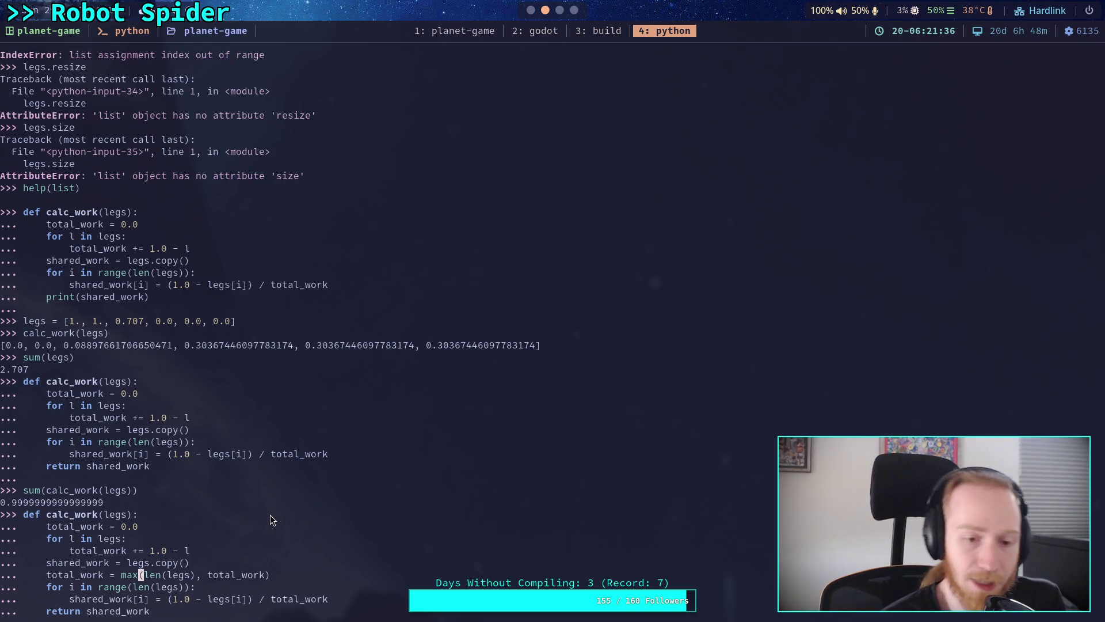
{"action": "mouse_move", "coordinate": [17, 345]}
{"action": "left_mouse_down"}
{"action": "mouse_move", "coordinate": [487, 339]}
{"action": "mouse_move", "coordinate": [579, 351]}
{"action": "mouse_move", "coordinate": [539, 345]}
{"action": "left_mouse_up"}
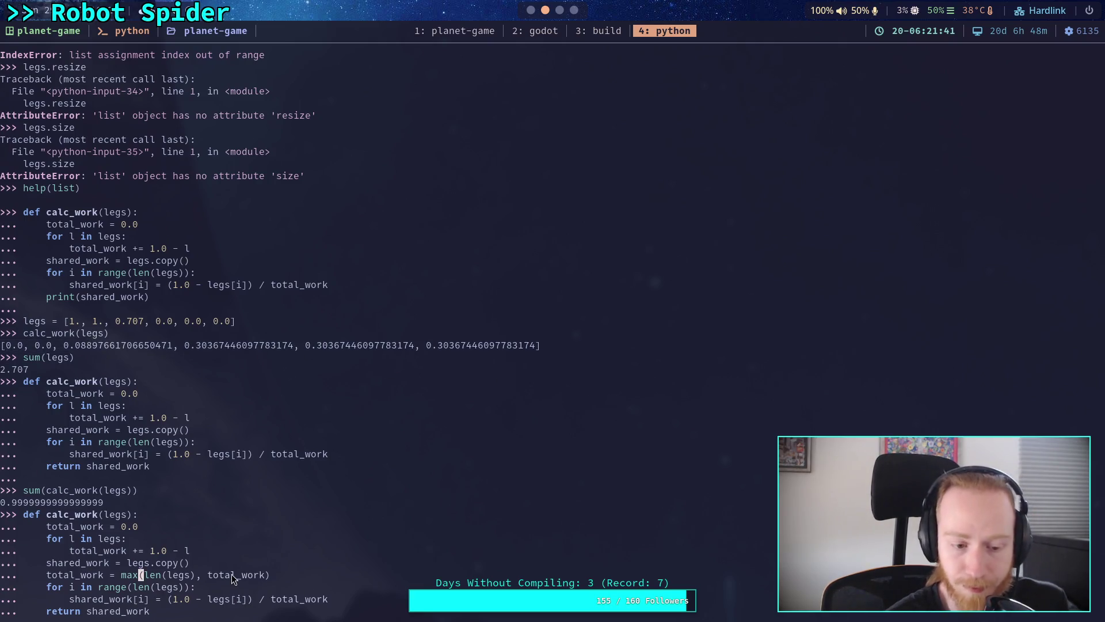
{"action": "key", "text": "Left"}
{"action": "key", "text": "Left"}
{"action": "key", "text": "Left"}
{"action": "key", "text": "Left"}
{"action": "key", "text": "Delete"}
{"action": "key", "text": "Delete"}
{"action": "key", "text": "Delete"}
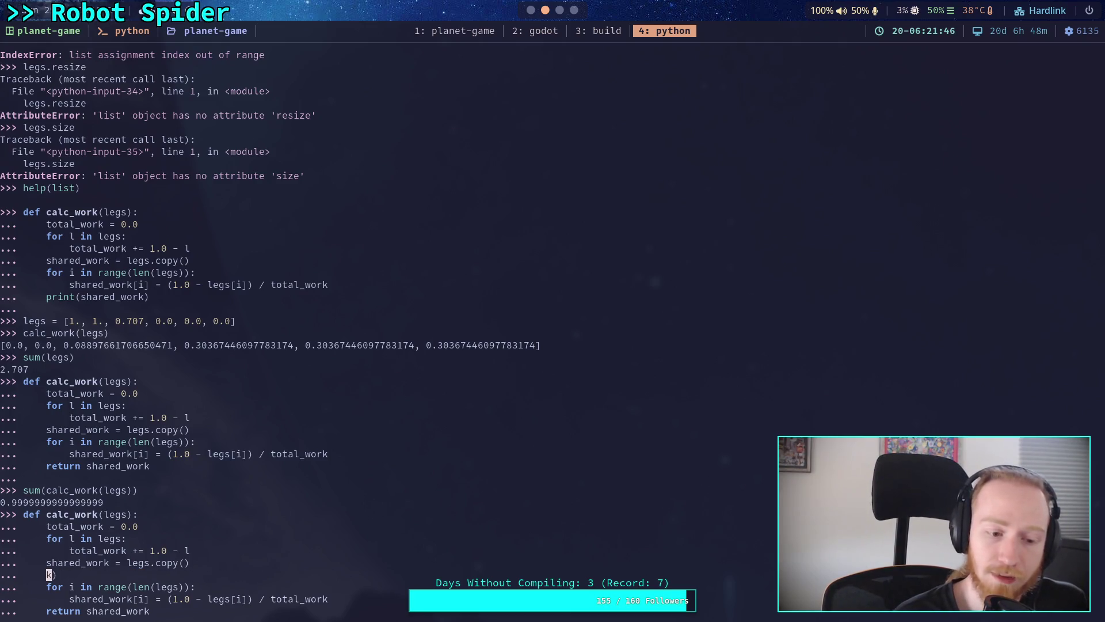
{"action": "key", "text": "Delete"}
{"action": "key", "text": "Delete"}
{"action": "key", "text": "BackSpace"}
{"action": "key", "text": "BackSpace"}
{"action": "key", "text": "BackSpace"}
{"action": "key", "text": "Down"}
{"action": "key", "text": "Down"}
{"action": "key", "text": "End"}
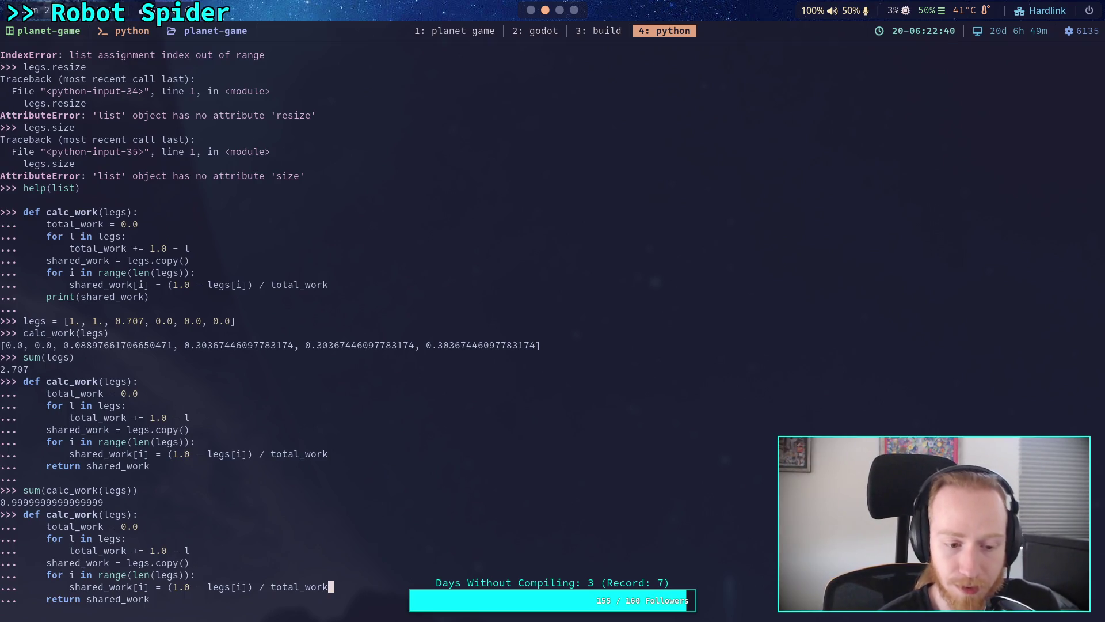
- Add a factor = min(1.0, len(legs) * 2.0 / 6.0) line after the shared_work copy line
{"action": "key", "text": "Return"}
{"action": "key", "text": "BackSpace"}
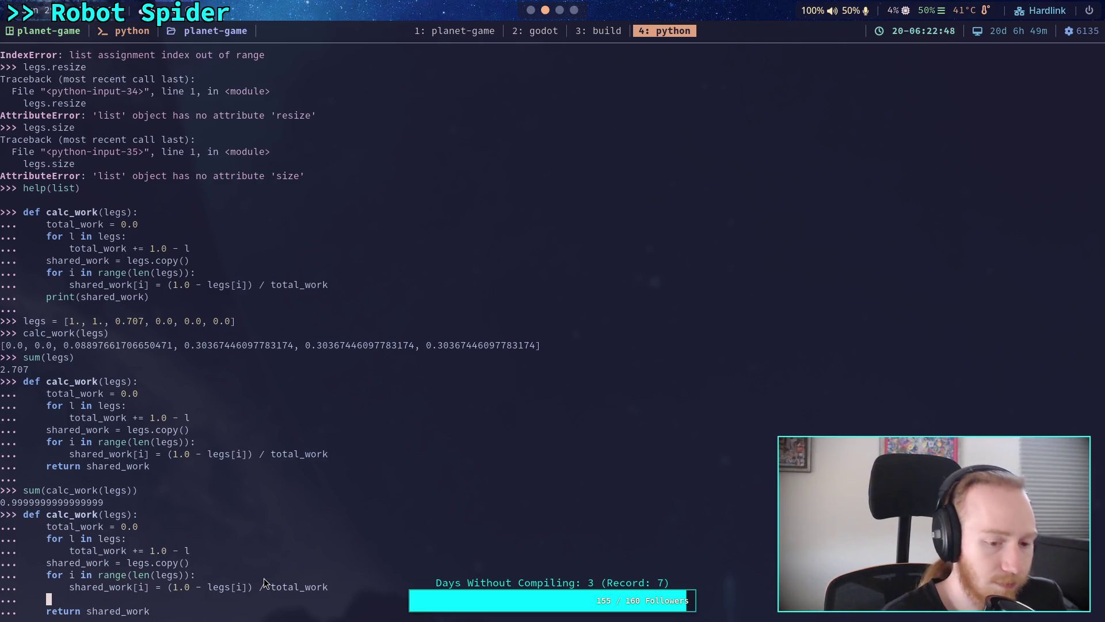
{"action": "key", "text": "Up"}
{"action": "key", "text": "Up"}
{"action": "key", "text": "Up"}
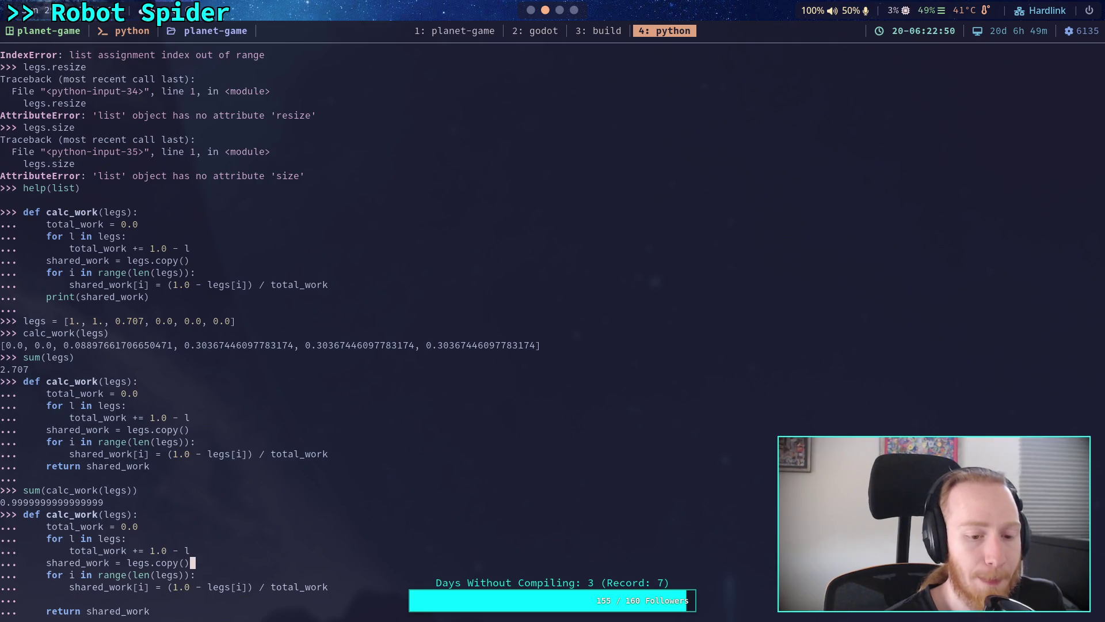
{"action": "key", "text": "Return"}
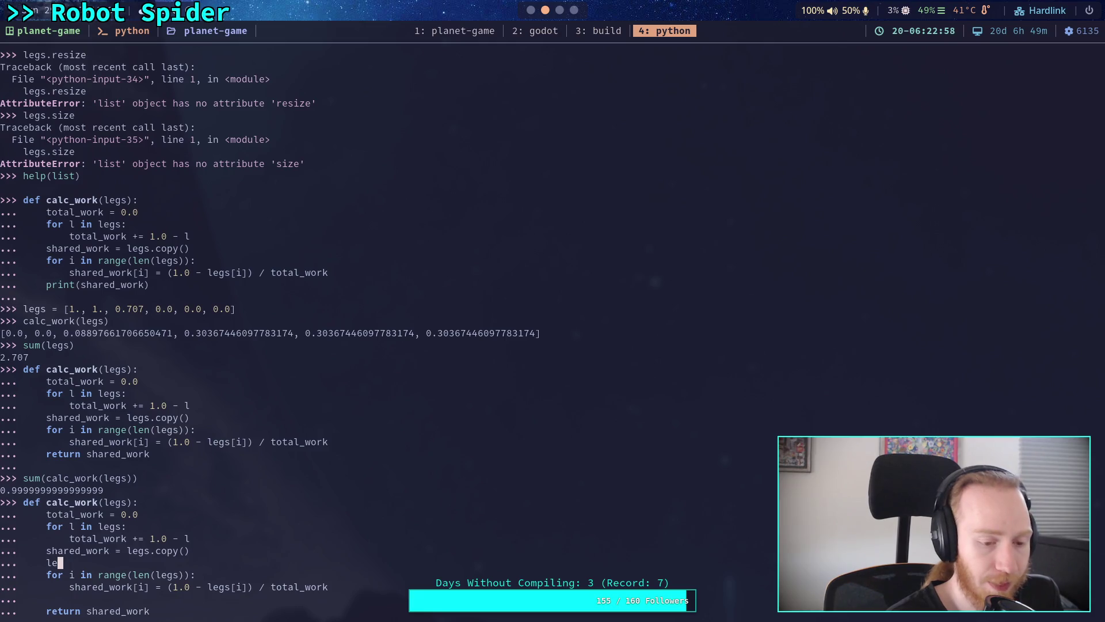
{"action": "type", "text": "factor ="}
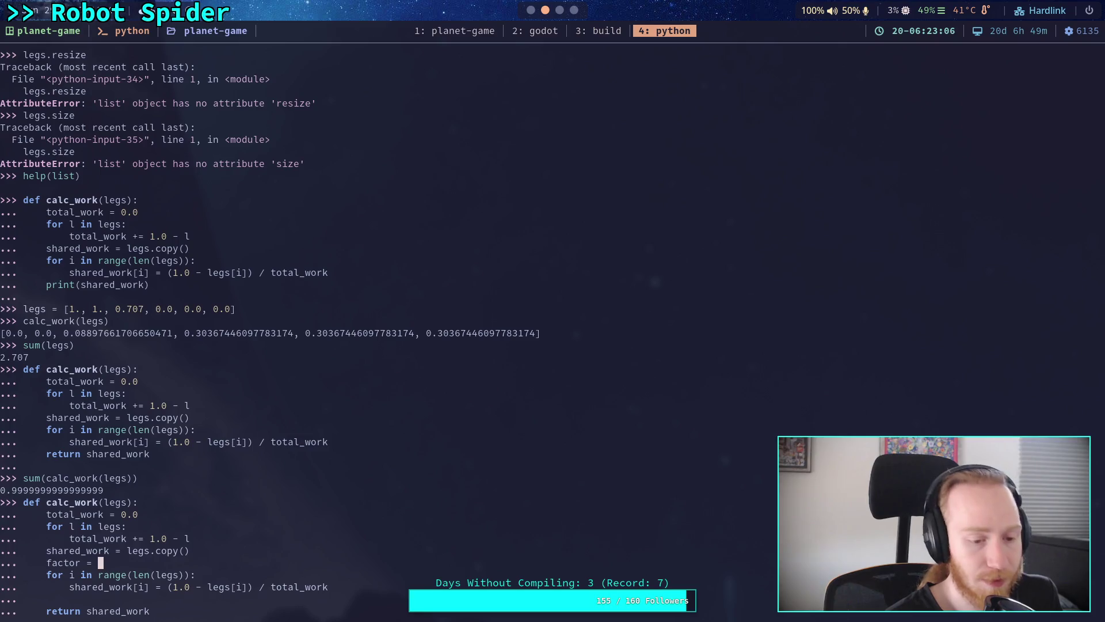
{"action": "type", "text": "min(1.0, "}
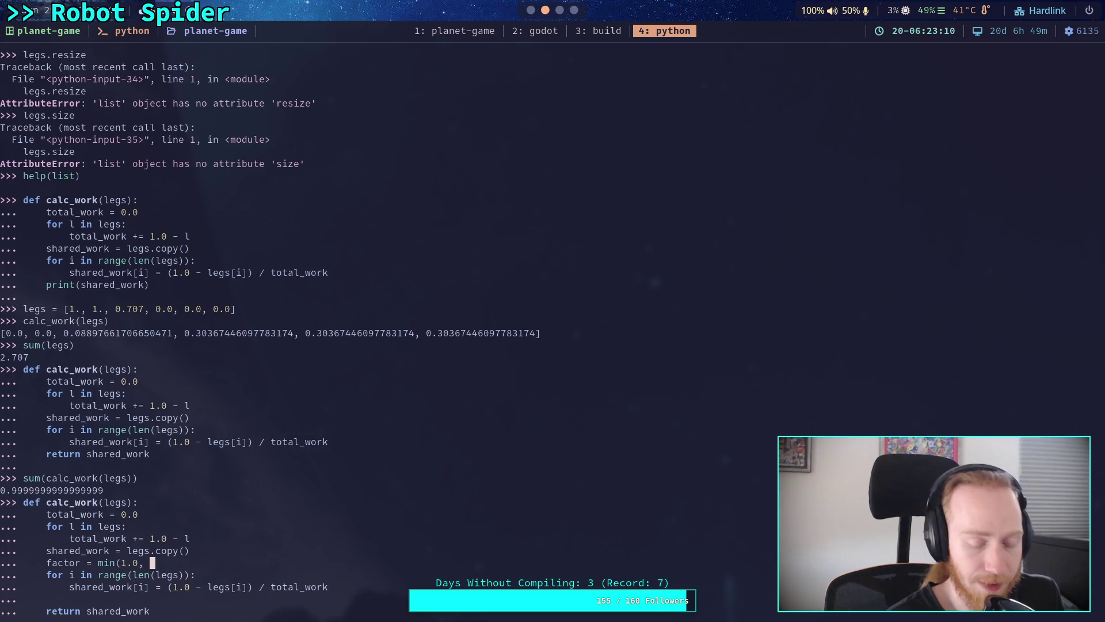
{"action": "type", "text": "legs.size("}
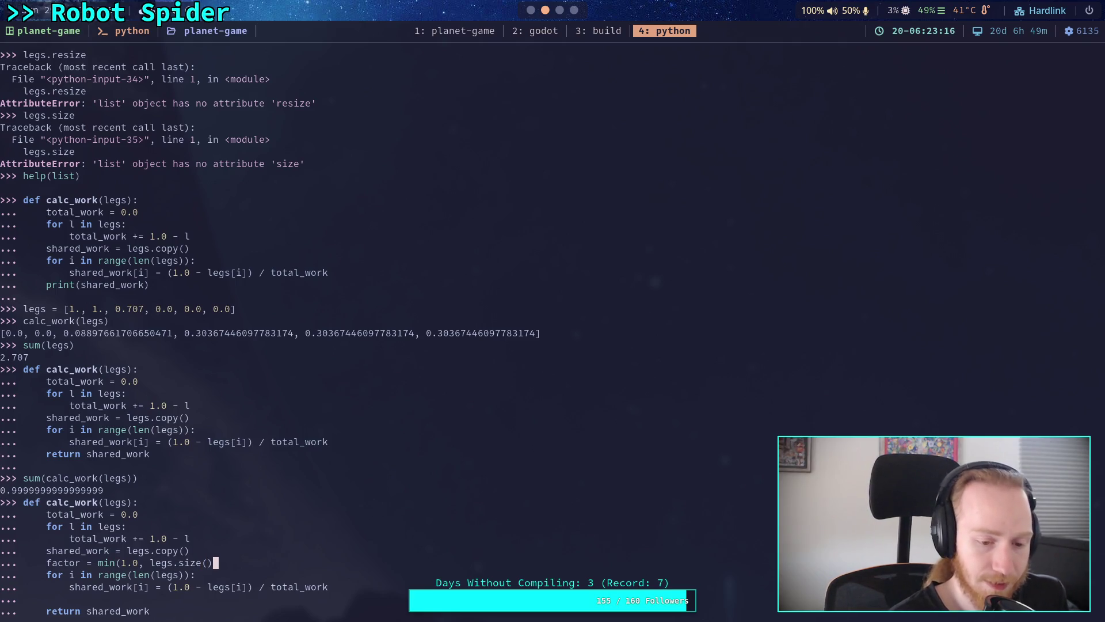
{"action": "key", "text": "BackSpace"}
{"action": "key", "text": "BackSpace"}
{"action": "key", "text": "BackSpace"}
{"action": "type", "text": "en(legs"}
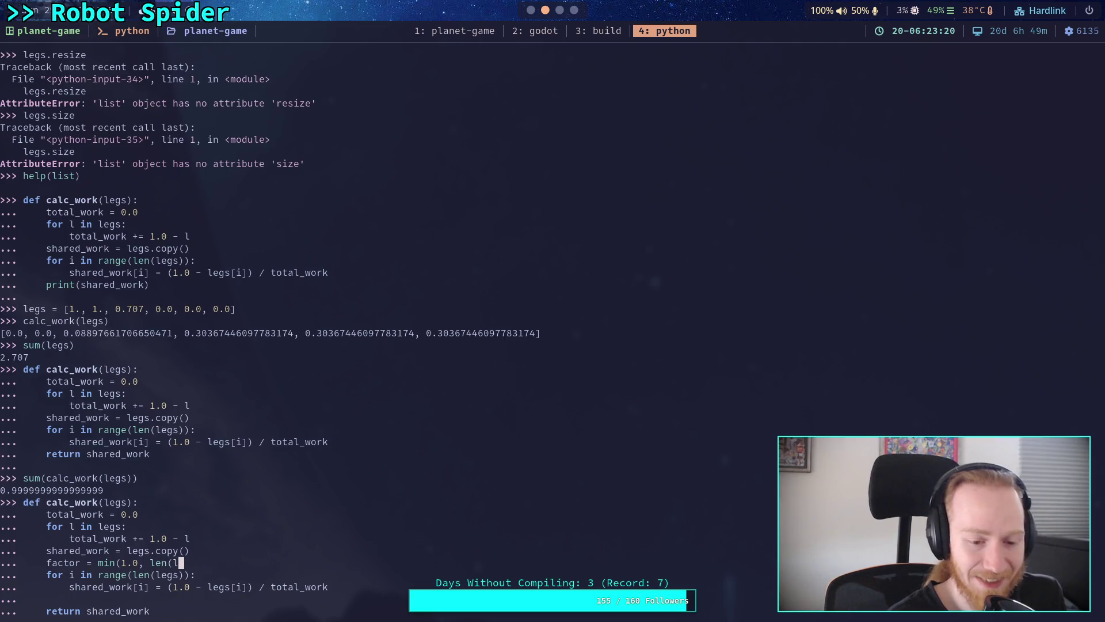
{"action": "type", "text": ")"}
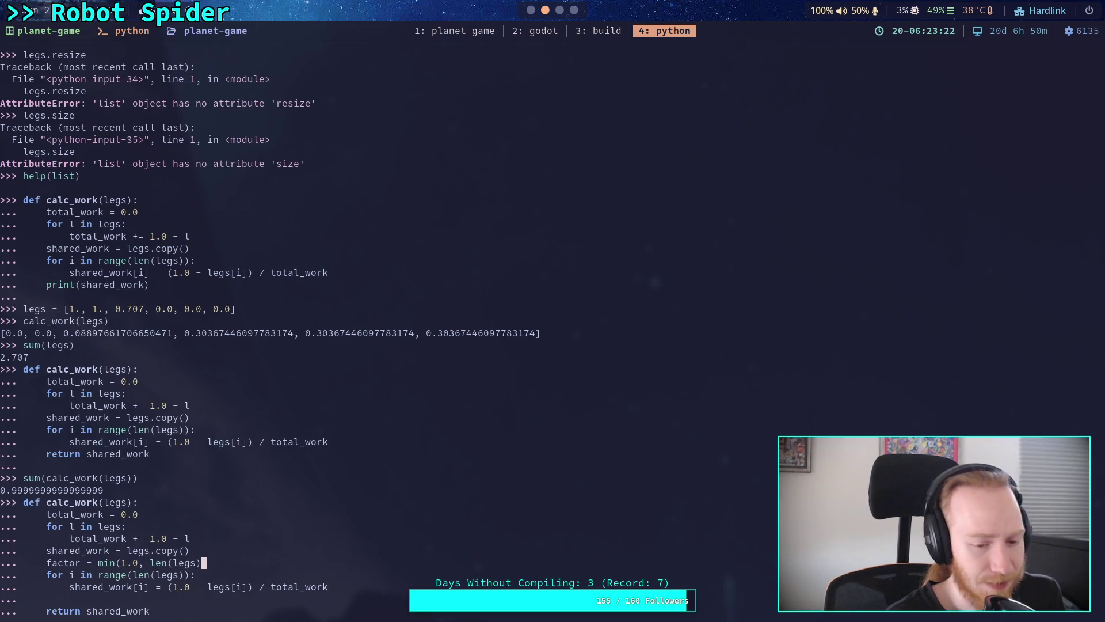
{"action": "scroll", "coordinate": [283, 554], "scroll_direction": "up", "scroll_amount": 20}
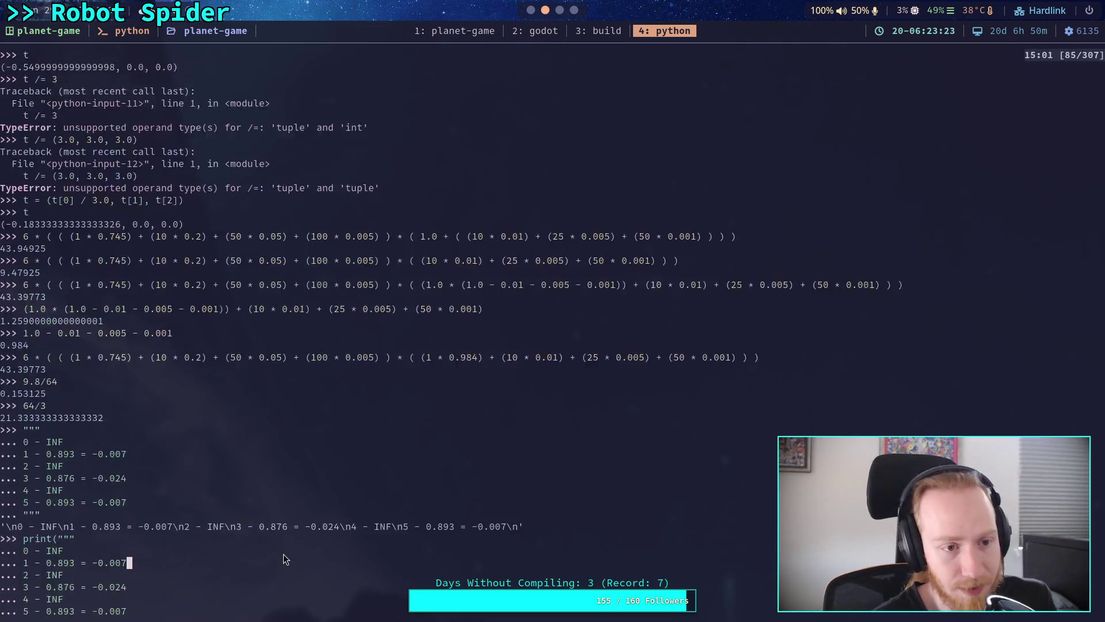
{"action": "scroll", "coordinate": [272, 542], "scroll_direction": "down", "scroll_amount": 13}
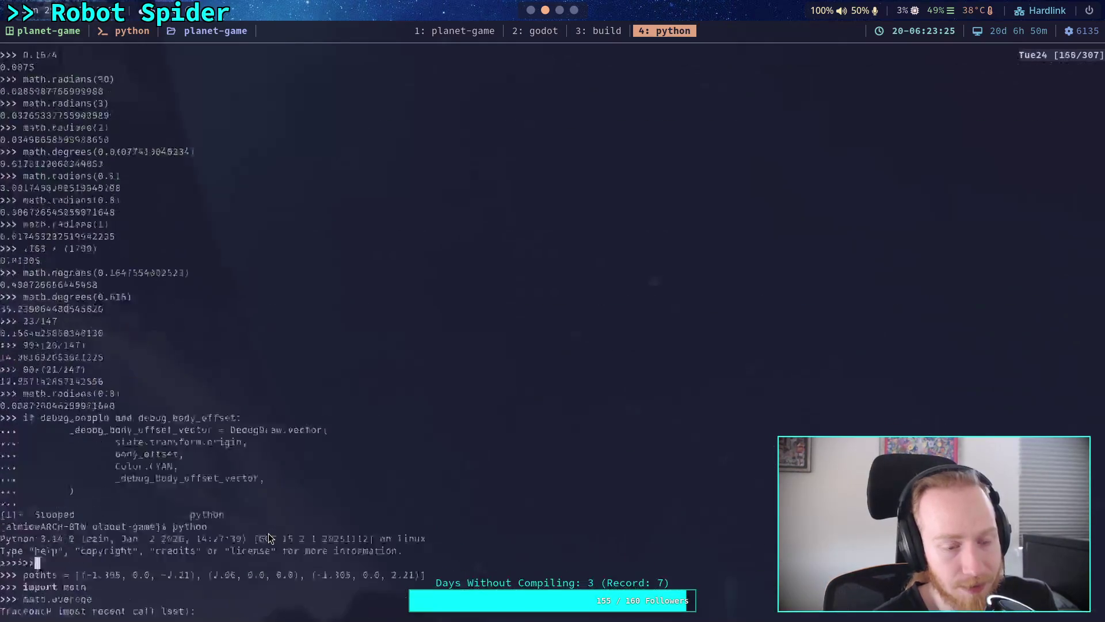
{"action": "scroll", "coordinate": [268, 537], "scroll_direction": "down", "scroll_amount": 11}
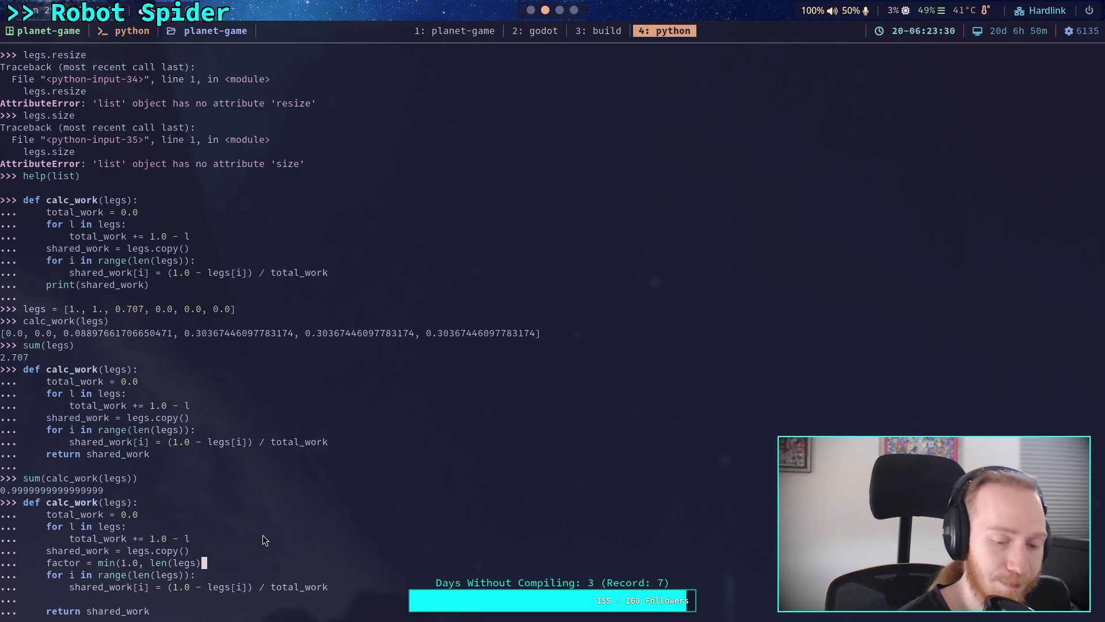
{"action": "type", "text": "* "}
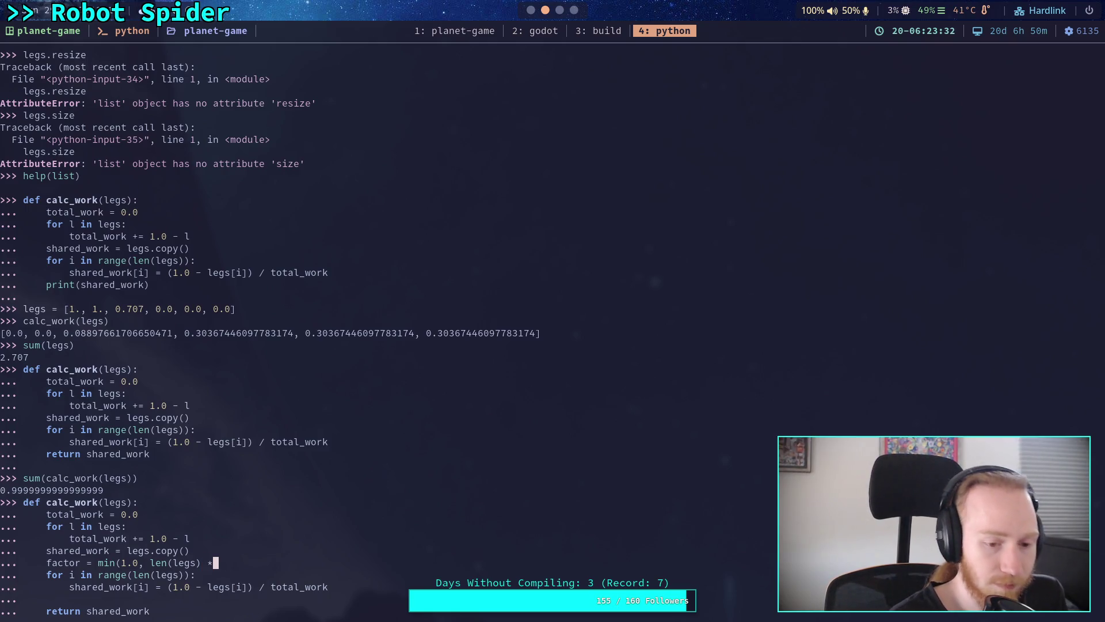
{"action": "type", "text": "2."}
{"action": "key", "text": "BackSpace"}
{"action": "type", "text": ".0 / "}
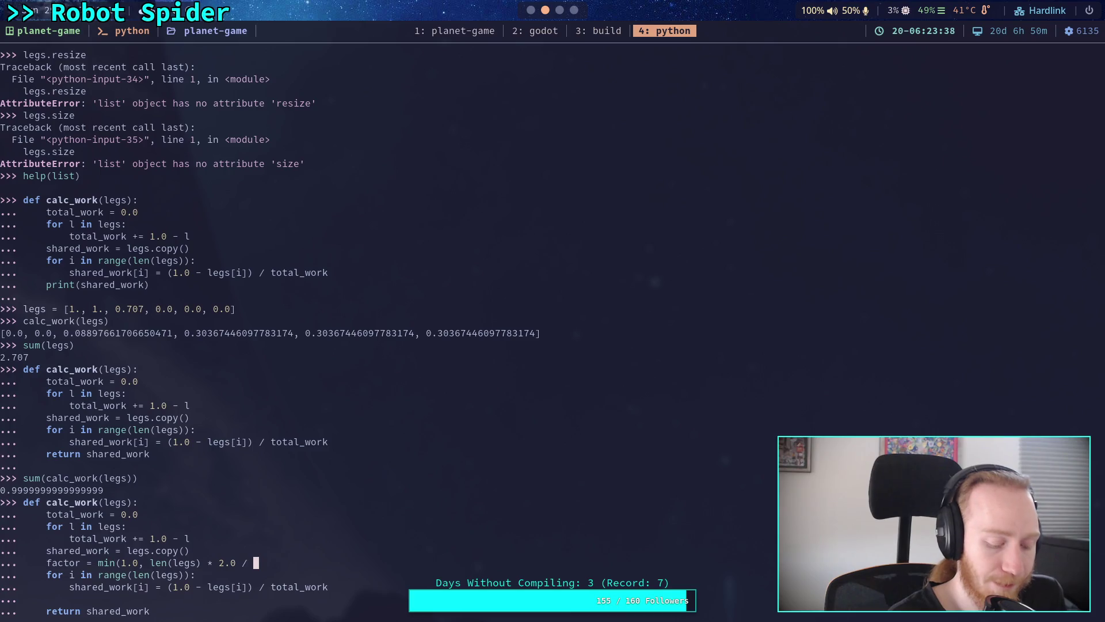
{"action": "type", "text": "6.0)"}
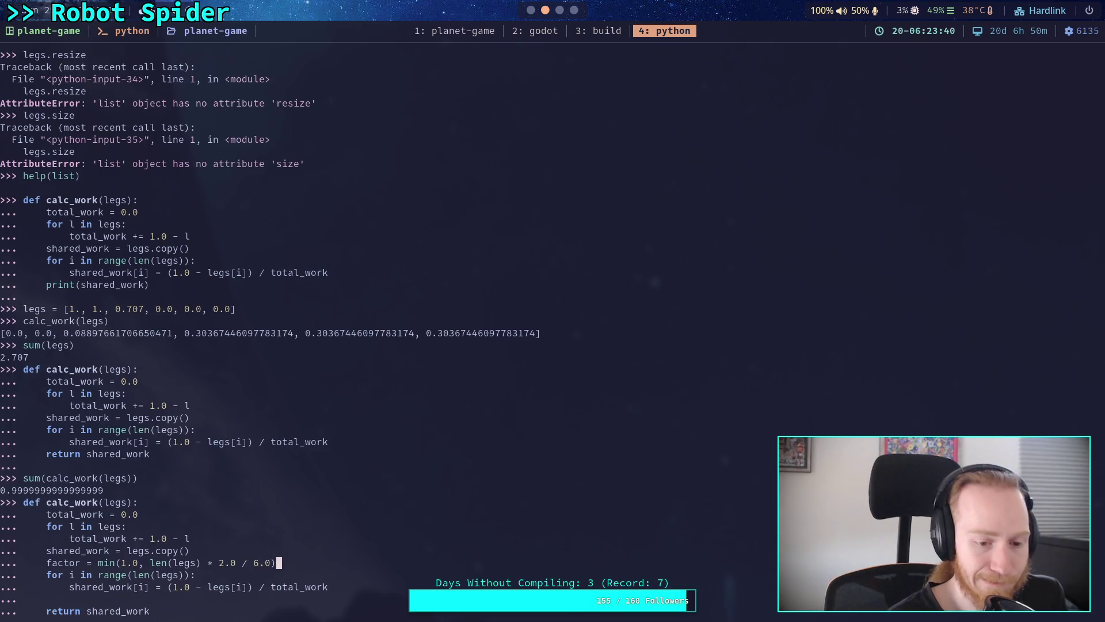
- Multiply the shared_work[i] line by factor, submit the definition, and type calc_work(legs)
{"action": "key", "text": "Down"}
{"action": "key", "text": "Down"}
{"action": "key", "text": "Down"}
{"action": "key", "text": "Up"}
{"action": "key", "text": "End"}
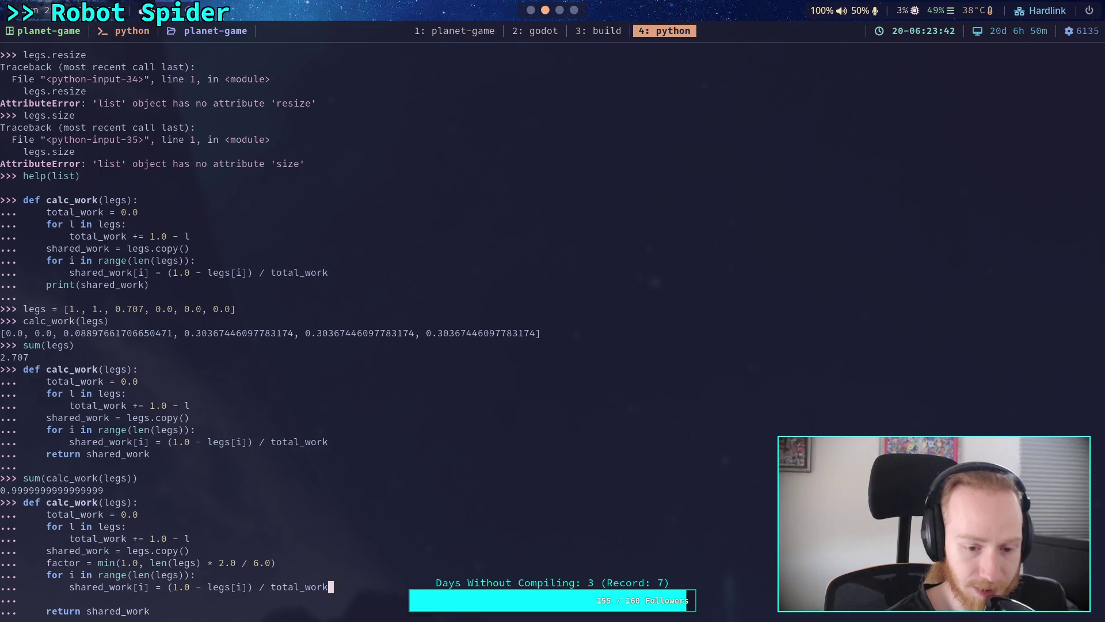
{"action": "type", "text": "* facter"}
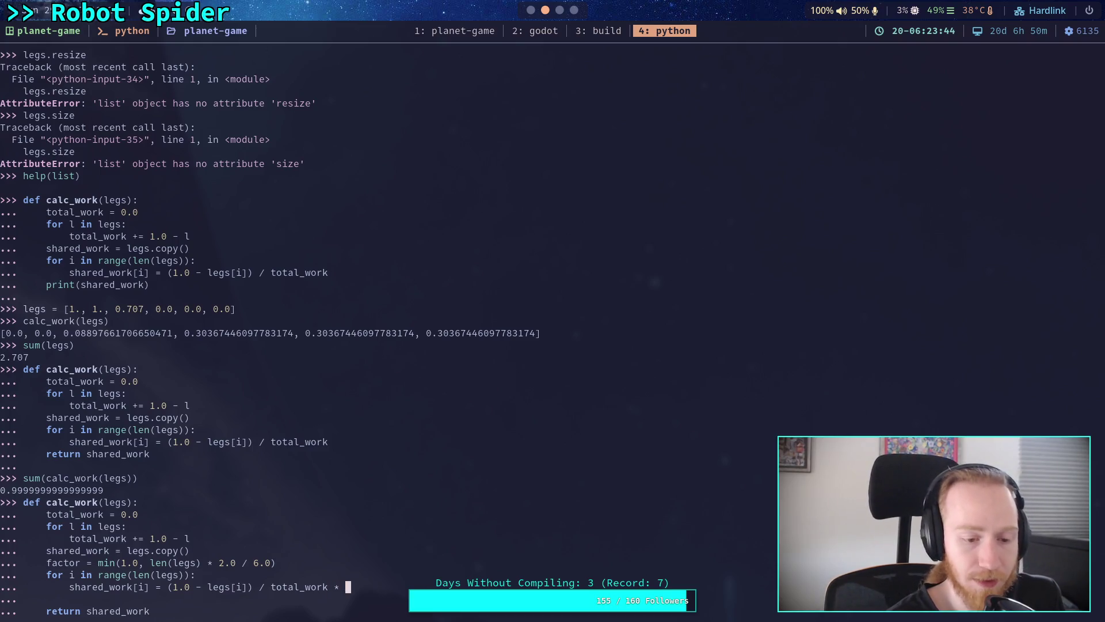
{"action": "key", "text": "BackSpace"}
{"action": "key", "text": "BackSpace"}
{"action": "type", "text": "or"}
{"action": "key", "text": "Down"}
{"action": "key", "text": "Down"}
{"action": "key", "text": "Return"}
{"action": "key", "text": "Return"}
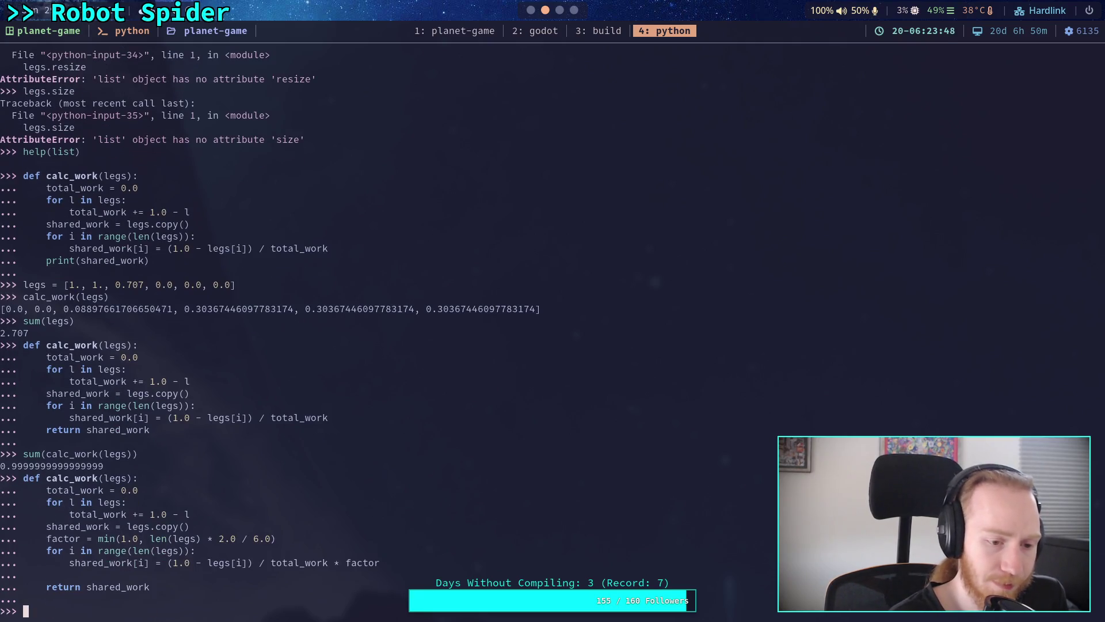
{"action": "type", "text": "calc_wor"}
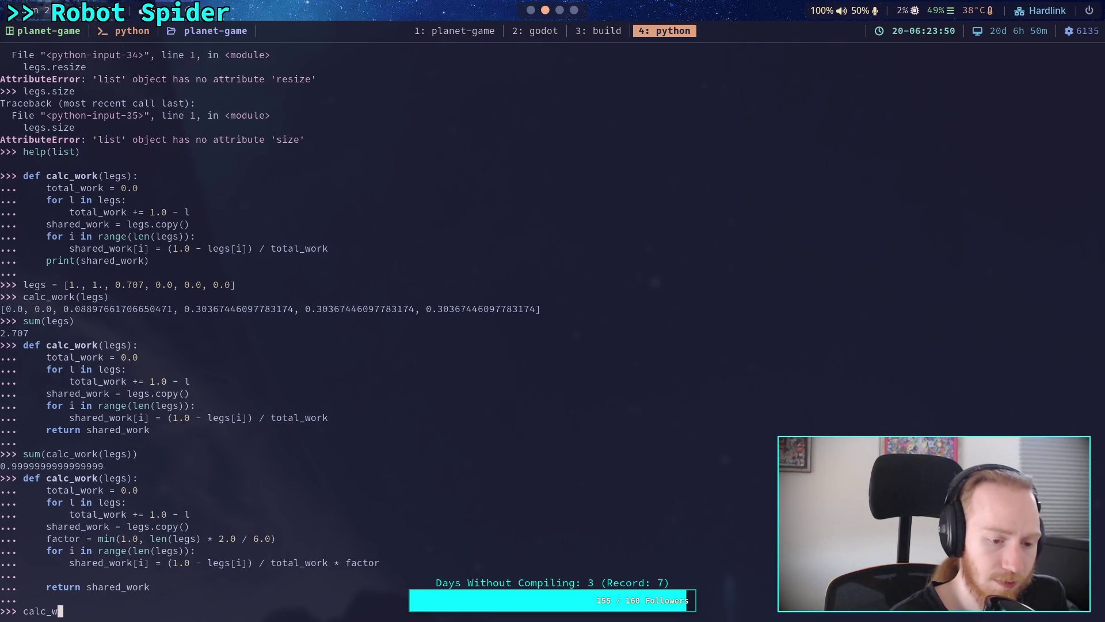
{"action": "type", "text": "k(legs)"}
- Run calc_work(legs) on the existing six-leg list
{"action": "key", "text": "Return"}
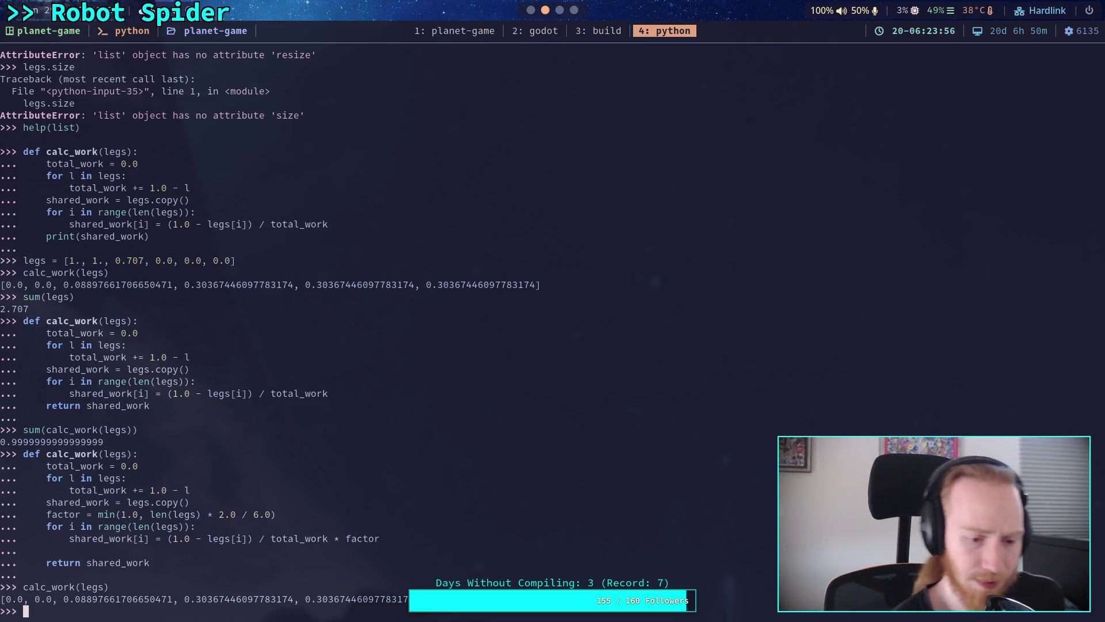
{"action": "type", "text": "calc_work(legs)"}
{"action": "key", "text": "Up"}
{"action": "key", "text": "Up"}
{"action": "key", "text": "Up"}
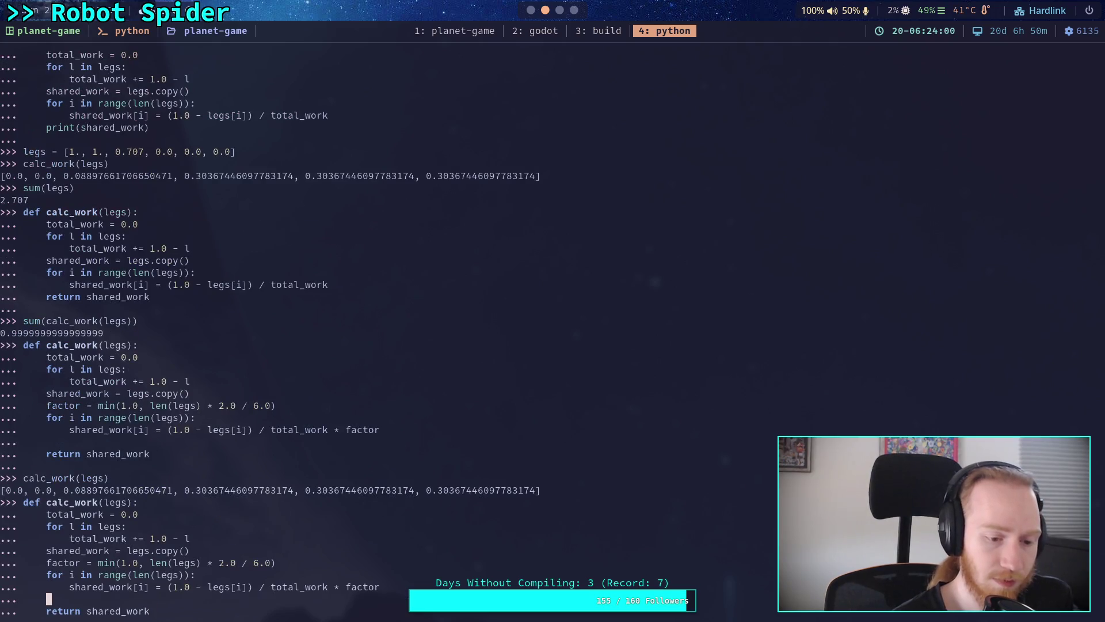
{"action": "key", "text": "Down"}
{"action": "key", "text": "Down"}
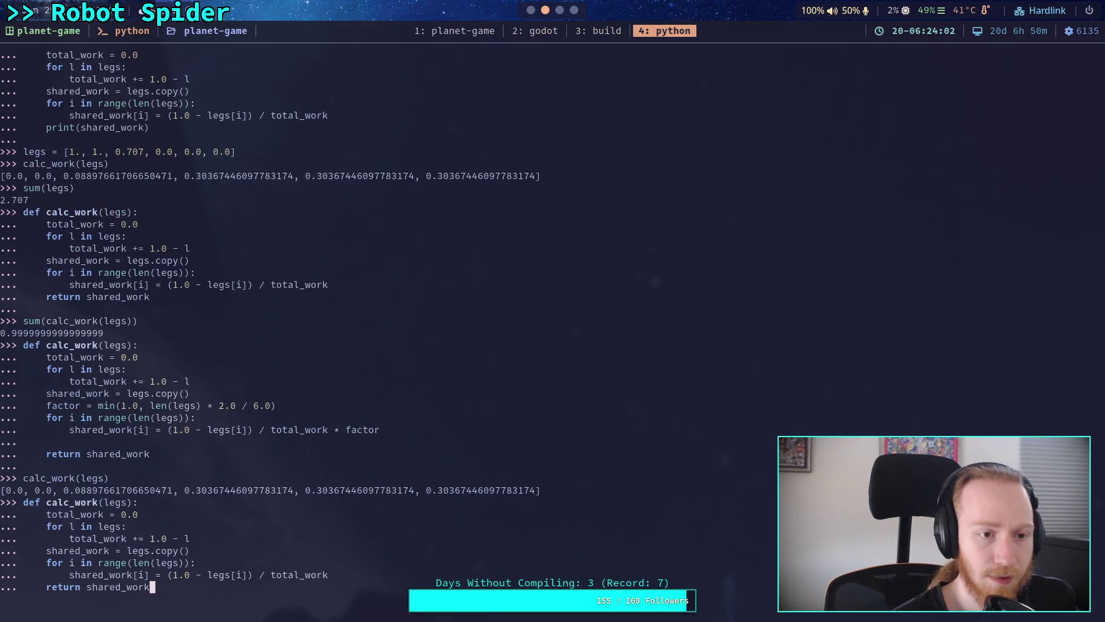
- Redefine legs as the two-leg list [1., 0.0] and rerun calc_work(legs) on it
{"action": "key", "text": "Up"}
{"action": "key", "text": "Up"}
{"action": "key", "text": "Up"}
{"action": "key", "text": "Left"}
{"action": "key", "text": "Left"}
{"action": "key", "text": "Left"}
{"action": "key", "text": "Right"}
{"action": "key", "text": "Right"}
{"action": "key", "text": "Right"}
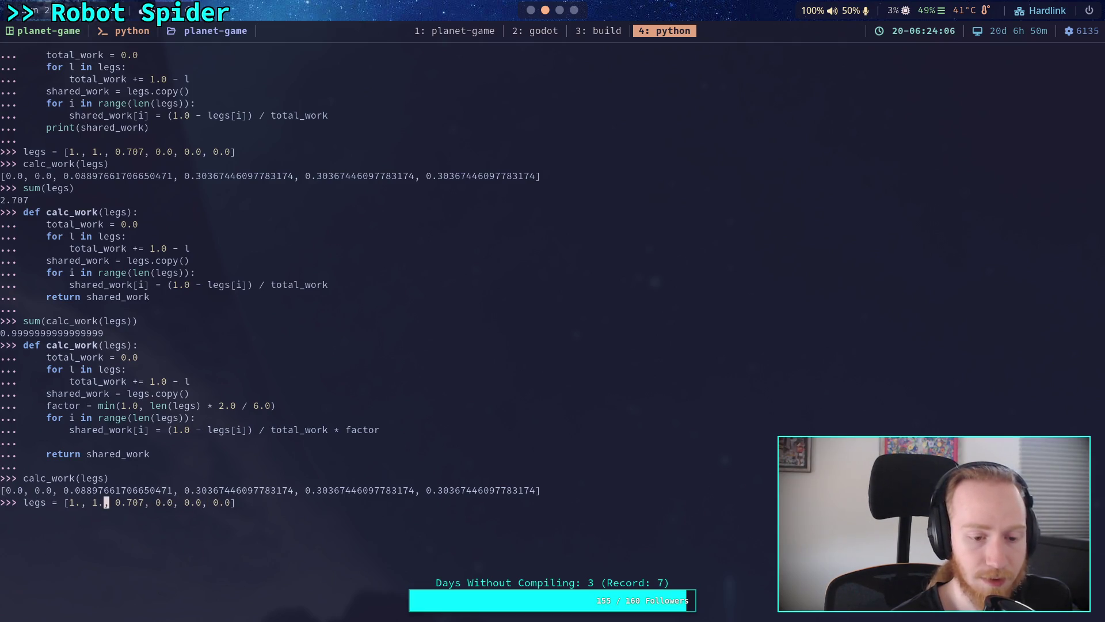
{"action": "key", "text": "Left"}
{"action": "key", "text": "Left"}
{"action": "key", "text": "Left"}
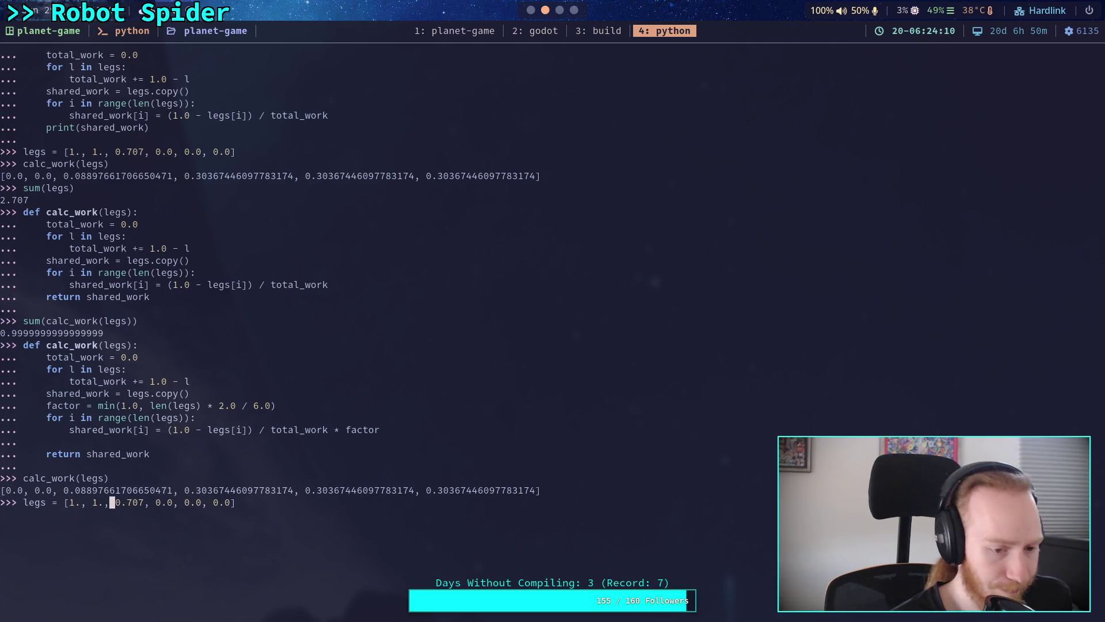
{"action": "key", "text": "BackSpace"}
{"action": "key", "text": "BackSpace"}
{"action": "key", "text": "BackSpace"}
{"action": "key", "text": "Right"}
{"action": "key", "text": "Right"}
{"action": "key", "text": "Right"}
{"action": "key", "text": "Right"}
{"action": "key", "text": "Left"}
{"action": "key", "text": "Left"}
{"action": "key", "text": "Left"}
{"action": "key", "text": "Left"}
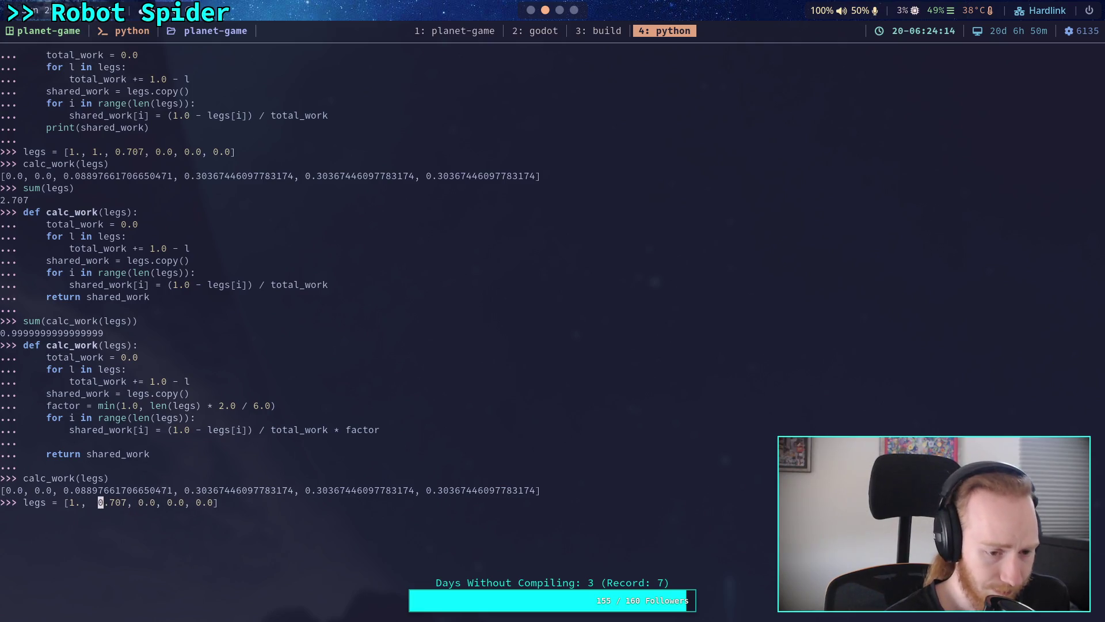
{"action": "key", "text": "Delete"}
{"action": "key", "text": "Delete"}
{"action": "key", "text": "Delete"}
{"action": "key", "text": "BackSpace"}
{"action": "key", "text": "Left"}
{"action": "key", "text": "Right"}
{"action": "key", "text": "Right"}
{"action": "key", "text": "Right"}
{"action": "key", "text": "Delete"}
{"action": "key", "text": "Delete"}
{"action": "key", "text": "Delete"}
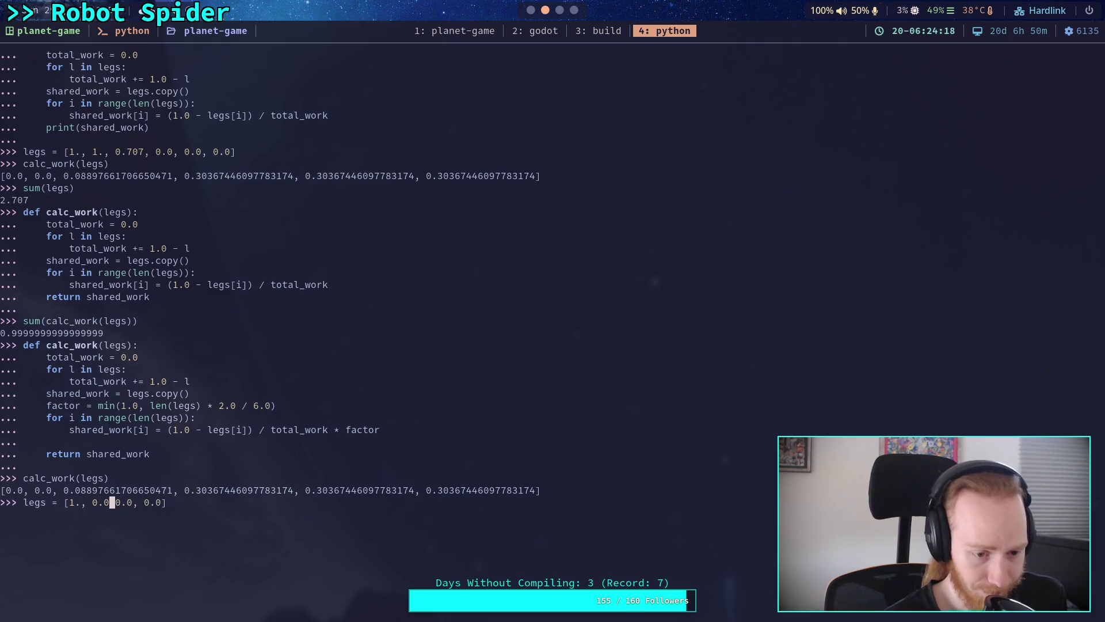
{"action": "key", "text": "Delete"}
{"action": "key", "text": "Delete"}
{"action": "key", "text": "Delete"}
{"action": "key", "text": "Return"}
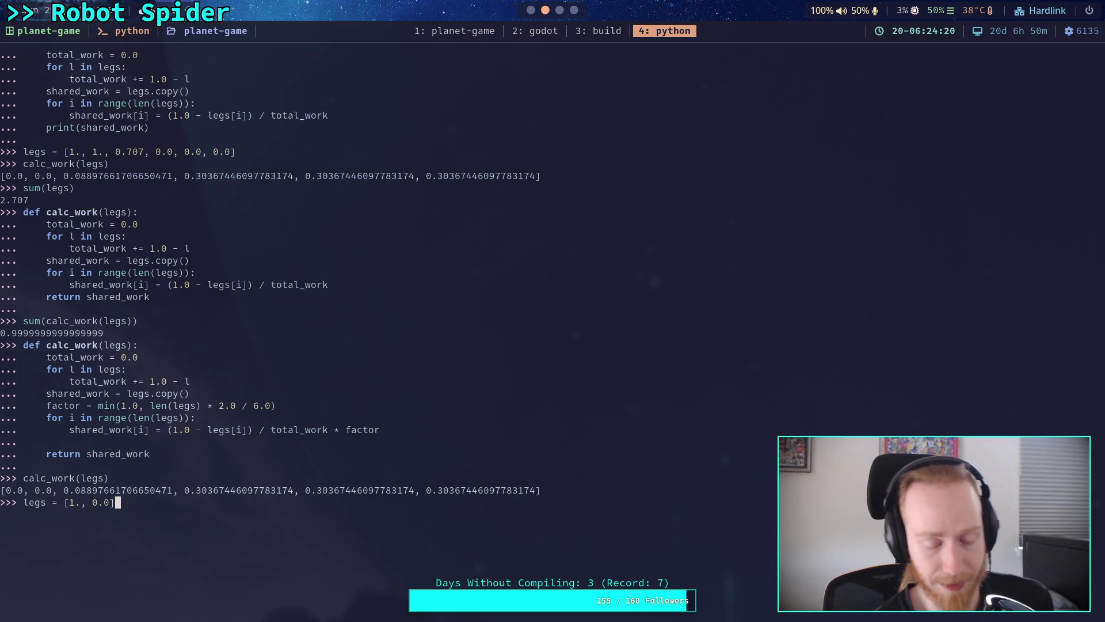
{"action": "key", "text": "Up"}
{"action": "key", "text": "Up"}
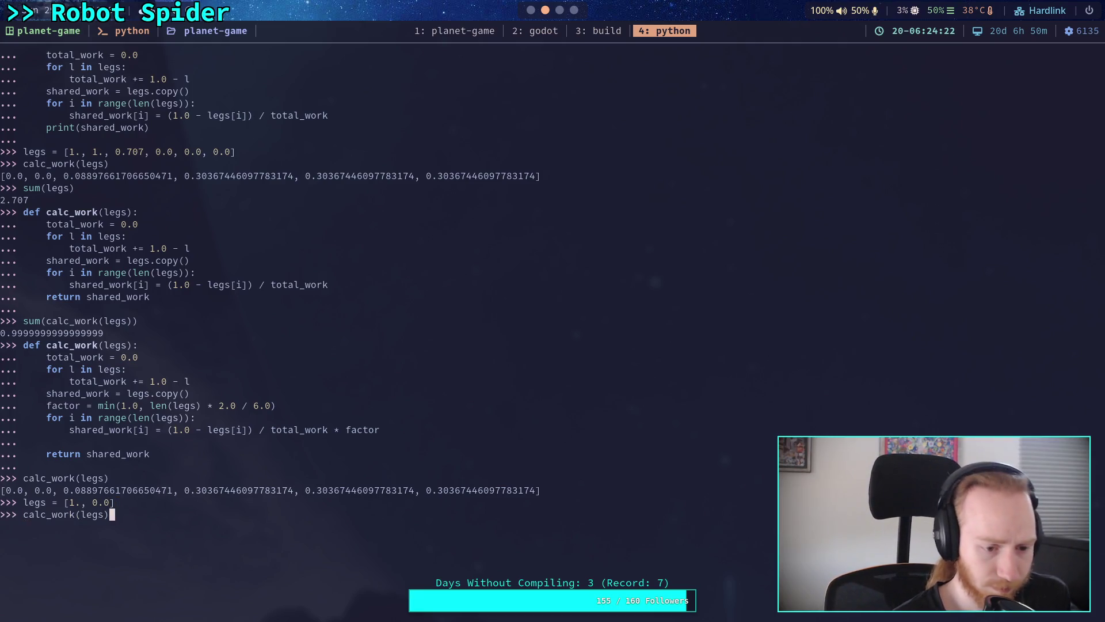
{"action": "key", "text": "Return"}
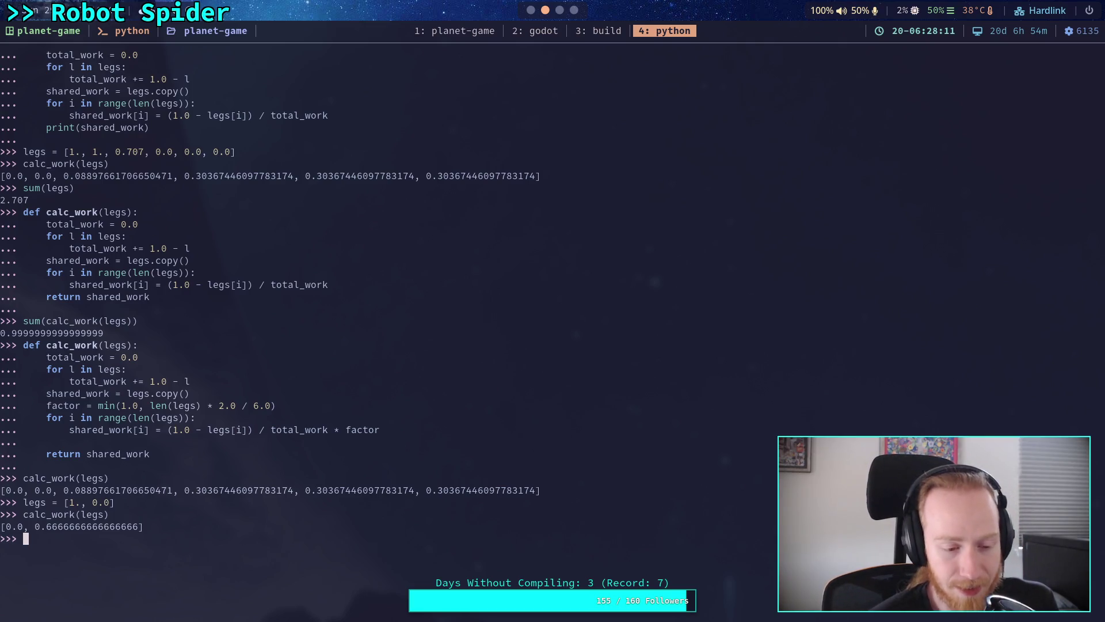
- Change legs to [1., 1., 0.0] and run calc_work(legs), which returns [0.0, 0.0, 1.0]
{"action": "key", "text": "Up"}
{"action": "key", "text": "Left"}
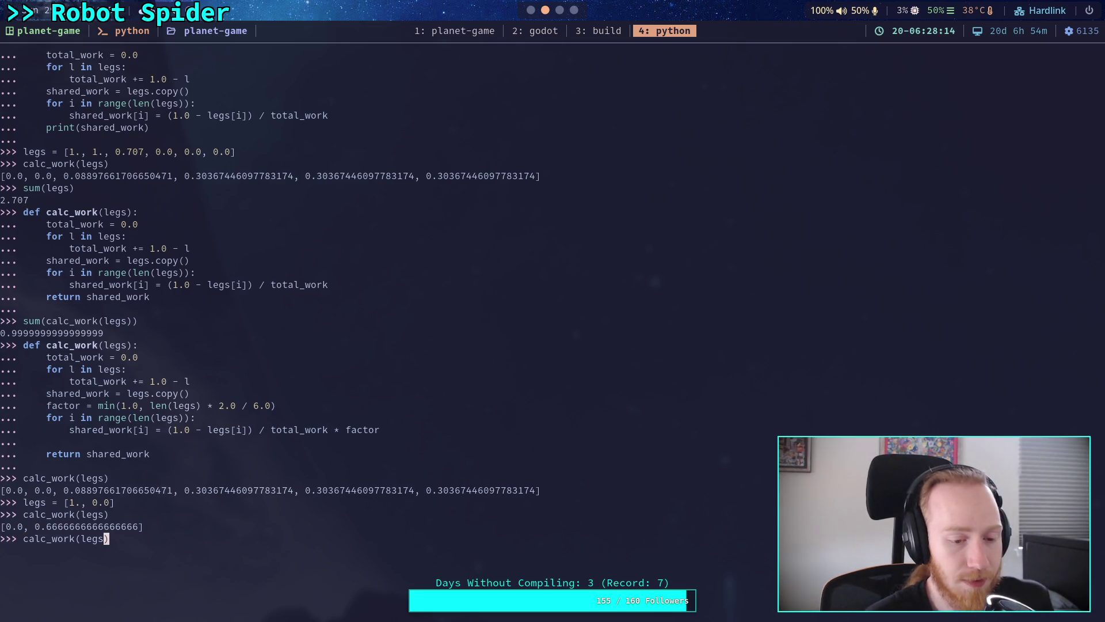
{"action": "key", "text": "Up"}
{"action": "key", "text": "Left"}
{"action": "key", "text": "Left"}
{"action": "key", "text": "Left"}
{"action": "type", "text": "1.0"}
{"action": "key", "text": "BackSpace"}
{"action": "type", "text": ","}
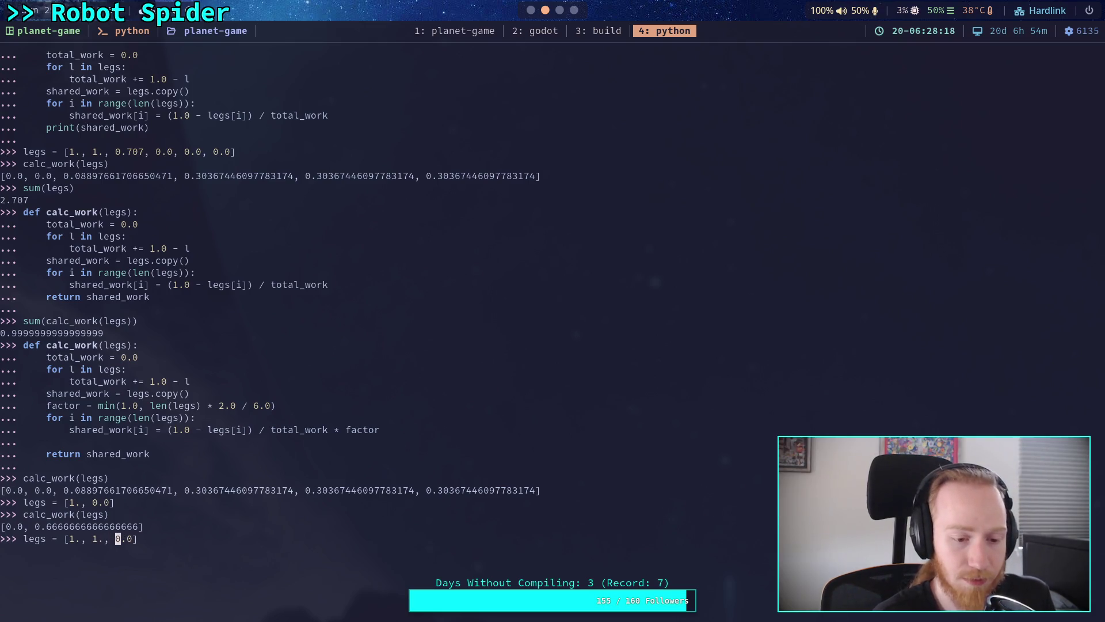
{"action": "key", "text": "Return"}
{"action": "key", "text": "Up"}
{"action": "key", "text": "Up"}
{"action": "key", "text": "Return"}
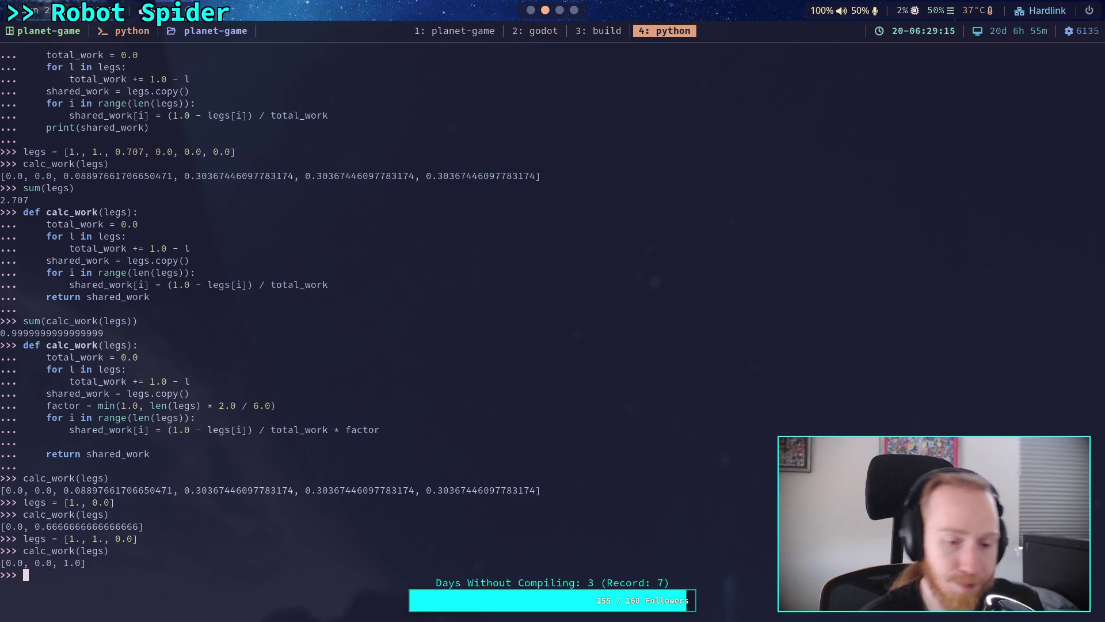
{"action": "key", "text": "Up"}
{"action": "key", "text": "Up"}
{"action": "key", "text": "Up"}
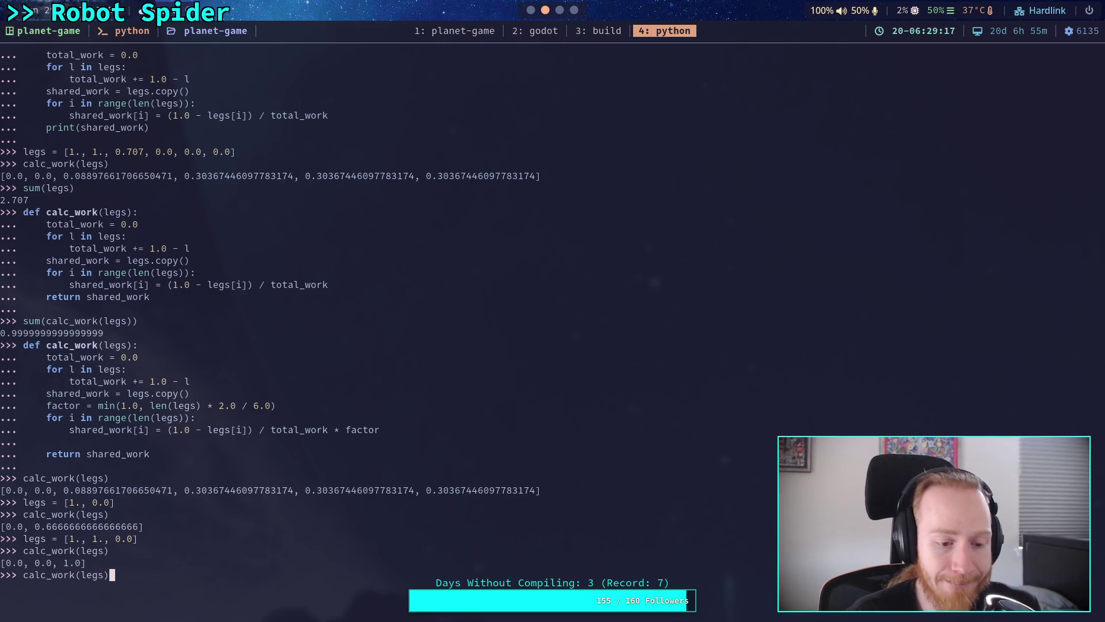
- Strip the factor line and * factor from calc_work, leaving the division as '(1.0 - legs[i]) / '
{"action": "key", "text": "Up"}
{"action": "key", "text": "Up"}
{"action": "key", "text": "BackSpace"}
{"action": "key", "text": "BackSpace"}
{"action": "key", "text": "BackSpace"}
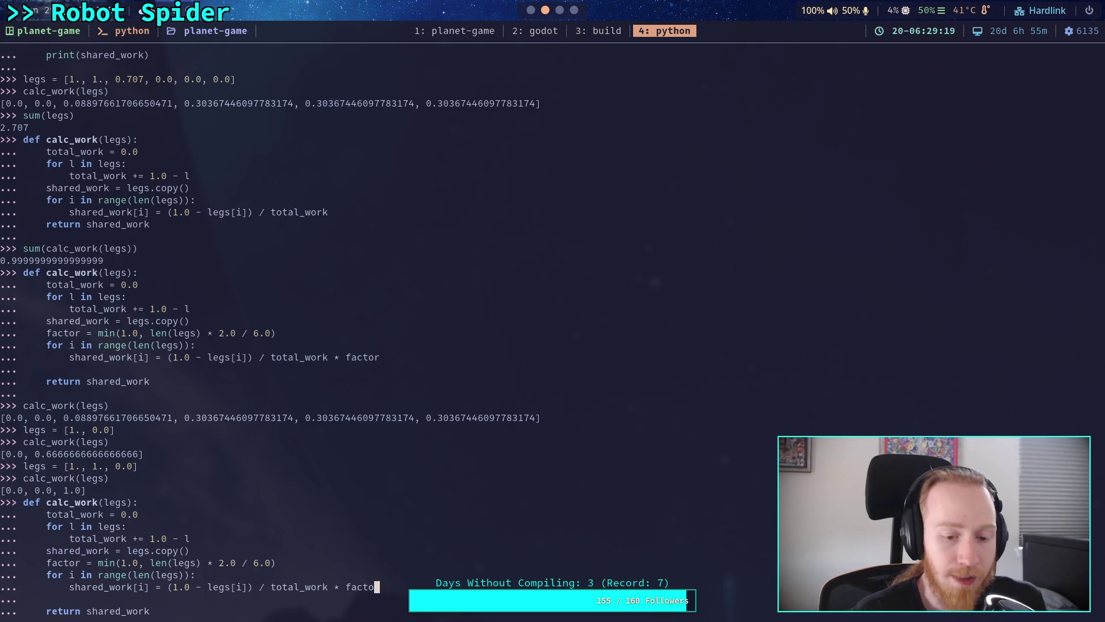
{"action": "key", "text": "BackSpace"}
{"action": "key", "text": "BackSpace"}
{"action": "key", "text": "Up"}
{"action": "key", "text": "Up"}
{"action": "key", "text": "Down"}
{"action": "key", "text": "BackSpace"}
{"action": "key", "text": "BackSpace"}
{"action": "key", "text": "BackSpace"}
{"action": "key", "text": "BackSpace"}
{"action": "key", "text": "BackSpace"}
{"action": "key", "text": "BackSpace"}
{"action": "key", "text": "End"}
{"action": "key", "text": "Down"}
{"action": "key", "text": "Down"}
{"action": "key", "text": "End"}
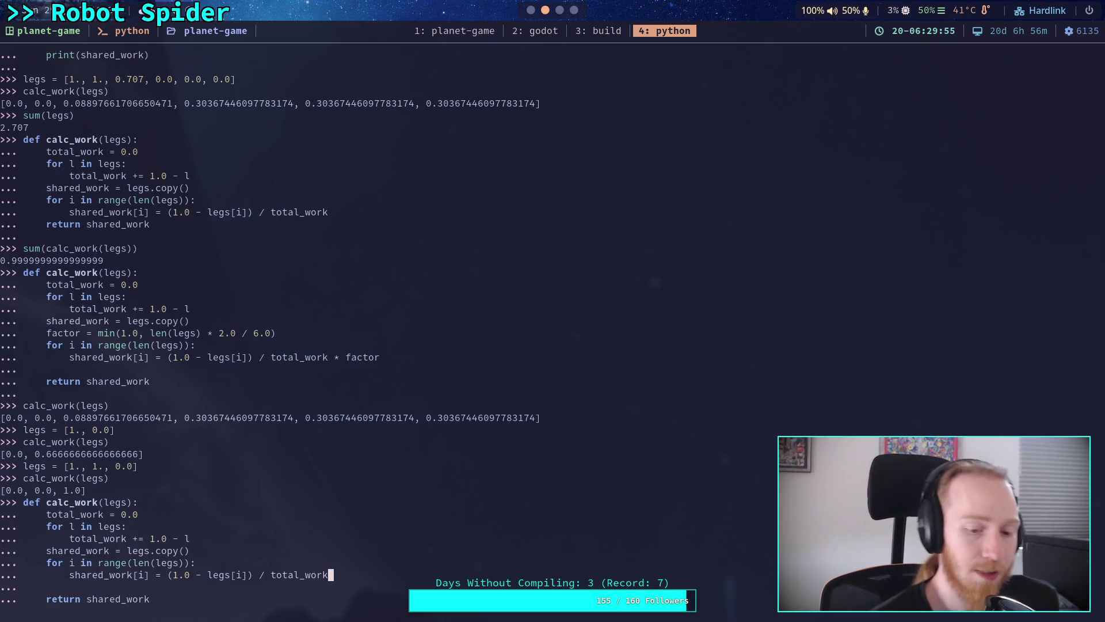
{"action": "key", "text": "BackSpace"}
{"action": "key", "text": "BackSpace"}
{"action": "key", "text": "BackSpace"}
{"action": "key", "text": "BackSpace"}
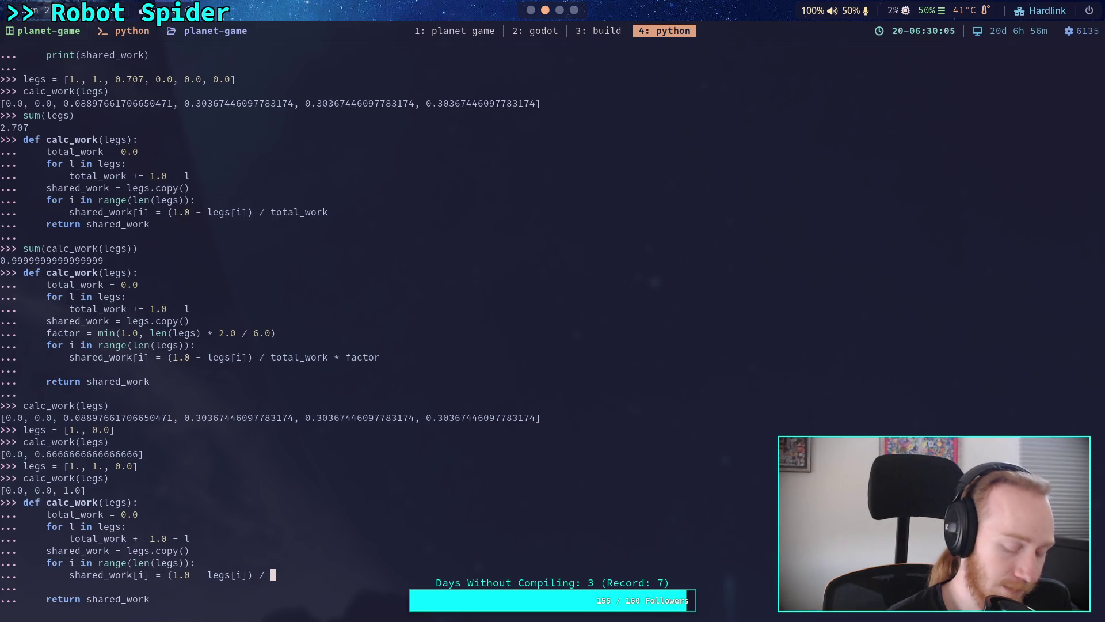
- Complete the shared_work division with the divisor min(len(legs) * 2, 6)
{"action": "type", "text": "min"}
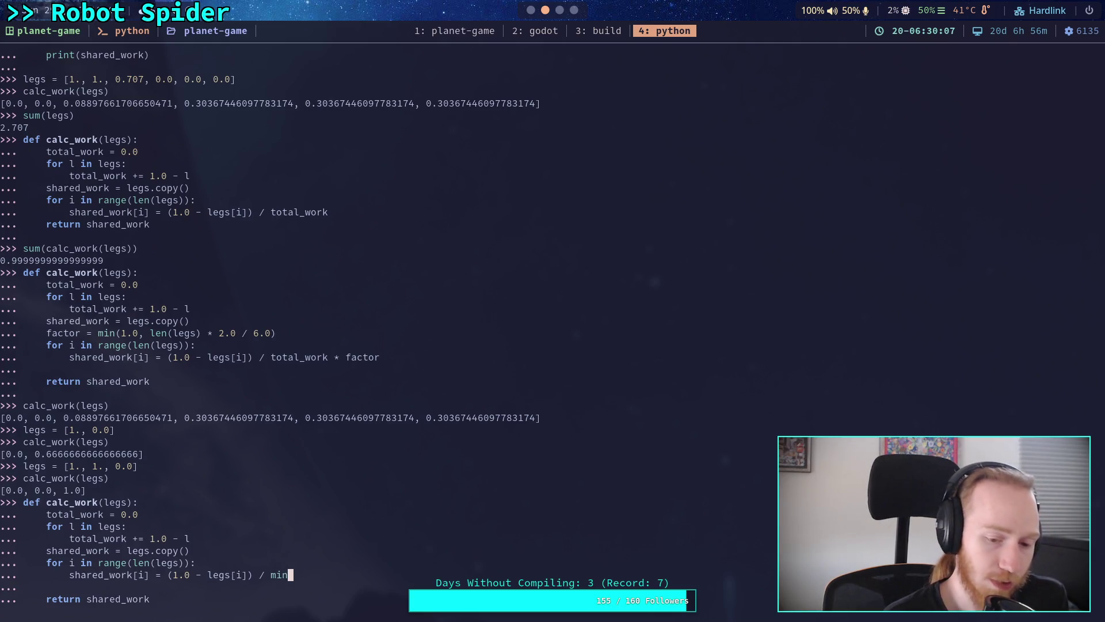
{"action": "type", "text": "(1.0"}
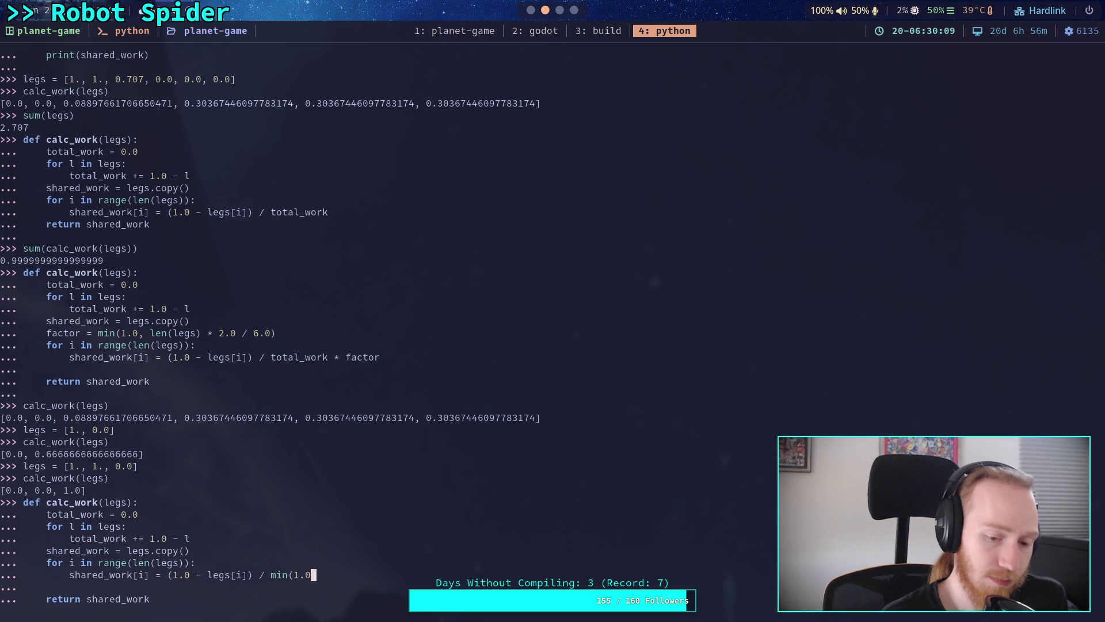
{"action": "type", "text": ","}
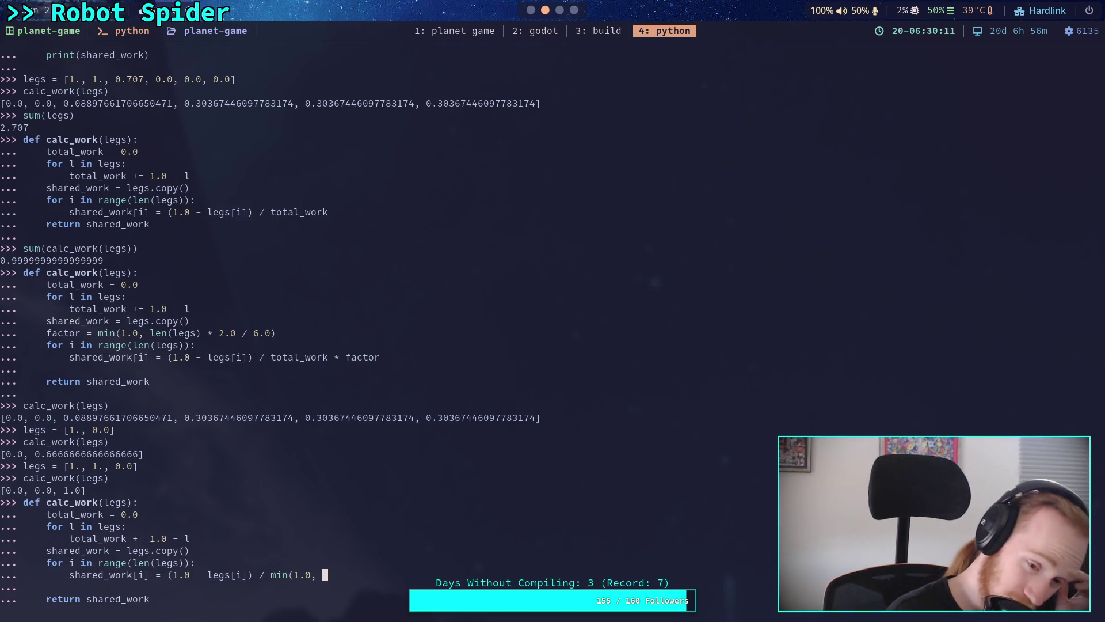
{"action": "key", "text": "BackSpace"}
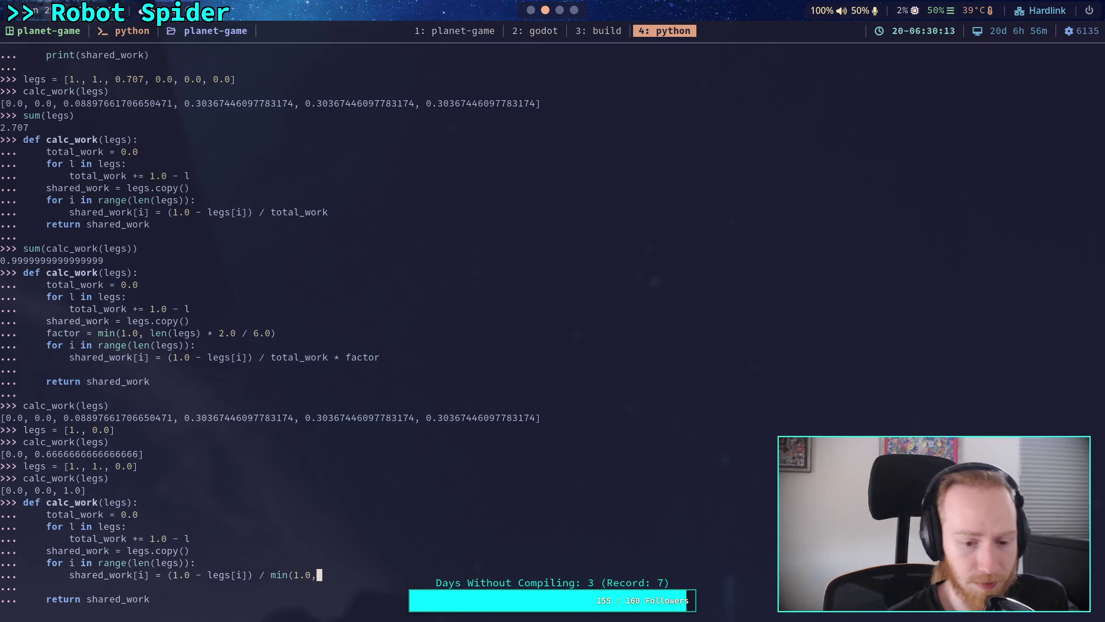
{"action": "key", "text": "BackSpace"}
{"action": "key", "text": "BackSpace"}
{"action": "key", "text": "BackSpace"}
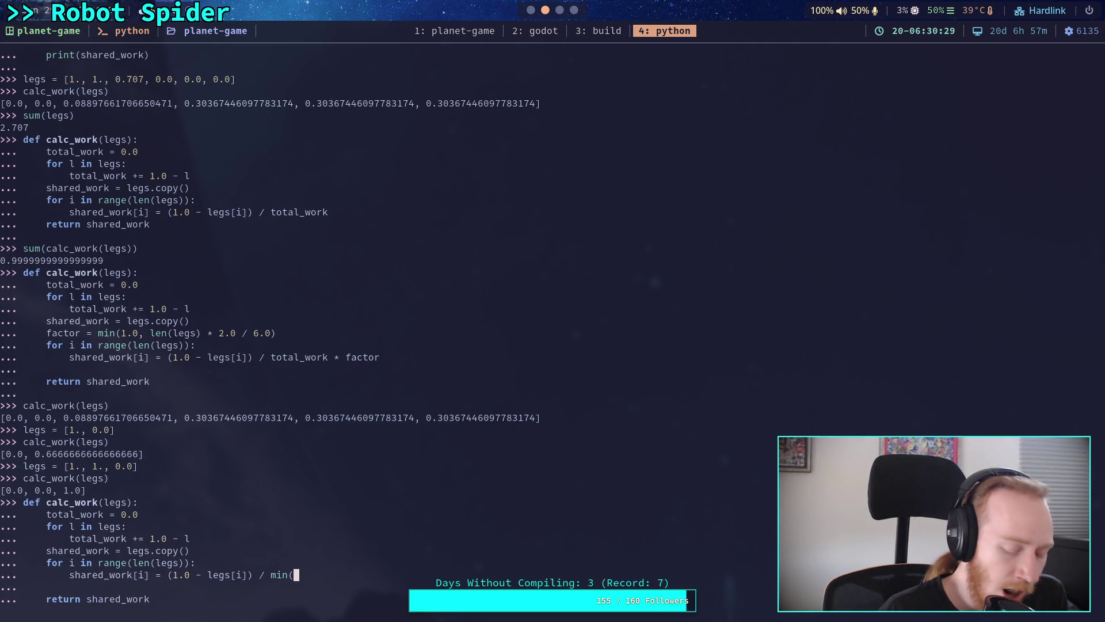
{"action": "type", "text": "l"}
{"action": "type", "text": "en(legs)"}
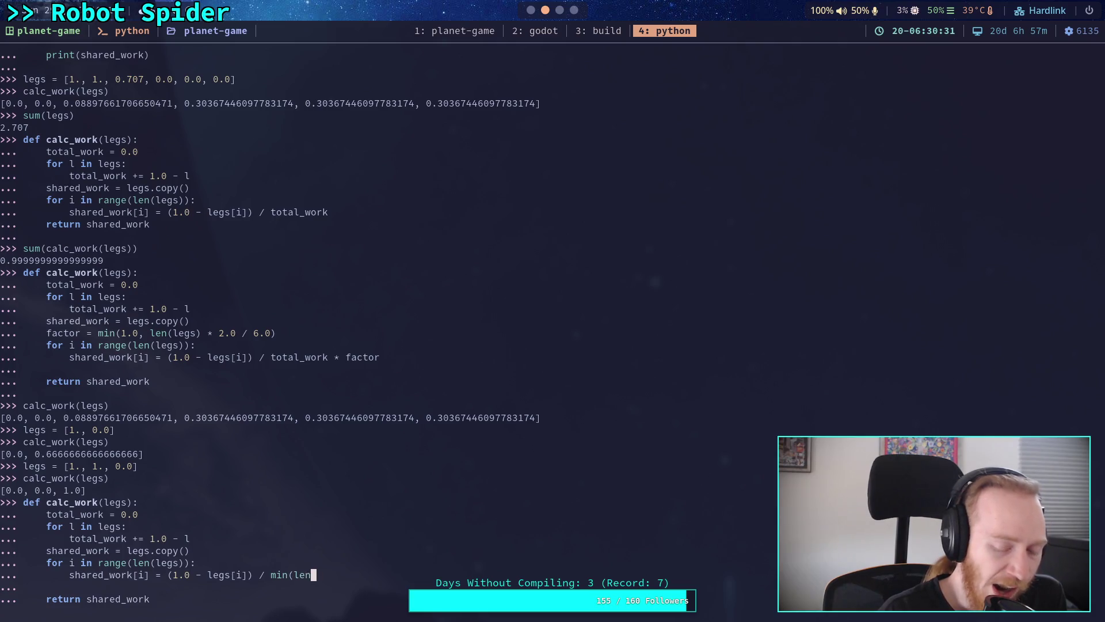
{"action": "type", "text": ", "}
{"action": "type", "text": "5"}
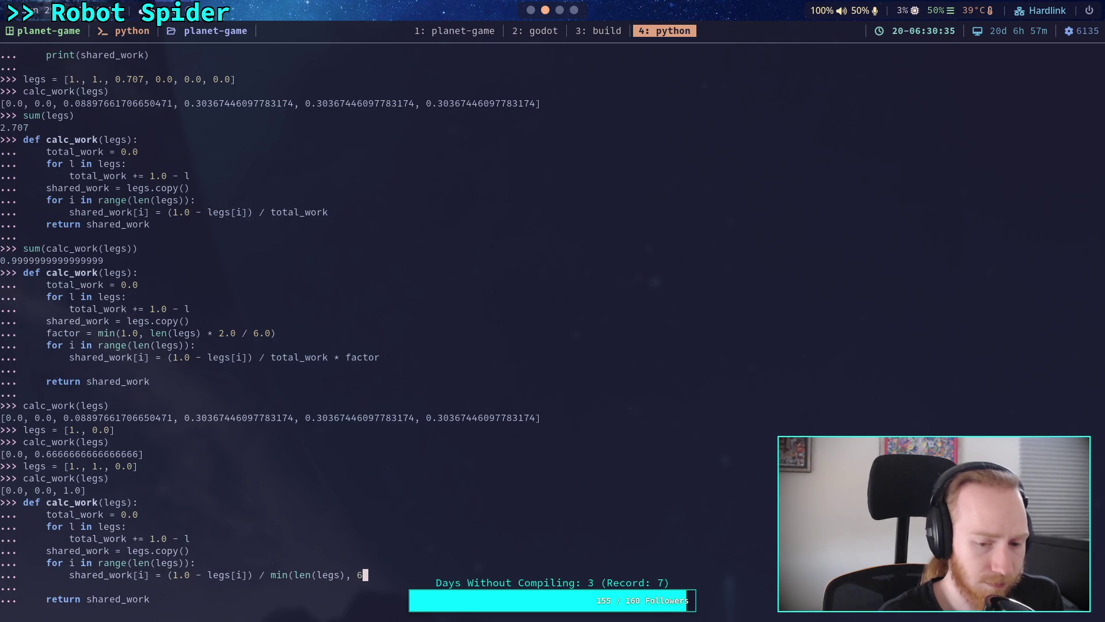
{"action": "type", "text": ".0)"}
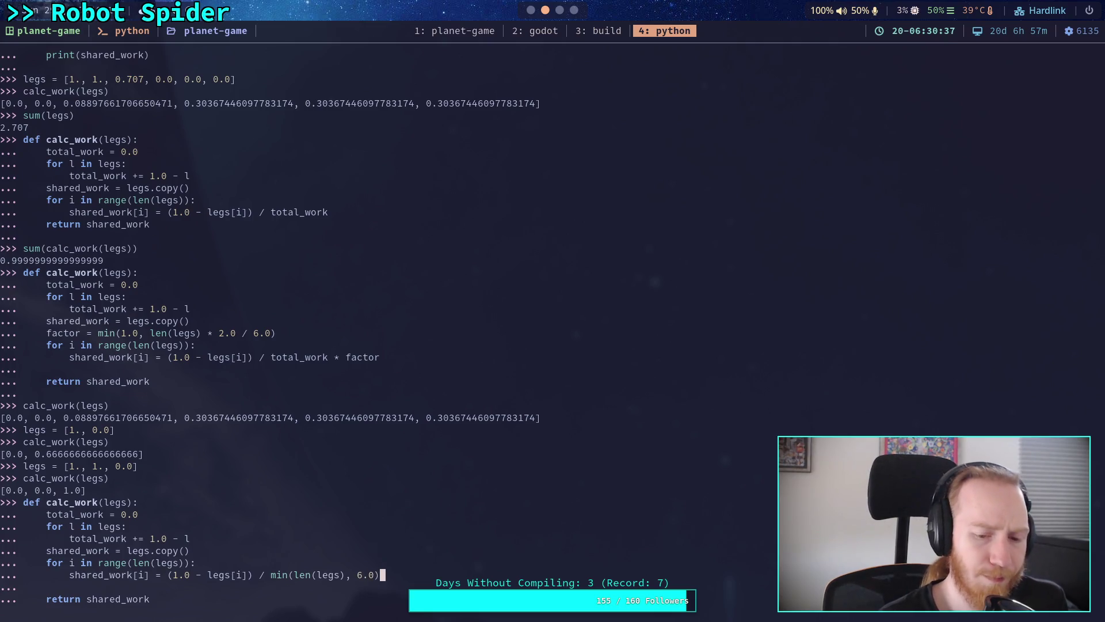
{"action": "key", "text": "Left"}
{"action": "key", "text": "BackSpace"}
{"action": "key", "text": "BackSpace"}
{"action": "key", "text": "Left"}
{"action": "key", "text": "Left"}
{"action": "key", "text": "Left"}
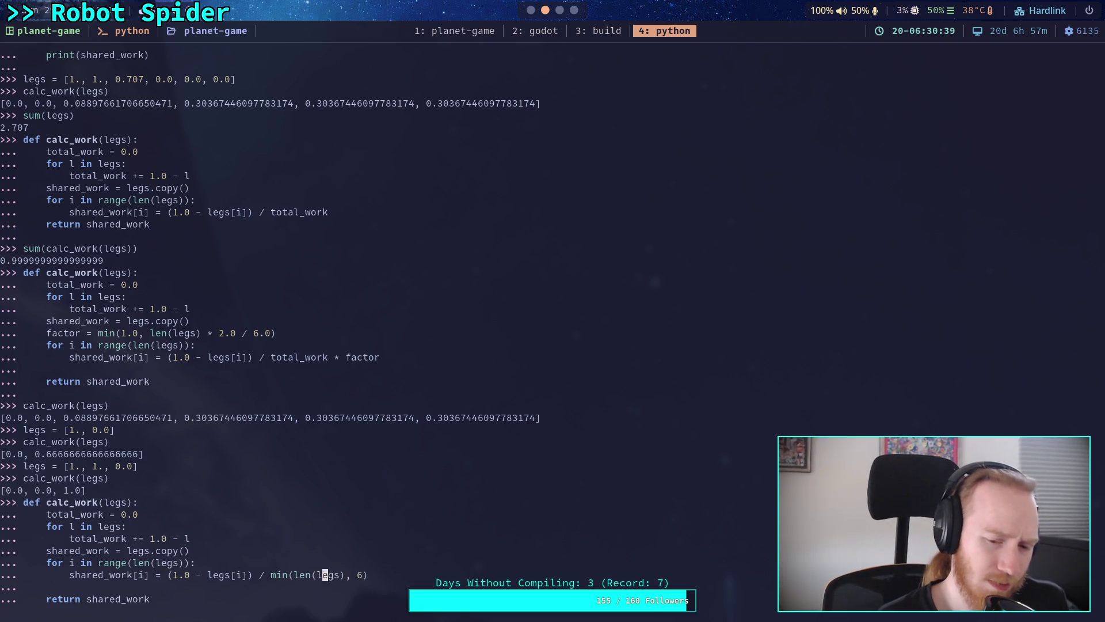
{"action": "key", "text": "Right"}
{"action": "key", "text": "Right"}
{"action": "key", "text": "Right"}
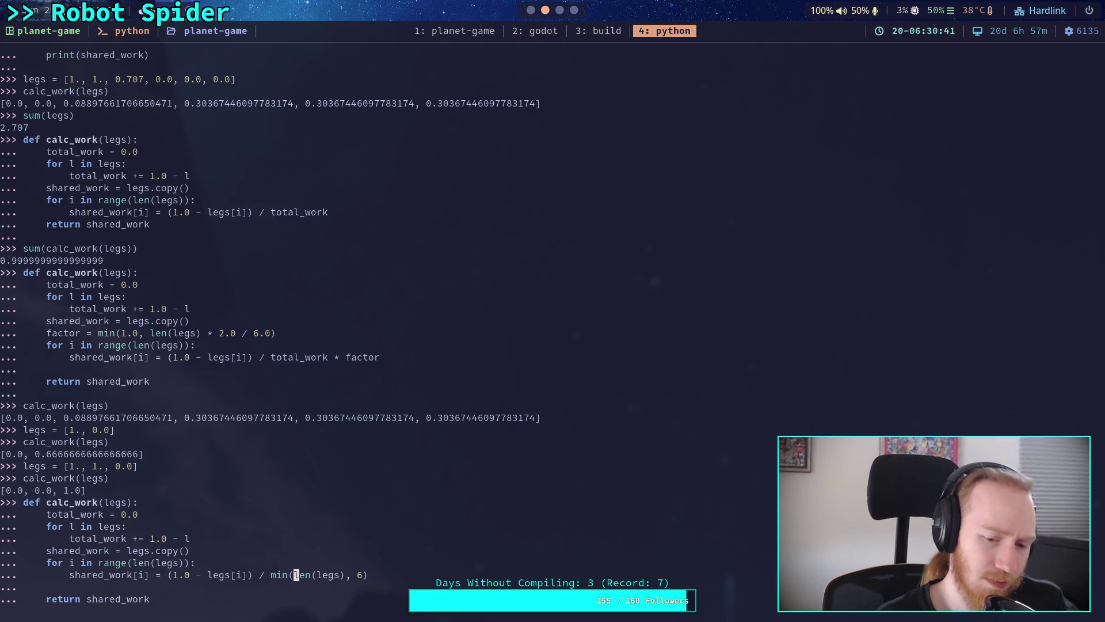
{"action": "type", "text": "* 2"}
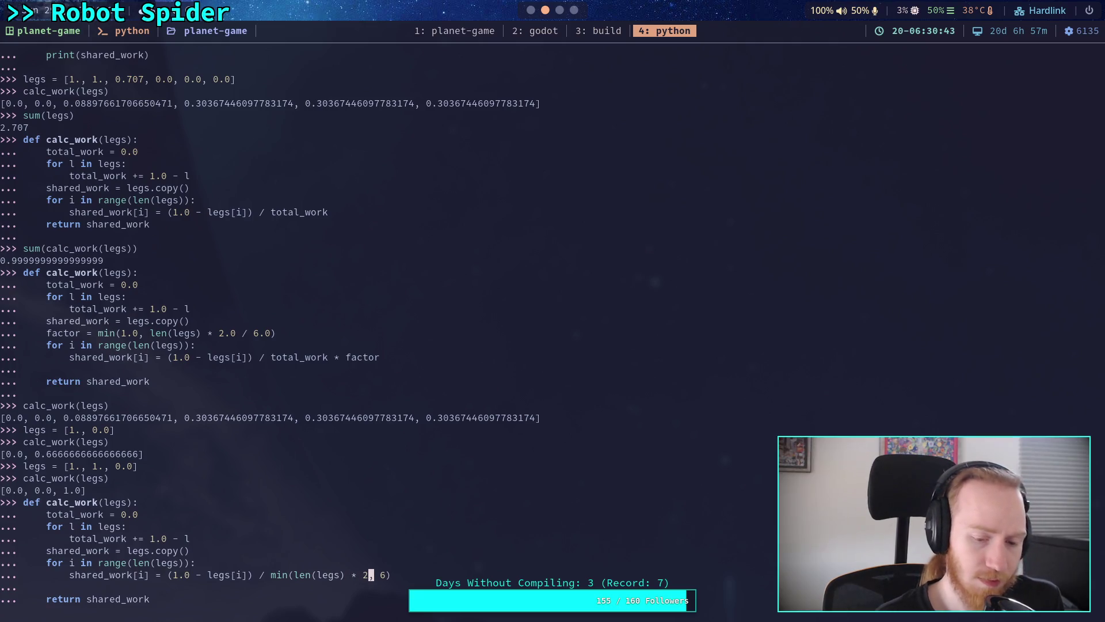
{"action": "key", "text": "Right"}
{"action": "key", "text": "Right"}
{"action": "key", "text": "Right"}
{"action": "key", "text": "Right"}
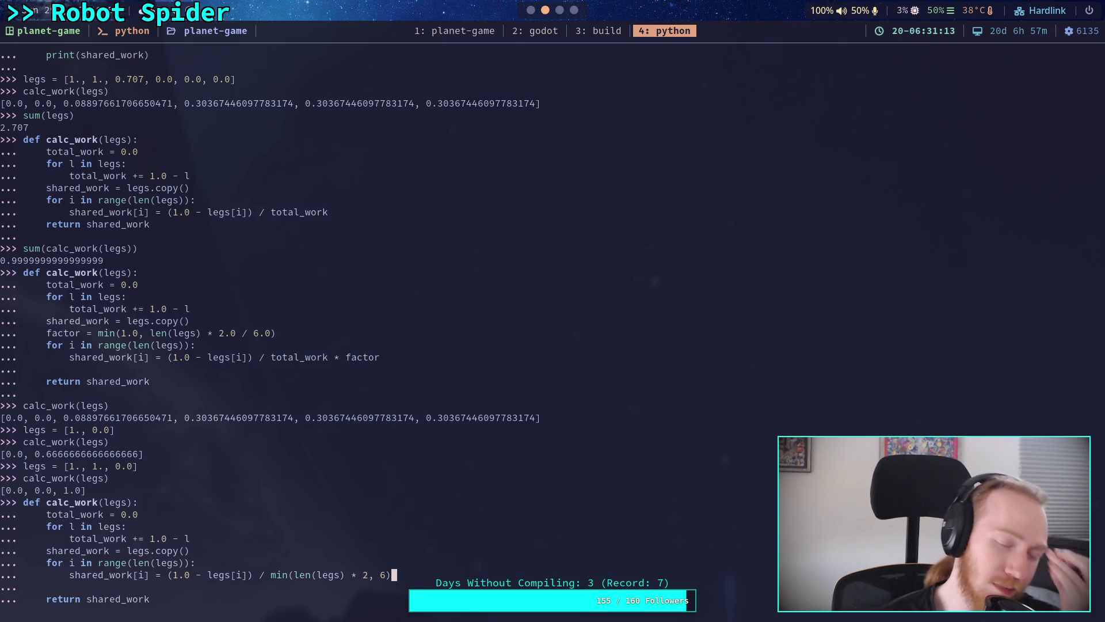
{"action": "key", "text": "Left"}
{"action": "key", "text": "Left"}
{"action": "key", "text": "Left"}
{"action": "key", "text": "Left"}
- Change the divisor to max(len(legs), 6 * 0.5) and submit the calc_work definition
{"action": "key", "text": "BackSpace"}
{"action": "key", "text": "BackSpace"}
{"action": "key", "text": "BackSpace"}
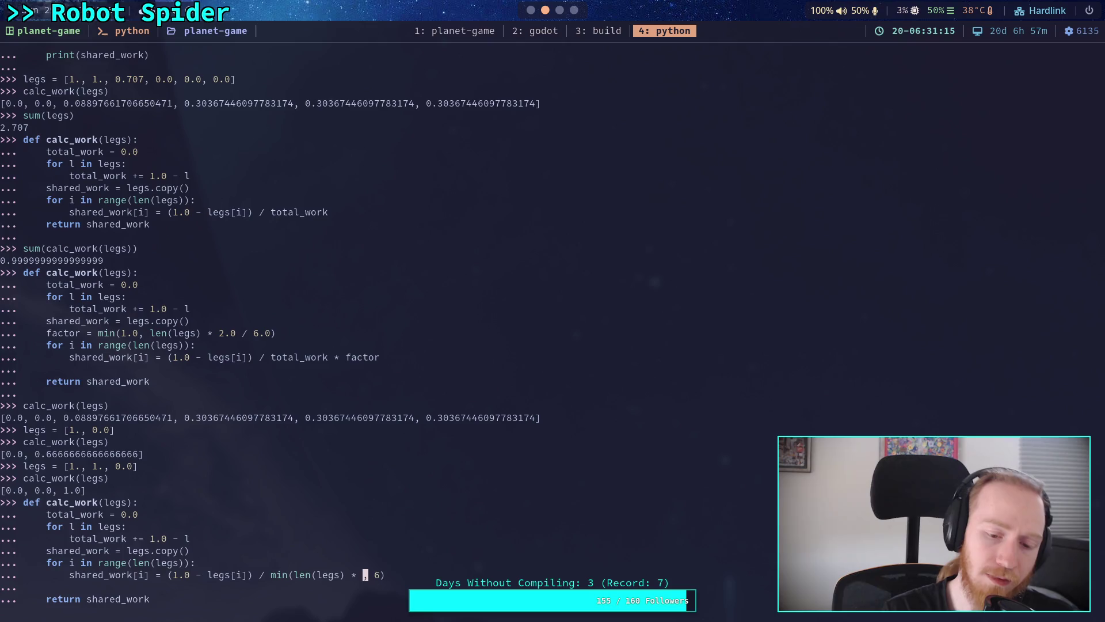
{"action": "key", "text": "Right"}
{"action": "key", "text": "Right"}
{"action": "key", "text": "Delete"}
{"action": "type", "text": "6 * "}
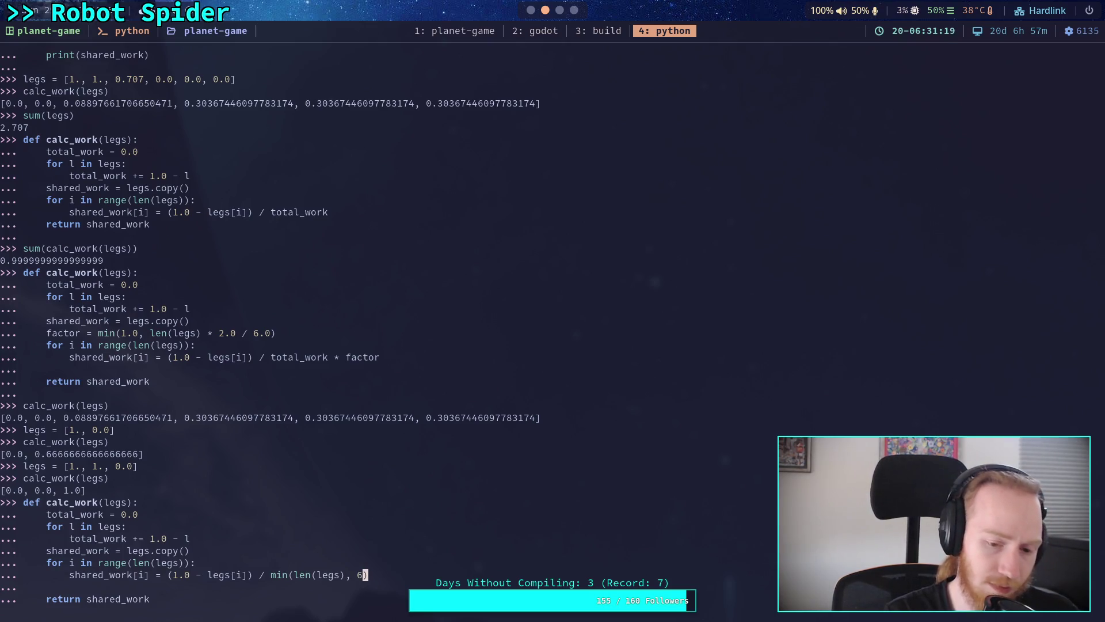
{"action": "type", "text": "0.5"}
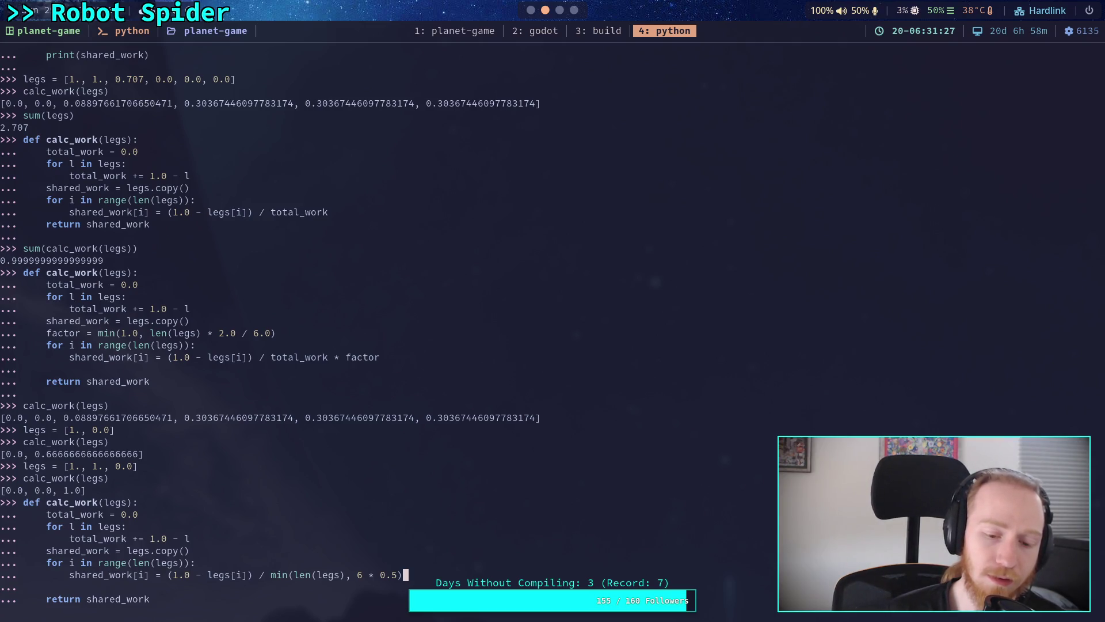
{"action": "key", "text": "Left"}
{"action": "key", "text": "Left"}
{"action": "key", "text": "Left"}
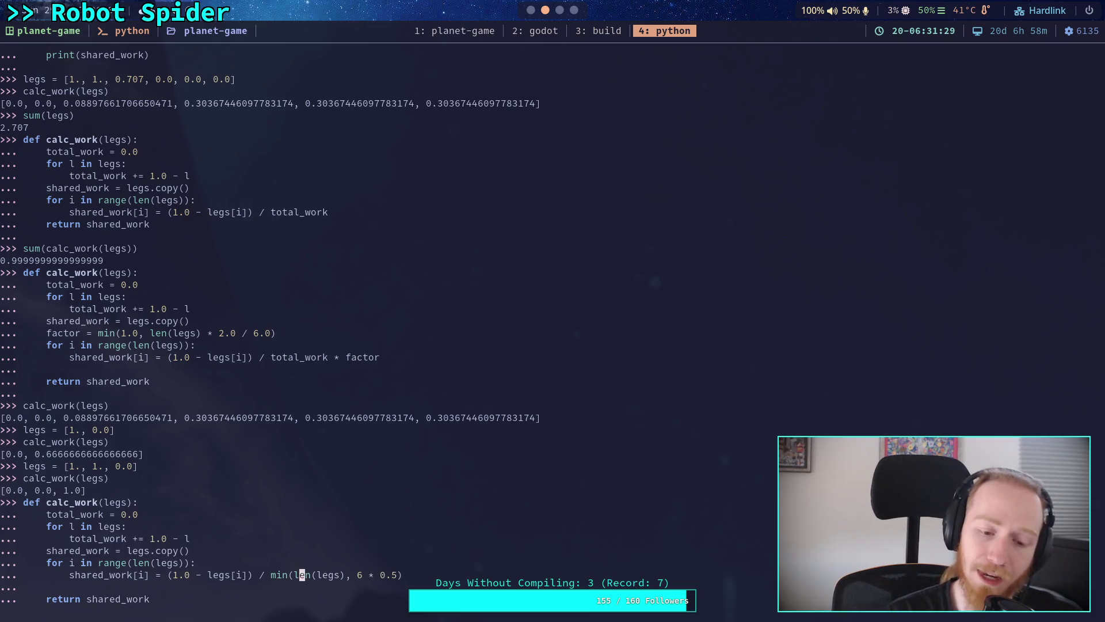
{"action": "key", "text": "BackSpace"}
{"action": "key", "text": "BackSpace"}
{"action": "type", "text": "ax"}
{"action": "key", "text": "Right"}
{"action": "key", "text": "Right"}
{"action": "key", "text": "Right"}
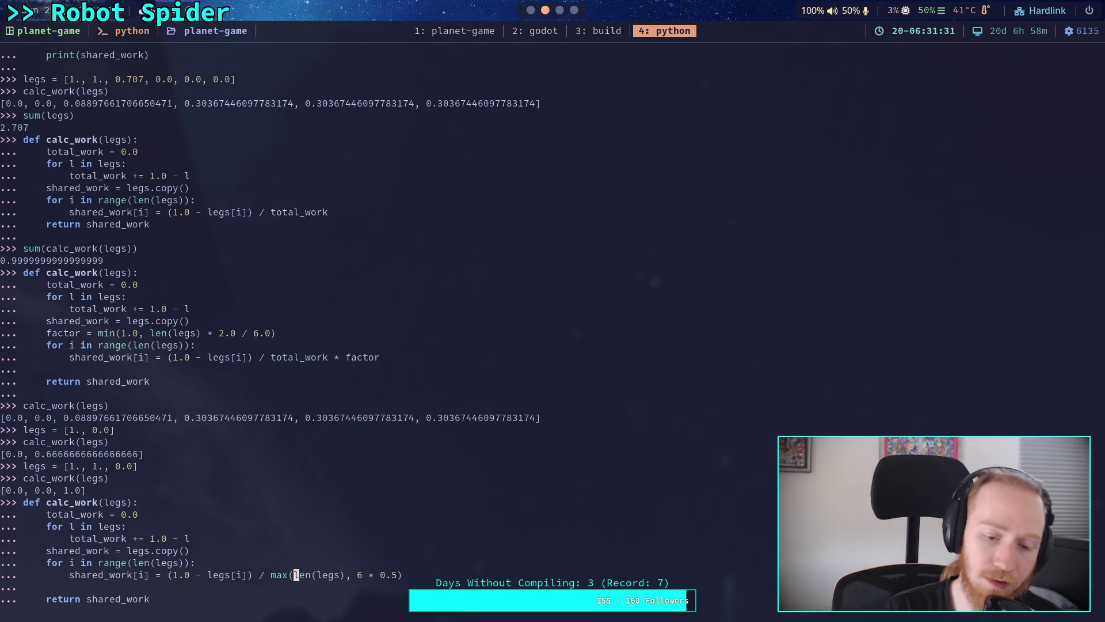
{"action": "key", "text": "Down"}
{"action": "key", "text": "Down"}
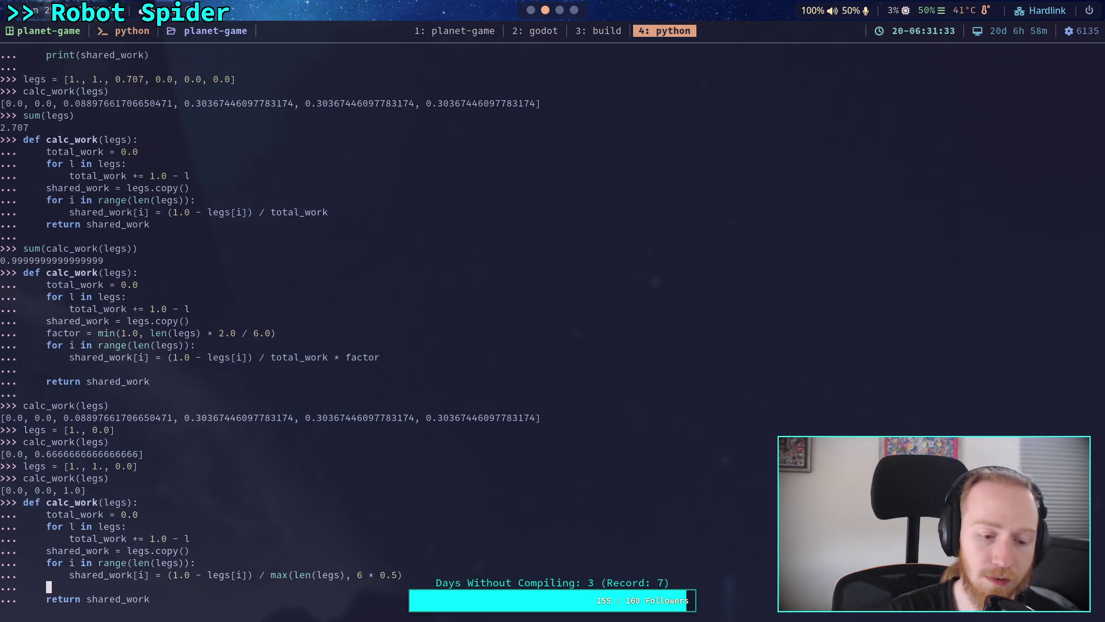
{"action": "key", "text": "Return"}
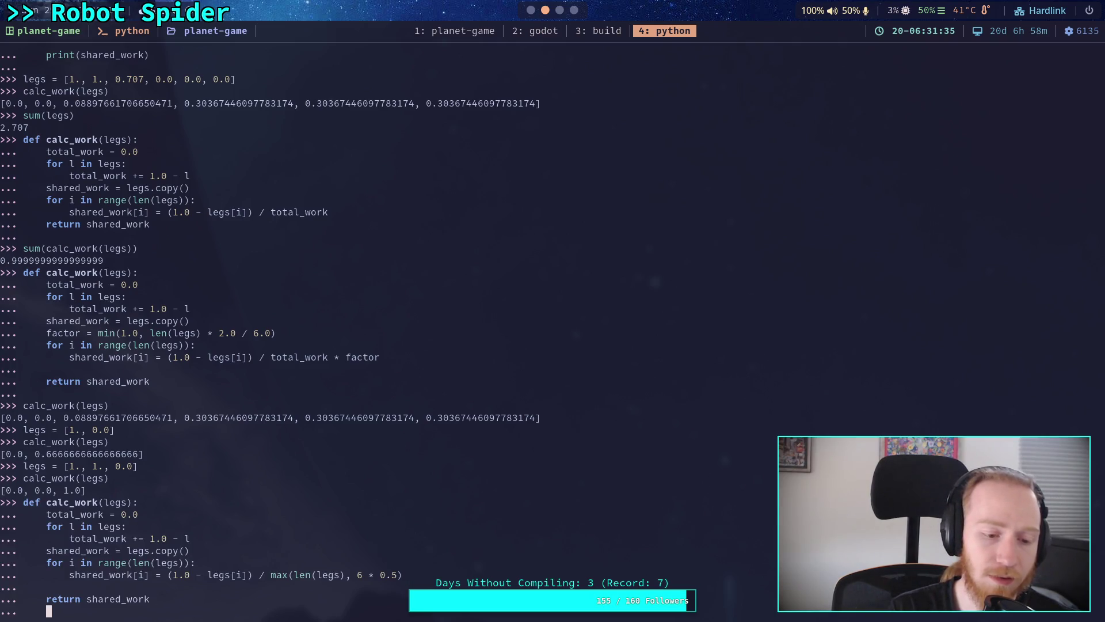
{"action": "key", "text": "Return"}
{"action": "key", "text": "Up"}
{"action": "key", "text": "Up"}
{"action": "key", "text": "Up"}
{"action": "key", "text": "Up"}
{"action": "key", "text": "Up"}
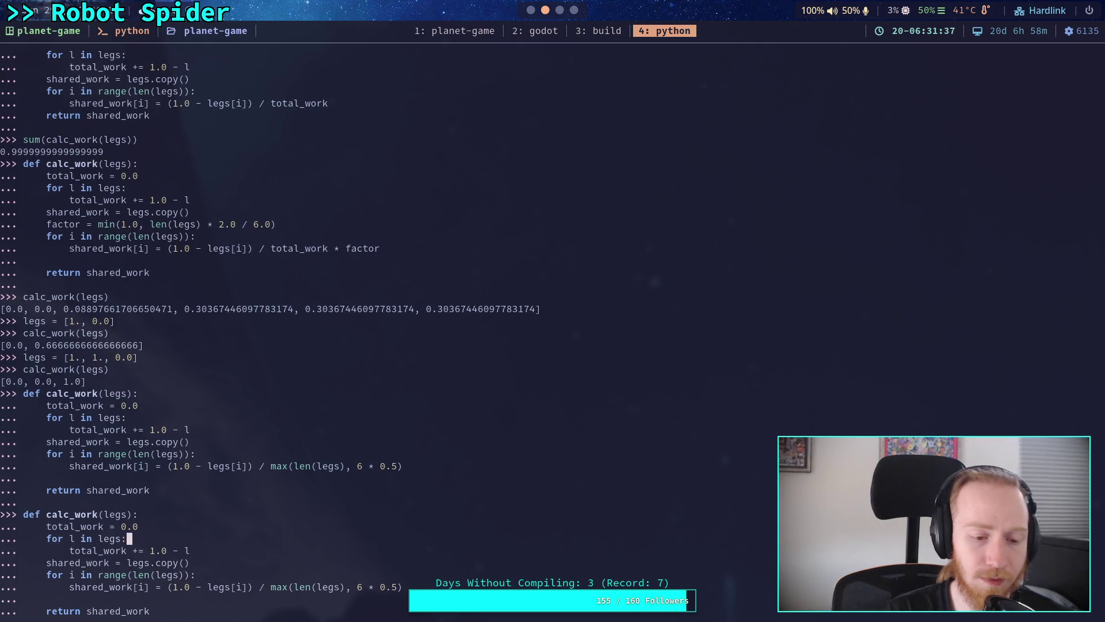
- Rerun calc_work, then trim legs to [1., 0.0] and run calc_work on it
{"action": "key", "text": "Return"}
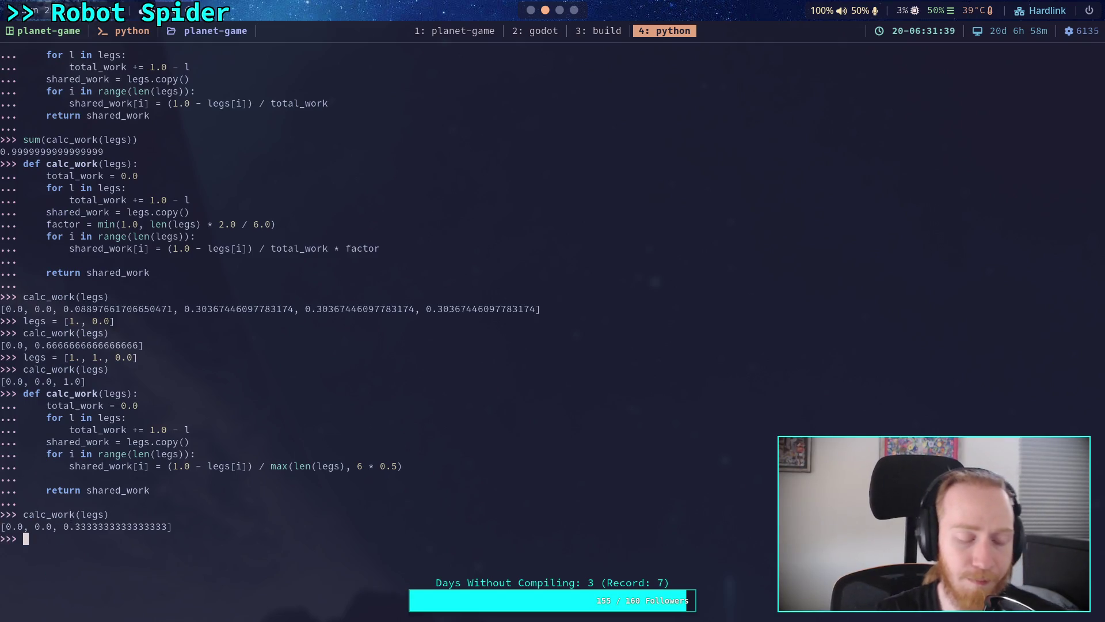
{"action": "key", "text": "Up"}
{"action": "key", "text": "Left"}
{"action": "key", "text": "Up"}
{"action": "key", "text": "Up"}
{"action": "key", "text": "Up"}
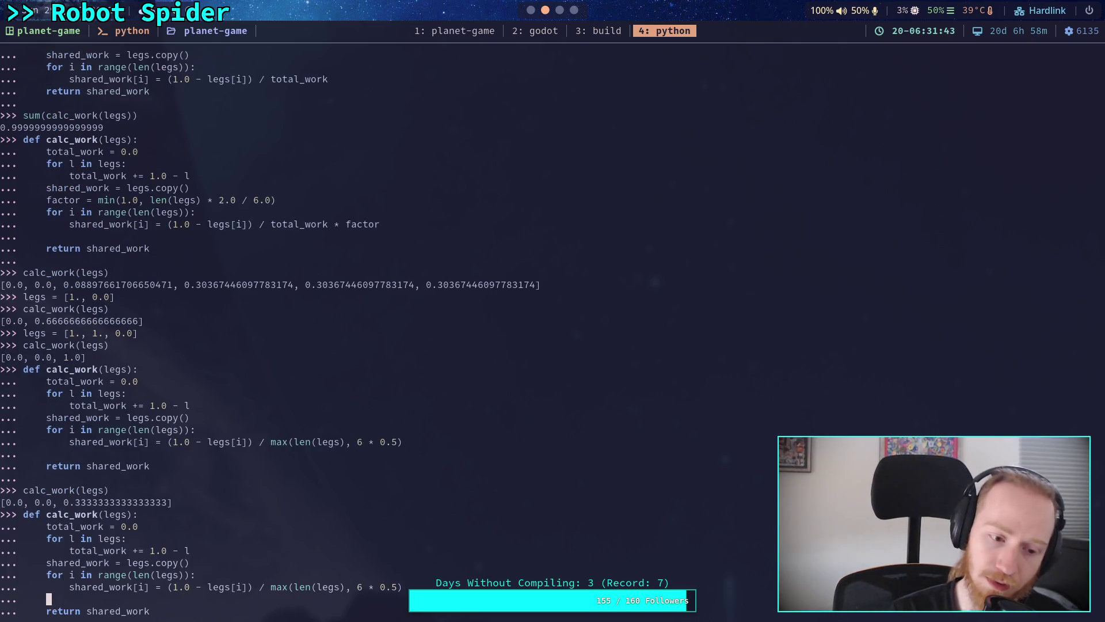
{"action": "key", "text": "Left"}
{"action": "key", "text": "Left"}
{"action": "key", "text": "Left"}
{"action": "key", "text": "BackSpace"}
{"action": "key", "text": "BackSpace"}
{"action": "key", "text": "BackSpace"}
{"action": "key", "text": "Right"}
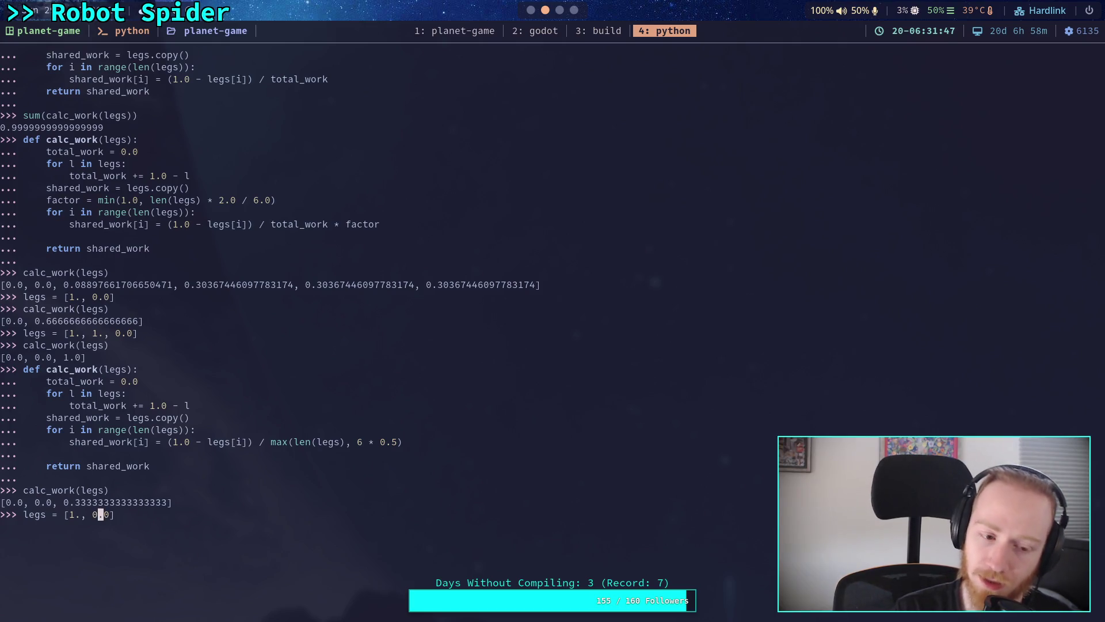
{"action": "key", "text": "Right"}
{"action": "key", "text": "Right"}
{"action": "key", "text": "Right"}
{"action": "key", "text": "Return"}
{"action": "key", "text": "Up"}
{"action": "key", "text": "Up"}
{"action": "key", "text": "Return"}
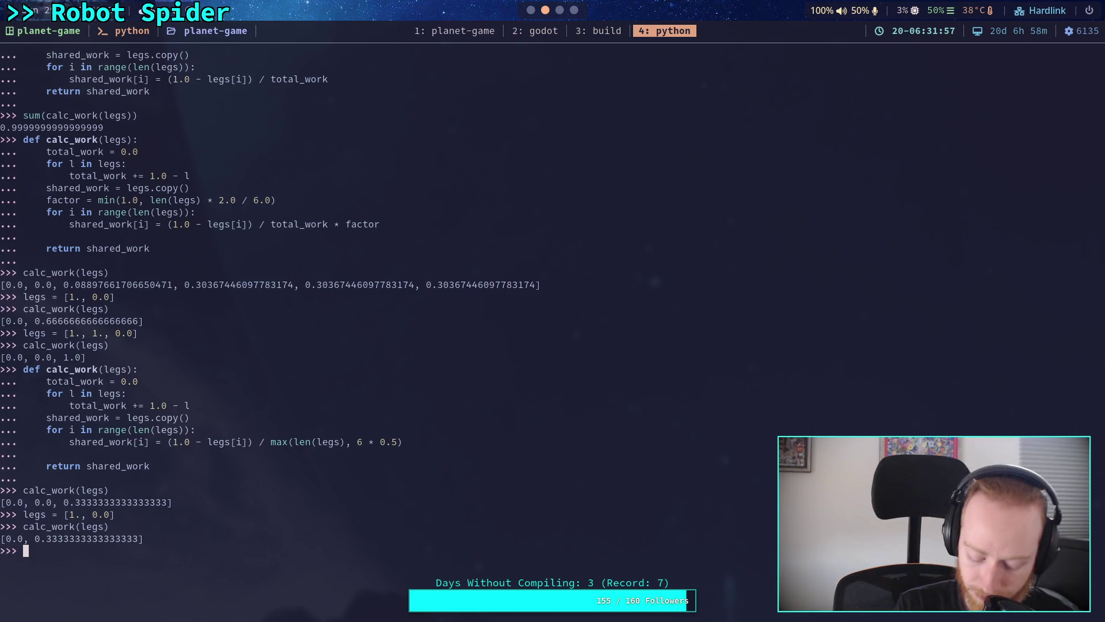
- Extend legs to four entries, [1., 1., 1., 0.0], and enter calc_work(legs)
{"action": "key", "text": "Up"}
{"action": "key", "text": "Up"}
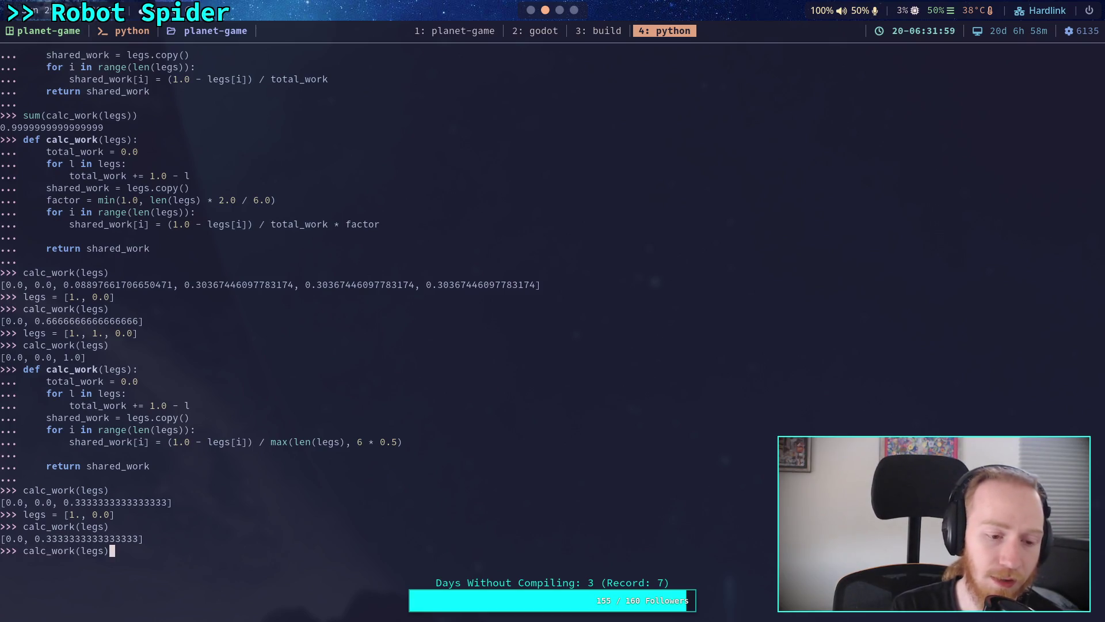
{"action": "key", "text": "Left"}
{"action": "key", "text": "Left"}
{"action": "key", "text": "Left"}
{"action": "type", "text": "1., "}
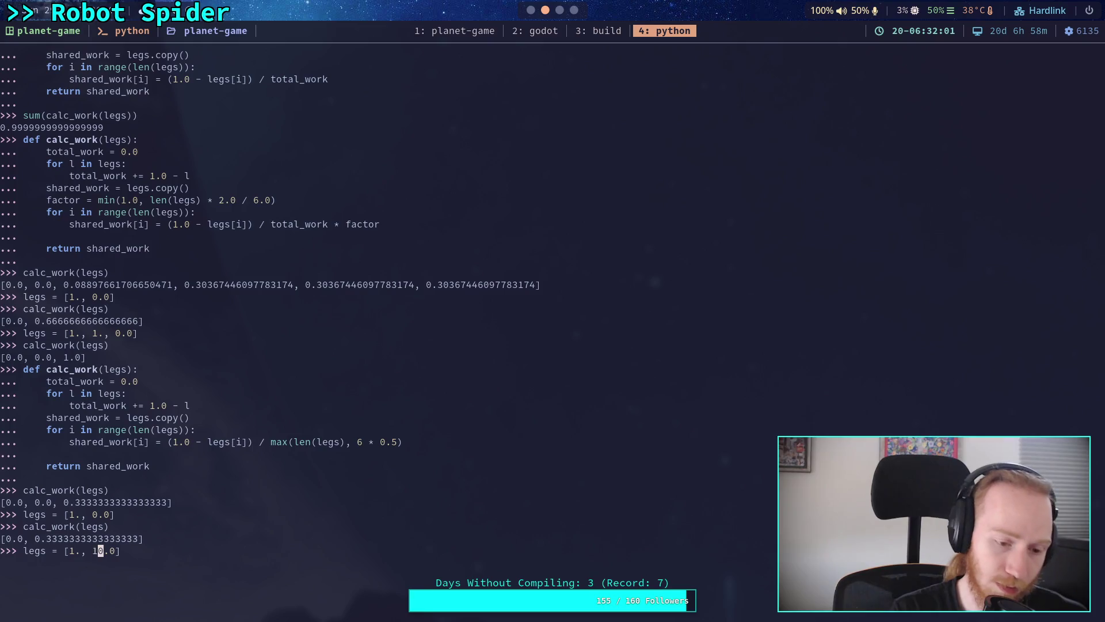
{"action": "type", "text": "1."}
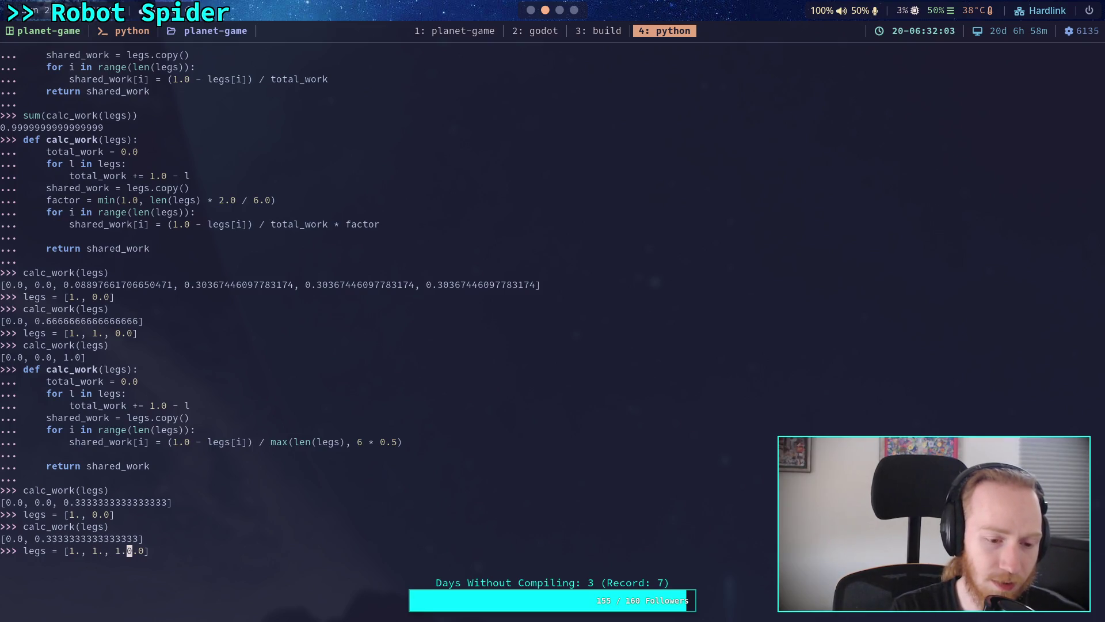
{"action": "type", "text": ","}
{"action": "key", "text": "Right"}
{"action": "key", "text": "Right"}
{"action": "key", "text": "Right"}
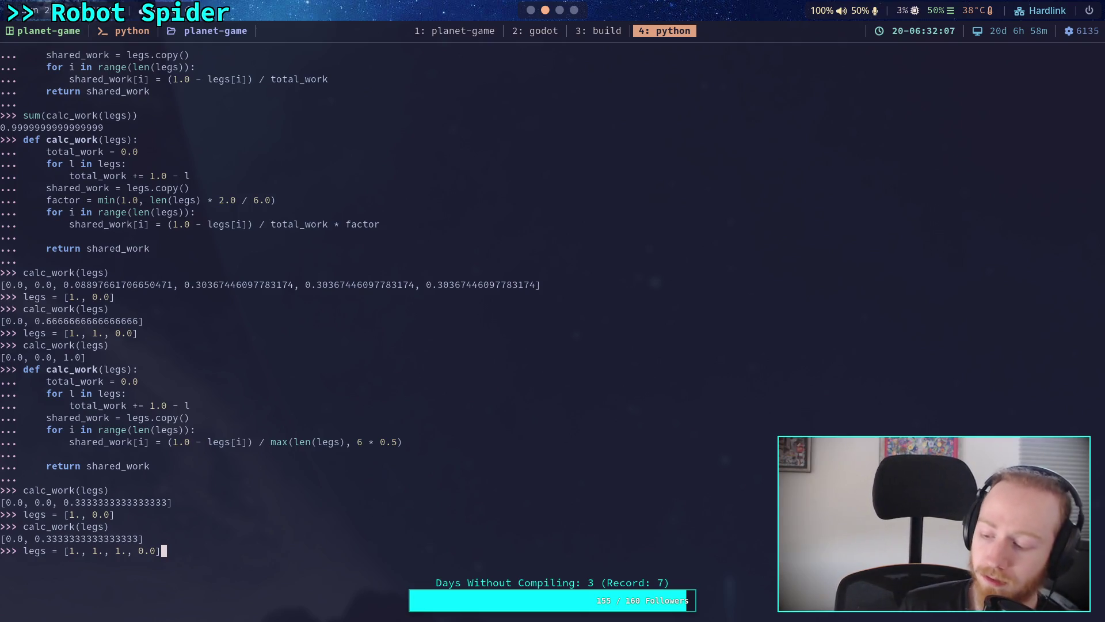
{"action": "key", "text": "Return"}
{"action": "type", "text": "calc_work(legs)"}
{"action": "key", "text": "Return"}
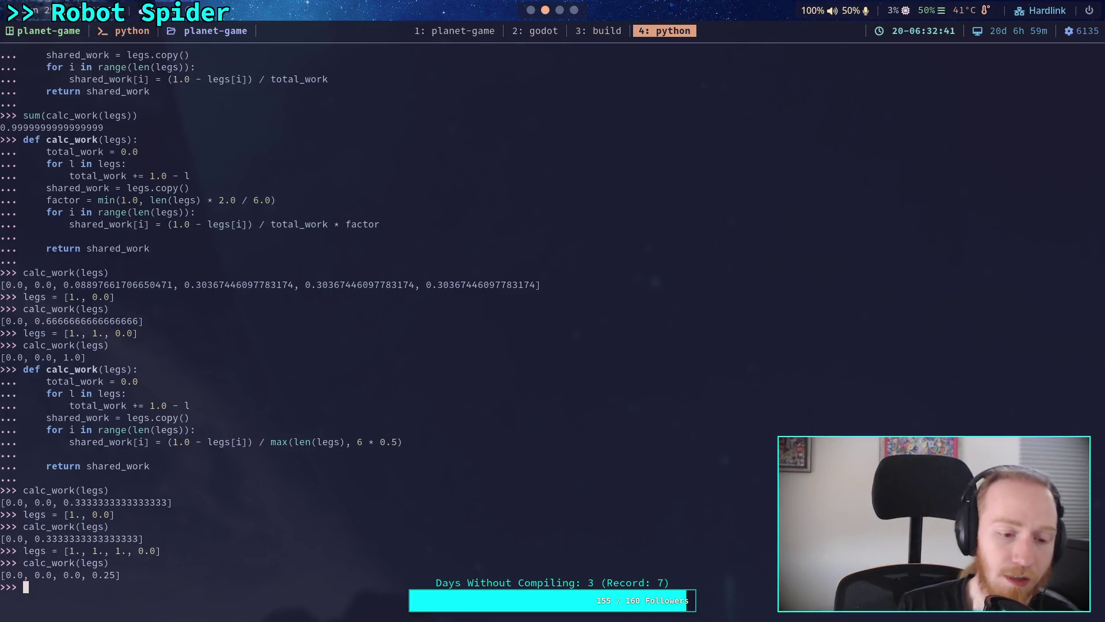
- Change legs to [1., 1., 0.0, 0.0] and run calc_work on it
{"action": "key", "text": "Up"}
{"action": "key", "text": "Up"}
{"action": "key", "text": "Left"}
{"action": "key", "text": "Left"}
{"action": "key", "text": "Left"}
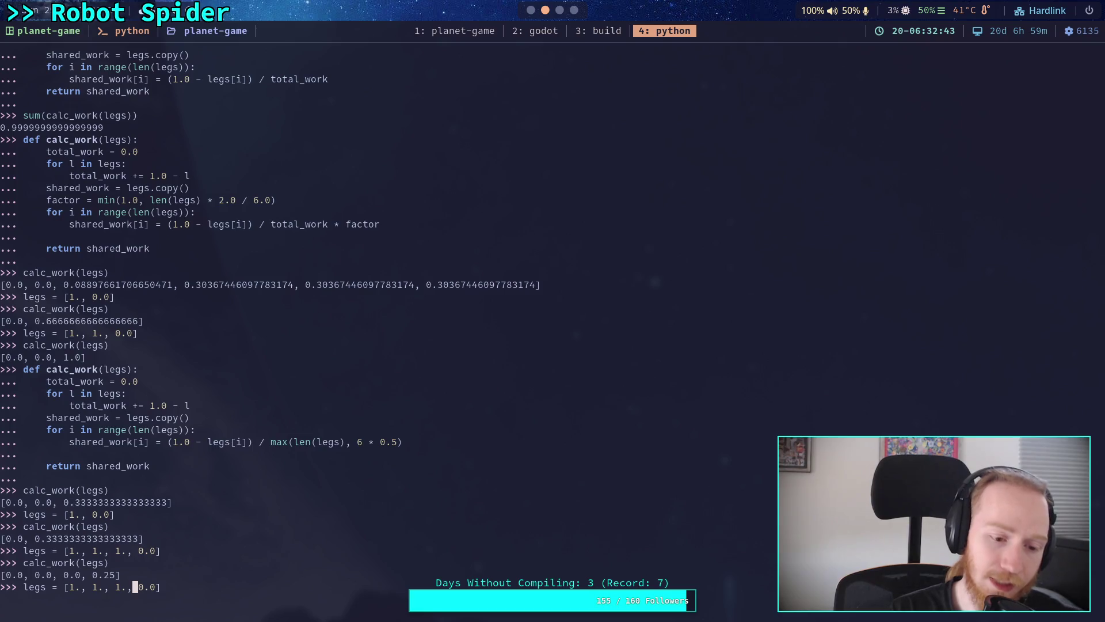
{"action": "key", "text": "BackSpace"}
{"action": "key", "text": "BackSpace"}
{"action": "key", "text": "BackSpace"}
{"action": "type", "text": "0.0,"}
{"action": "key", "text": "End"}
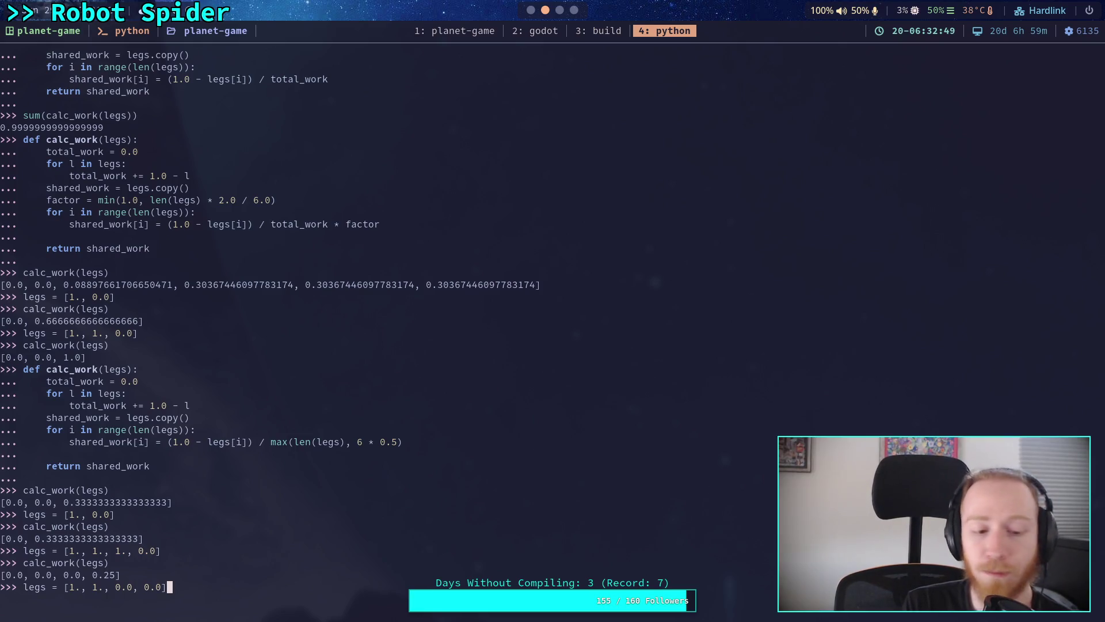
{"action": "key", "text": "Return"}
{"action": "type", "text": "calc_work(legs)"}
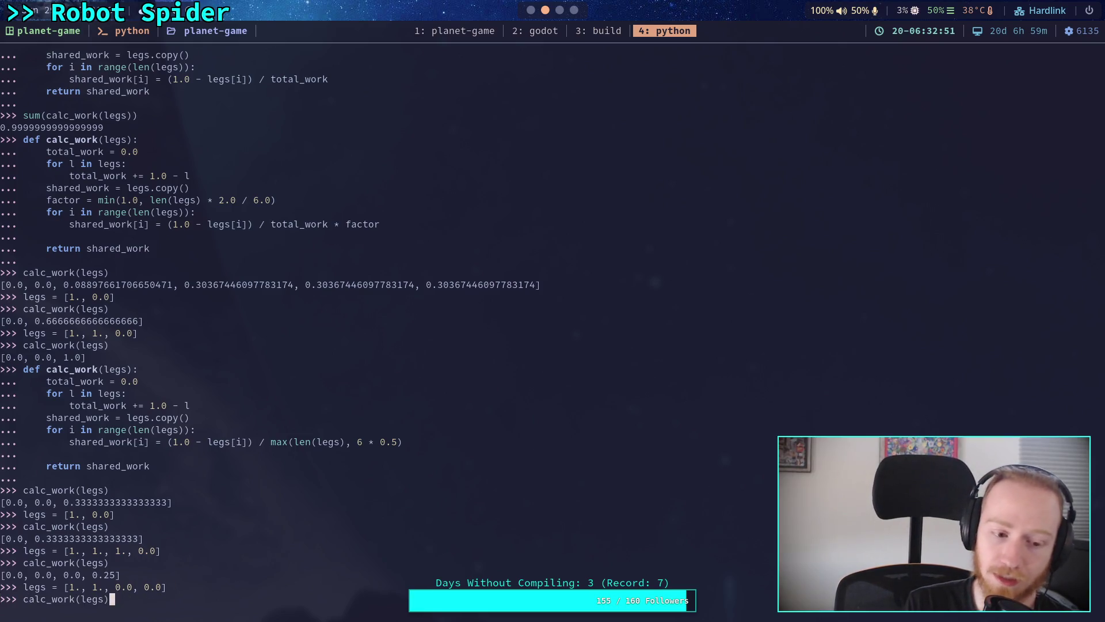
{"action": "key", "text": "Return"}
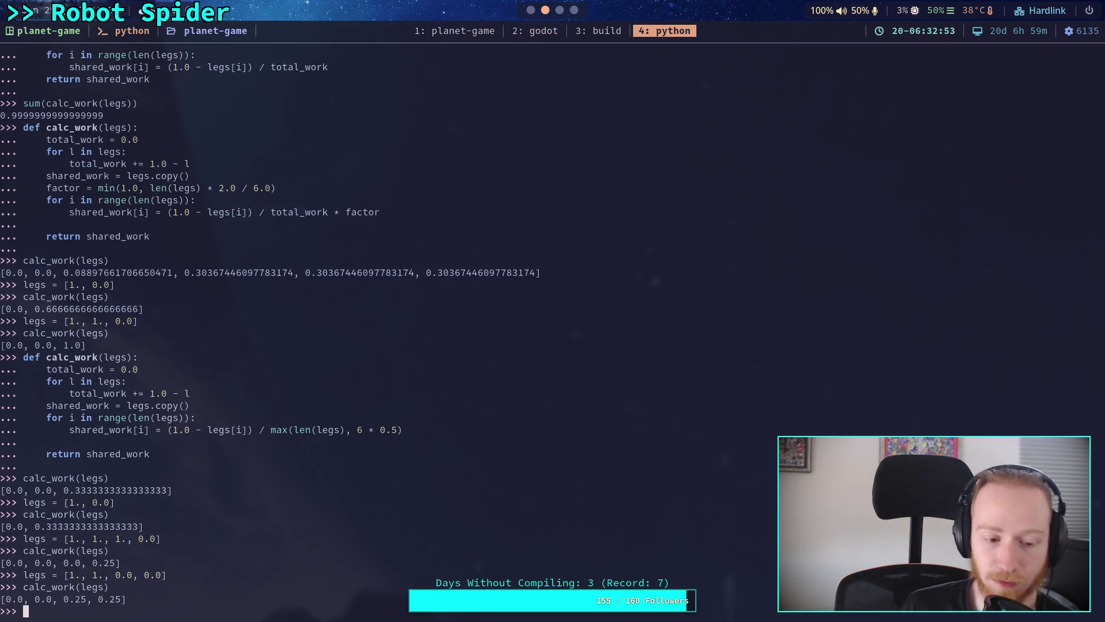
- Shorten legs to [1., 0.0, 0.0] and run calc_work on it
{"action": "key", "text": "Up"}
{"action": "key", "text": "Up"}
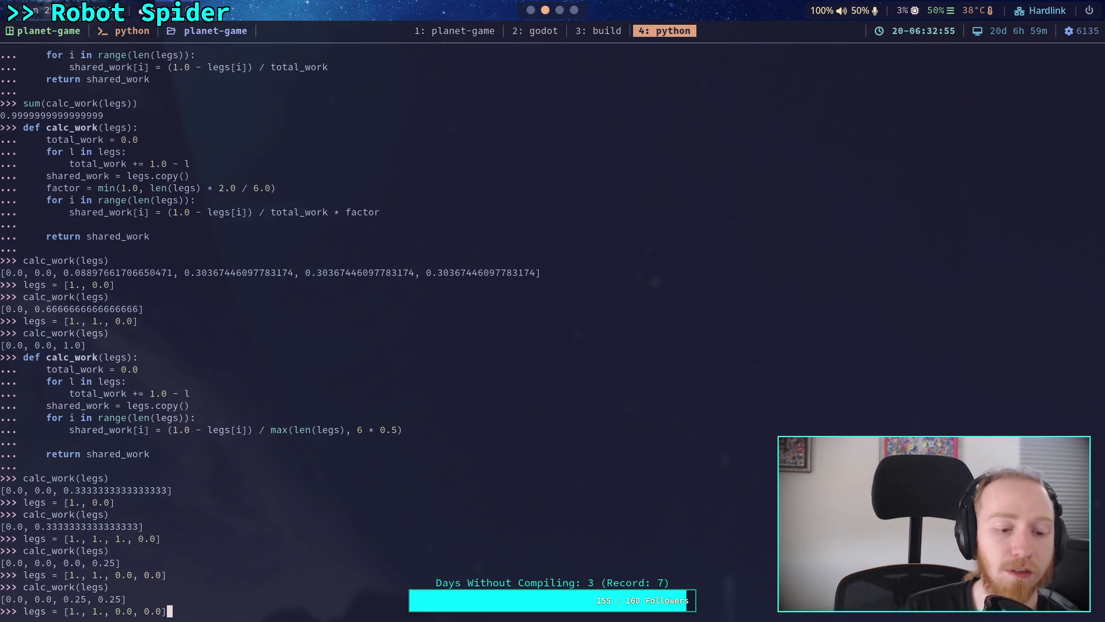
{"action": "key", "text": "Left"}
{"action": "key", "text": "Left"}
{"action": "key", "text": "Left"}
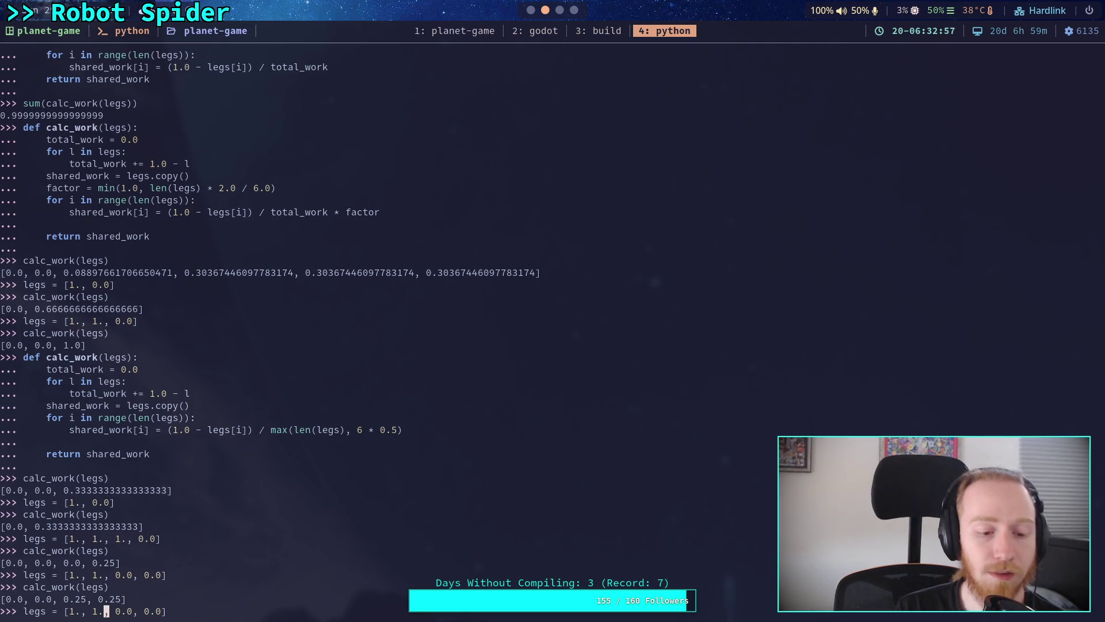
{"action": "key", "text": "BackSpace"}
{"action": "key", "text": "BackSpace"}
{"action": "key", "text": "Delete"}
{"action": "key", "text": "Delete"}
{"action": "key", "text": "Right"}
{"action": "key", "text": "Right"}
{"action": "key", "text": "Right"}
{"action": "key", "text": "Right"}
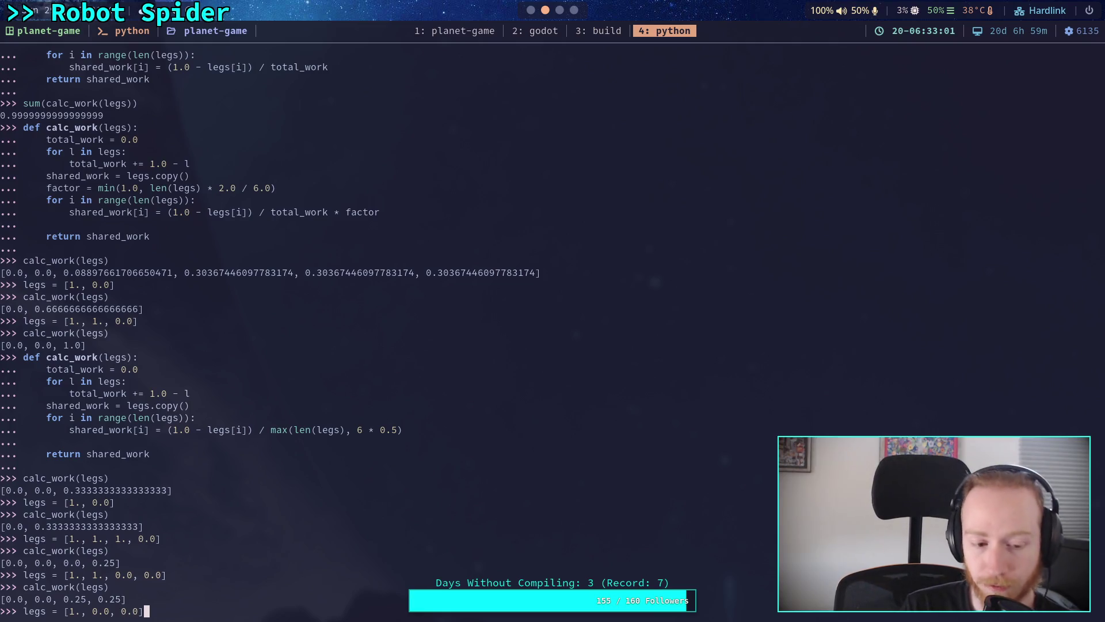
{"action": "key", "text": "Return"}
{"action": "key", "text": "Up"}
{"action": "key", "text": "Up"}
{"action": "key", "text": "Return"}
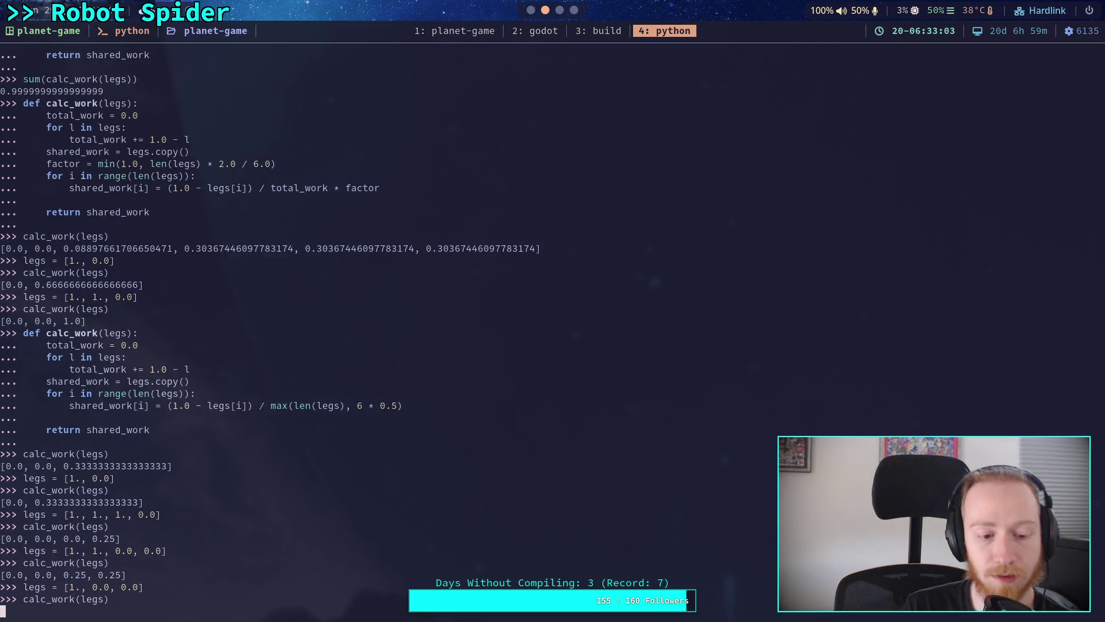
- Set legs to [1., 0.5, 0.5] and run calc_work, getting [0.0, 0.1666…, 0.1666…]
{"action": "key", "text": "Up"}
{"action": "key", "text": "Up"}
{"action": "key", "text": "Left"}
{"action": "key", "text": "Left"}
{"action": "key", "text": "Left"}
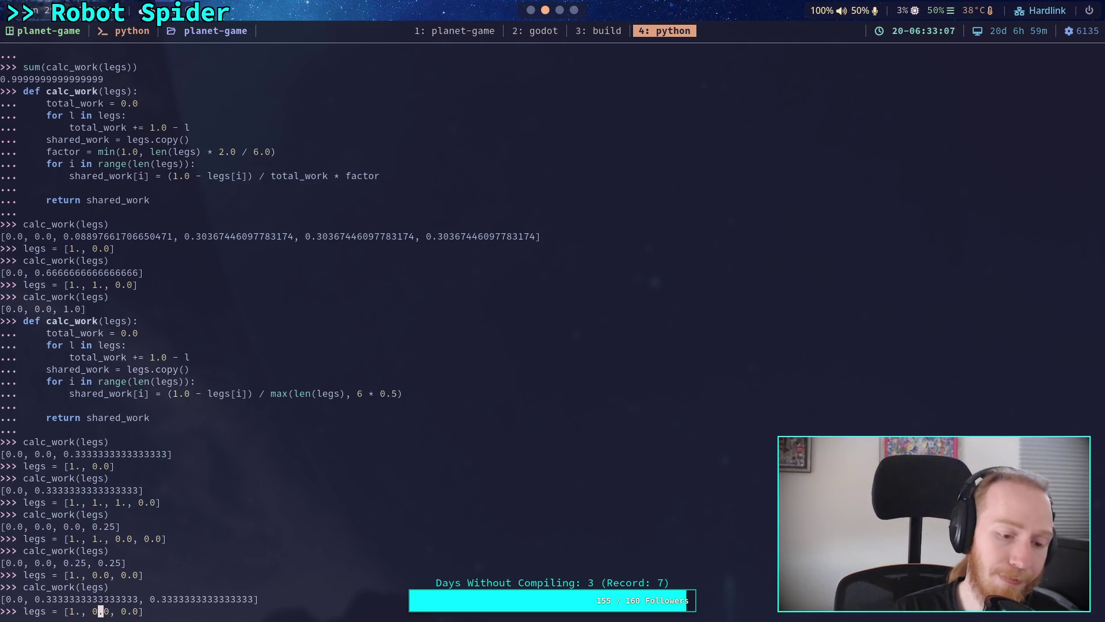
{"action": "key", "text": "Right"}
{"action": "key", "text": "Right"}
{"action": "key", "text": "Right"}
{"action": "key", "text": "Right"}
{"action": "key", "text": "Right"}
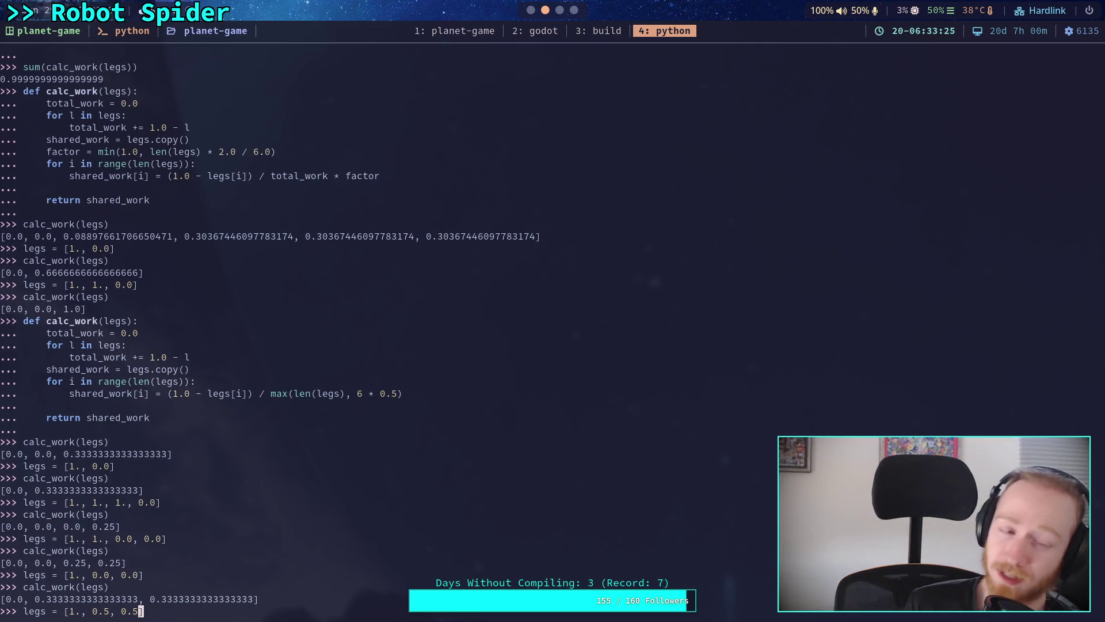
{"action": "type", "text": "]"}
{"action": "key", "text": "Return"}
{"action": "type", "text": "calc_work(legs)"}
{"action": "key", "text": "Return"}
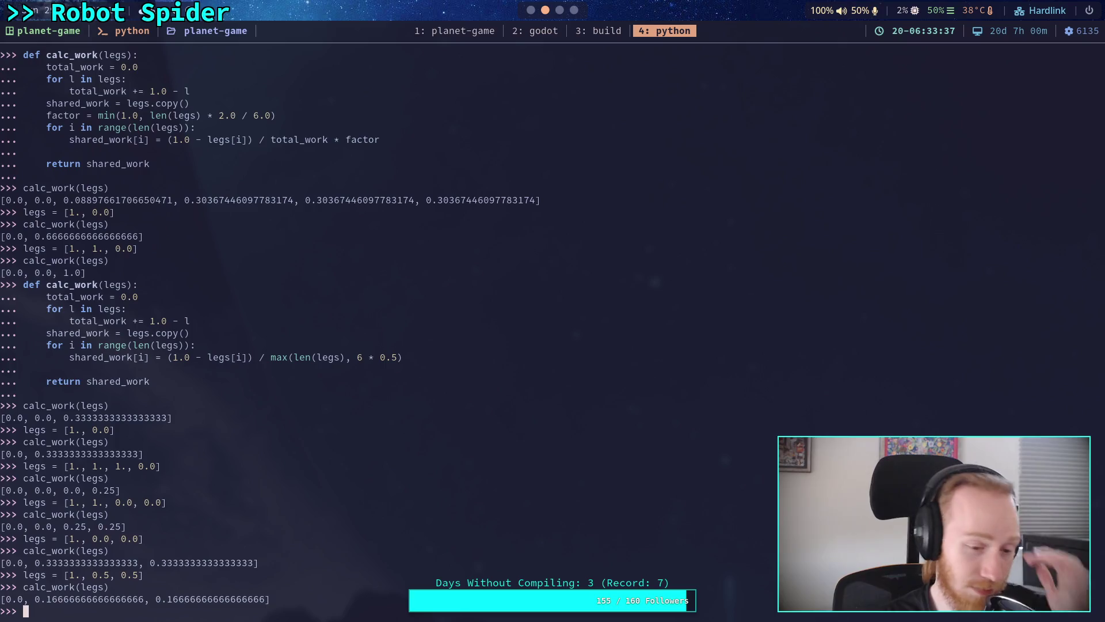
- Set legs to [1., 0.5, 1.] and run calc_work on it
{"action": "type", "text": "legs = [1., 0.5, 0.5"}
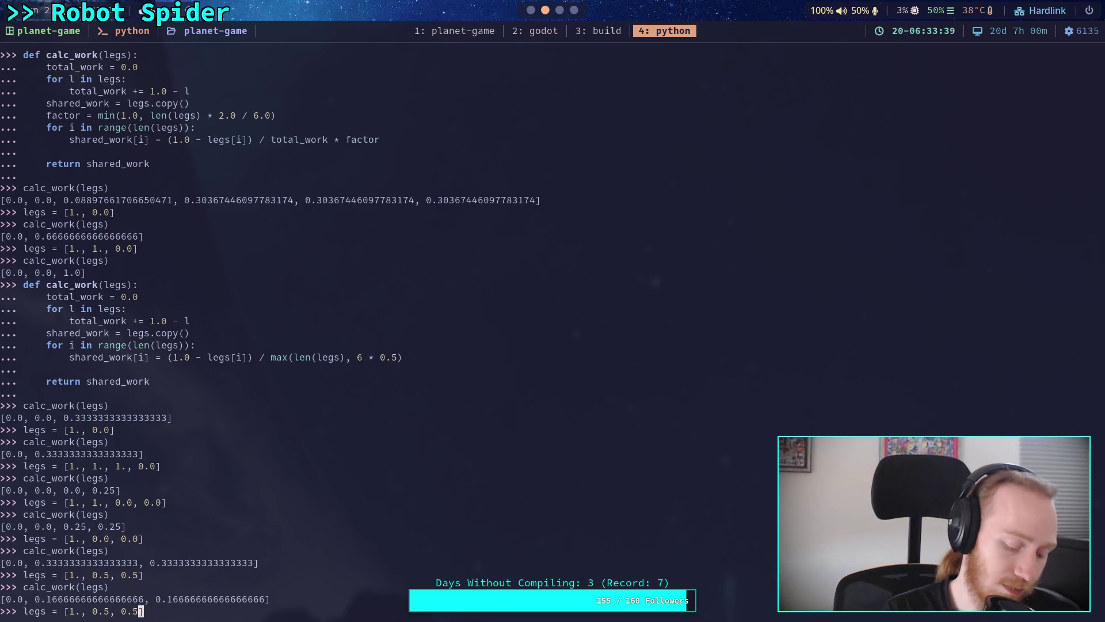
{"action": "key", "text": "BackSpace"}
{"action": "type", "text": "9]"}
{"action": "key", "text": "Left"}
{"action": "key", "text": "Left"}
{"action": "key", "text": "Left"}
{"action": "key", "text": "Delete"}
{"action": "key", "text": "Delete"}
{"action": "key", "text": "Delete"}
{"action": "key", "text": "BackSpace"}
{"action": "type", "text": "1.]"}
{"action": "key", "text": "Return"}
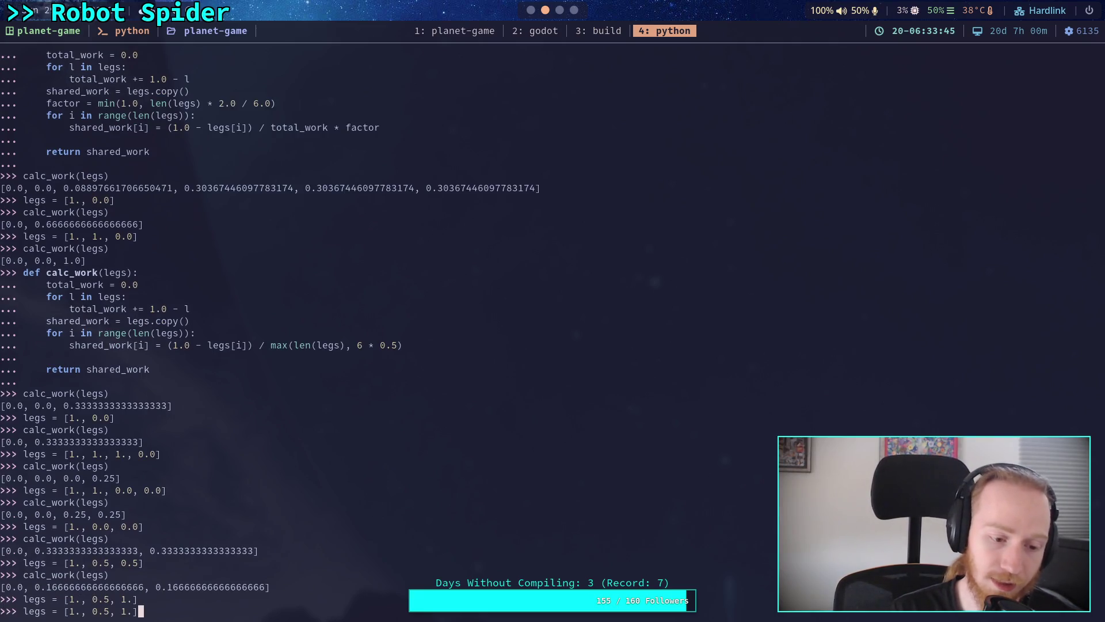
{"action": "type", "text": "calc_work(legs)"}
{"action": "key", "text": "Return"}
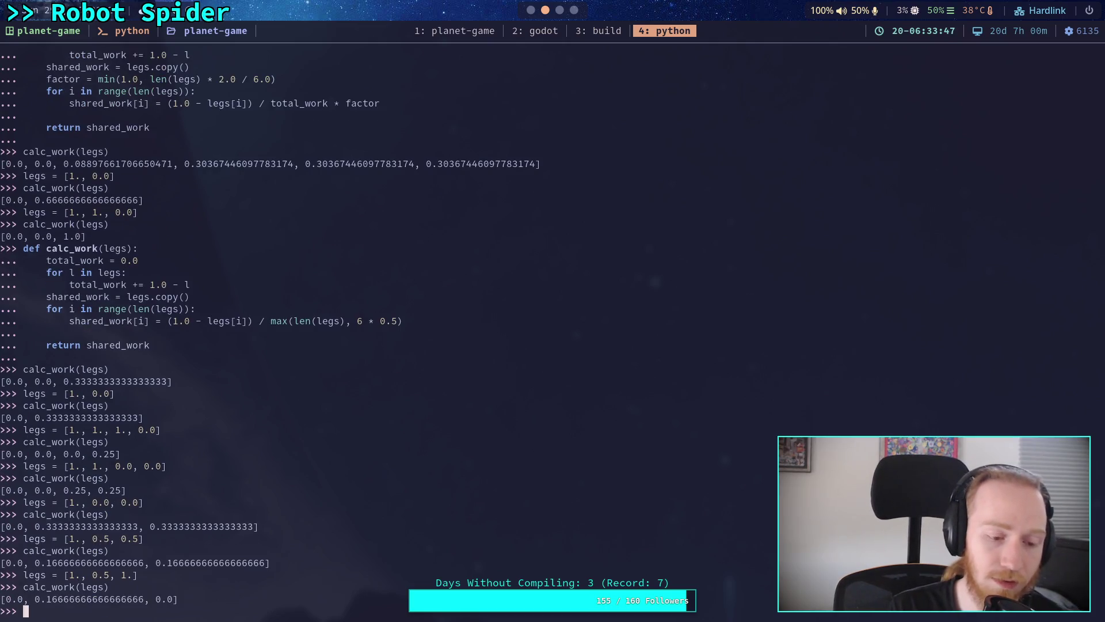
- Assign the six-leg list legs = [1., 1., 1., 1., 1., 0.0]
{"action": "key", "text": "Up"}
{"action": "key", "text": "Up"}
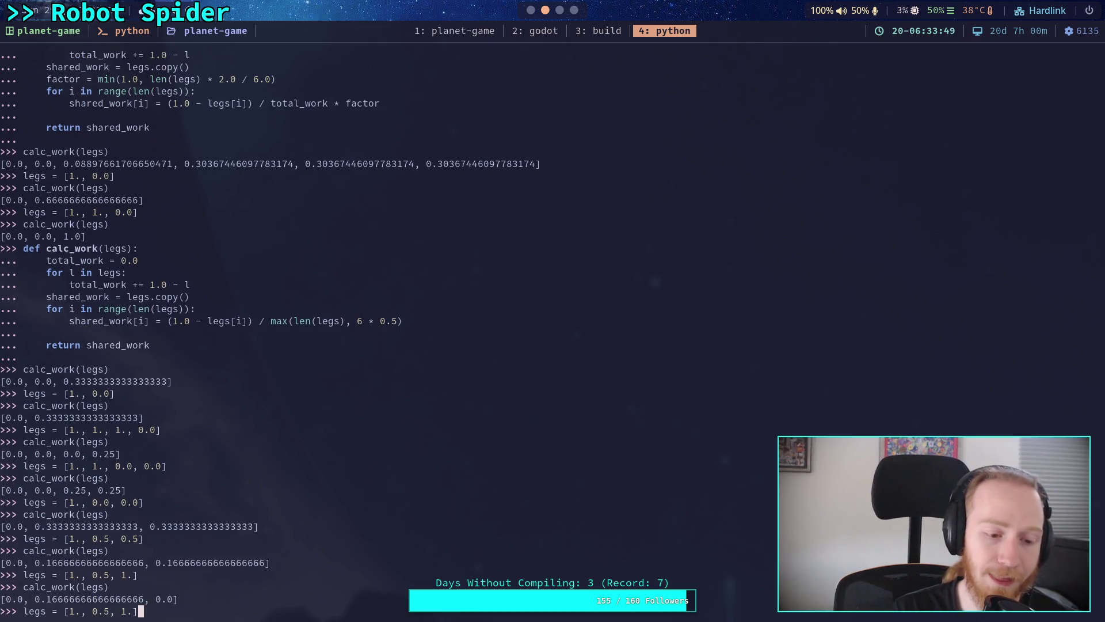
{"action": "key", "text": "Left"}
{"action": "key", "text": "Left"}
{"action": "key", "text": "Left"}
{"action": "key", "text": "BackSpace"}
{"action": "key", "text": "BackSpace"}
{"action": "key", "text": "BackSpace"}
{"action": "type", "text": "1."}
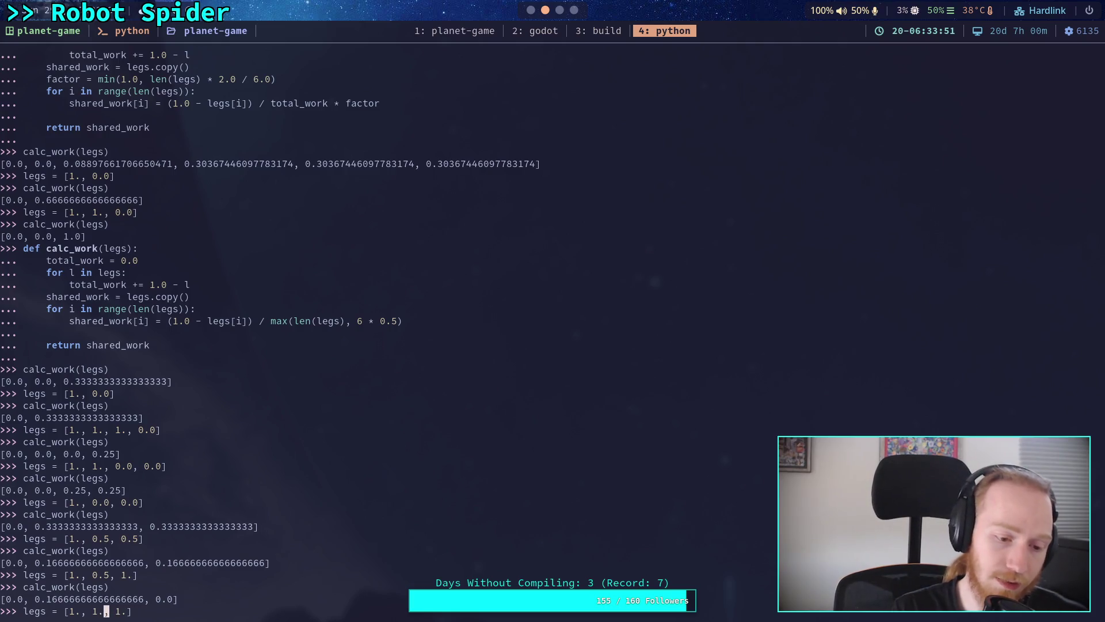
{"action": "key", "text": "Right"}
{"action": "key", "text": "Right"}
{"action": "key", "text": "Right"}
{"action": "type", "text": ", 1., "}
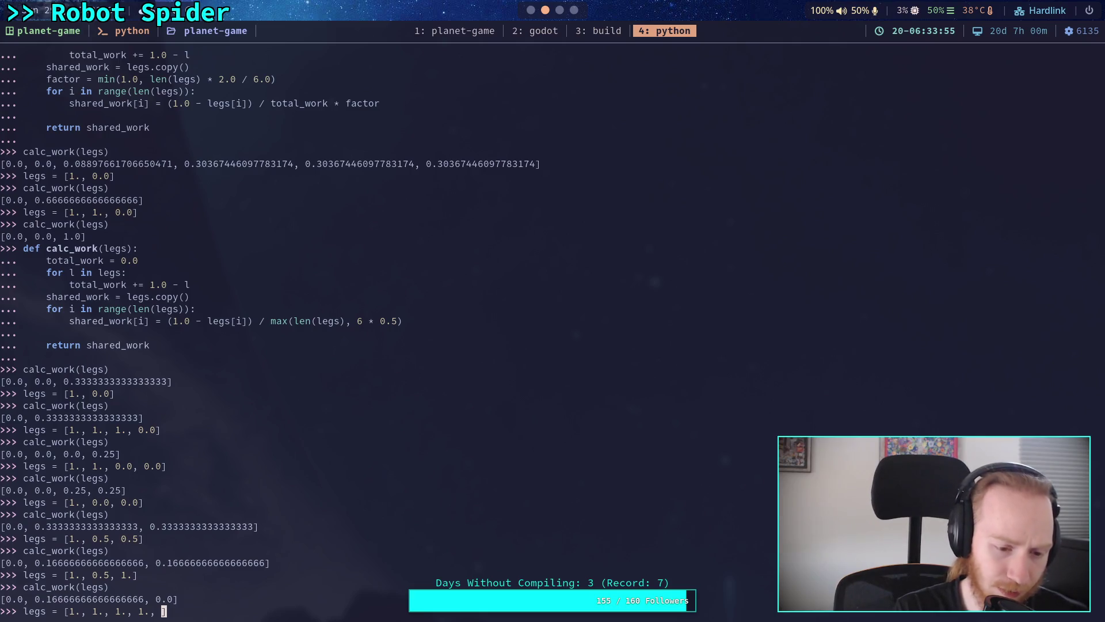
{"action": "type", "text": "1., 0.0"}
{"action": "key", "text": "End"}
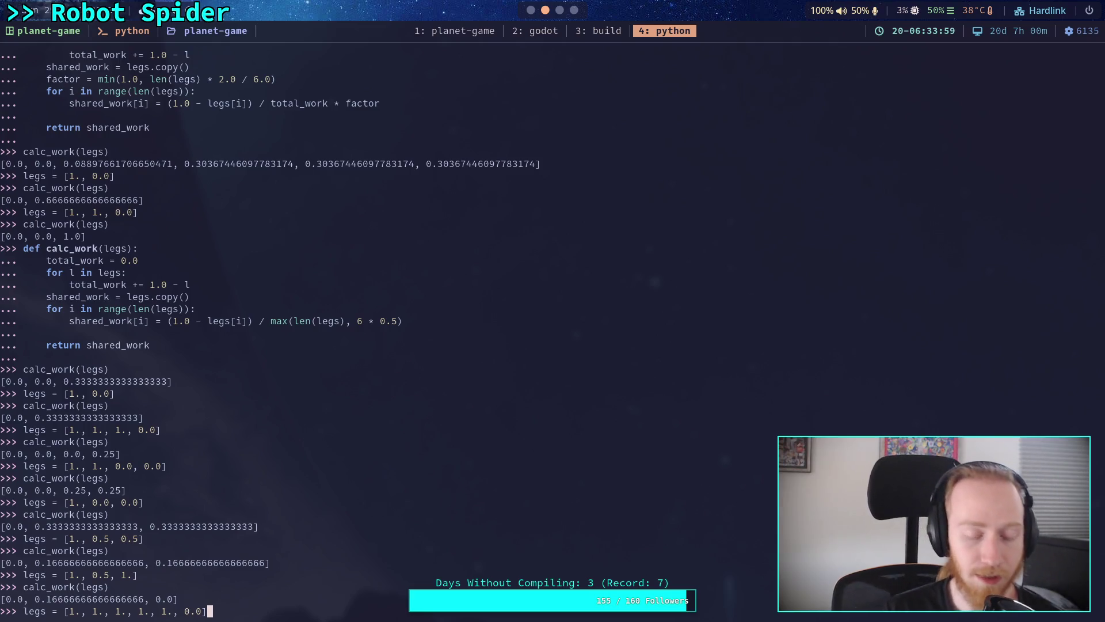
{"action": "key", "text": "Return"}
- Run calc_work on the six legs (0.1666…), then with the last leg 0.5 (0.0833…)
{"action": "type", "text": "calc_work(legs)"}
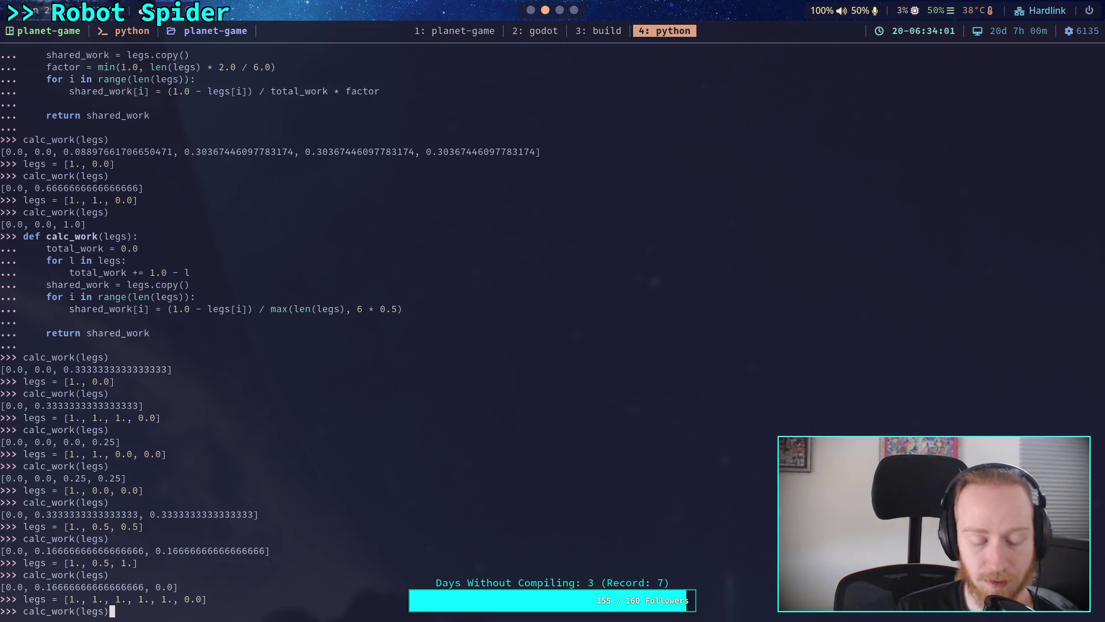
{"action": "key", "text": "Return"}
{"action": "key", "text": "Up"}
{"action": "key", "text": "Up"}
{"action": "key", "text": "Left"}
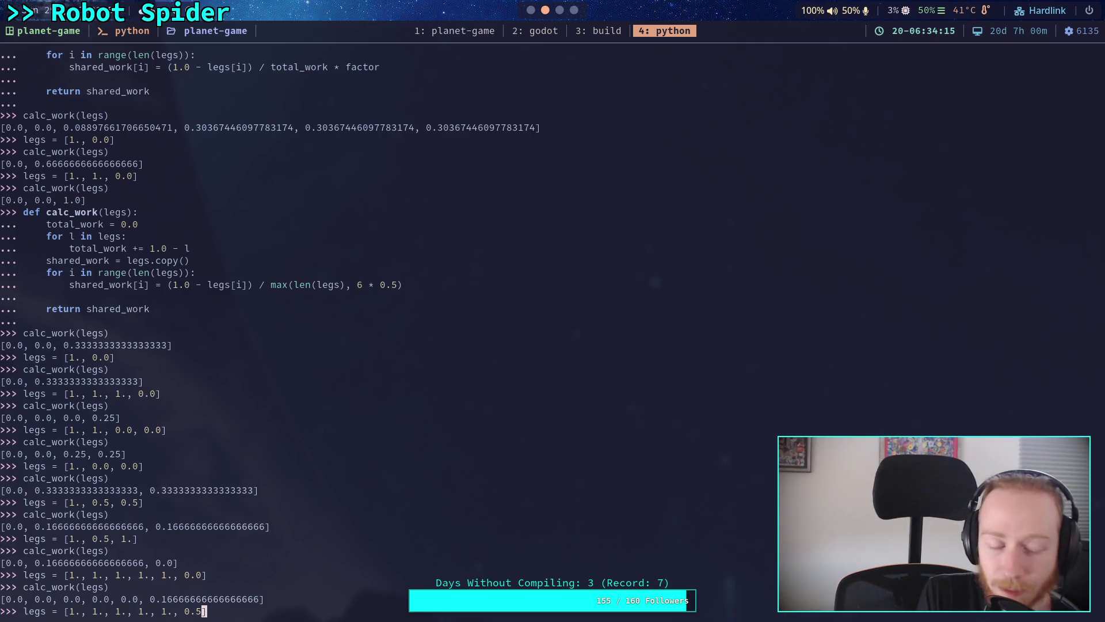
{"action": "key", "text": "Return"}
{"action": "type", "text": "calc_work(legs)"}
{"action": "key", "text": "Return"}
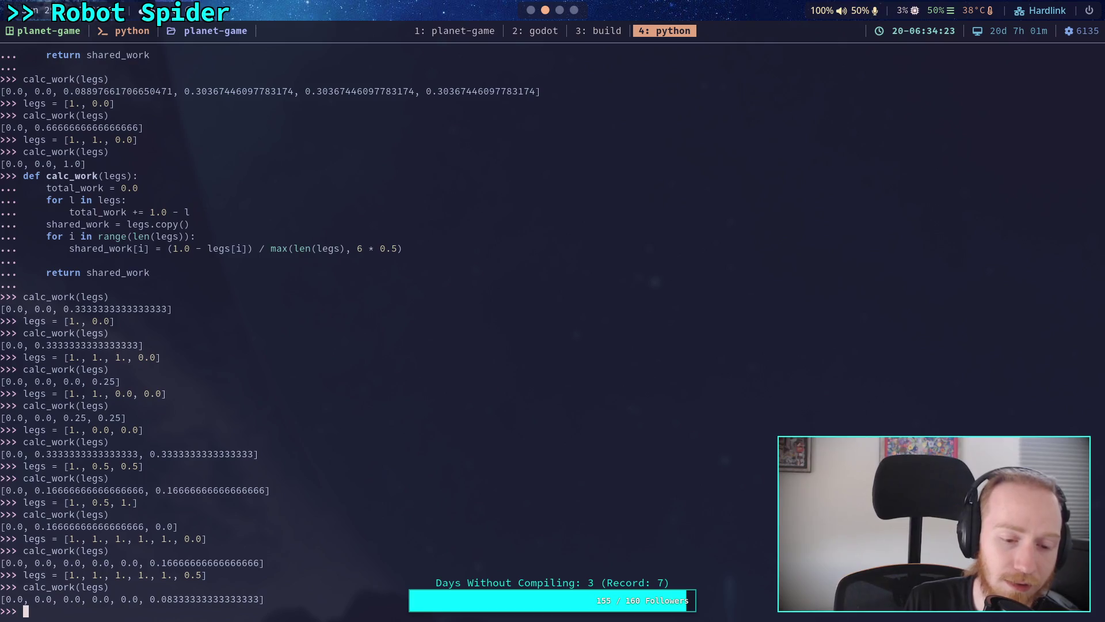
{"action": "key", "text": "Up"}
{"action": "key", "text": "Up"}
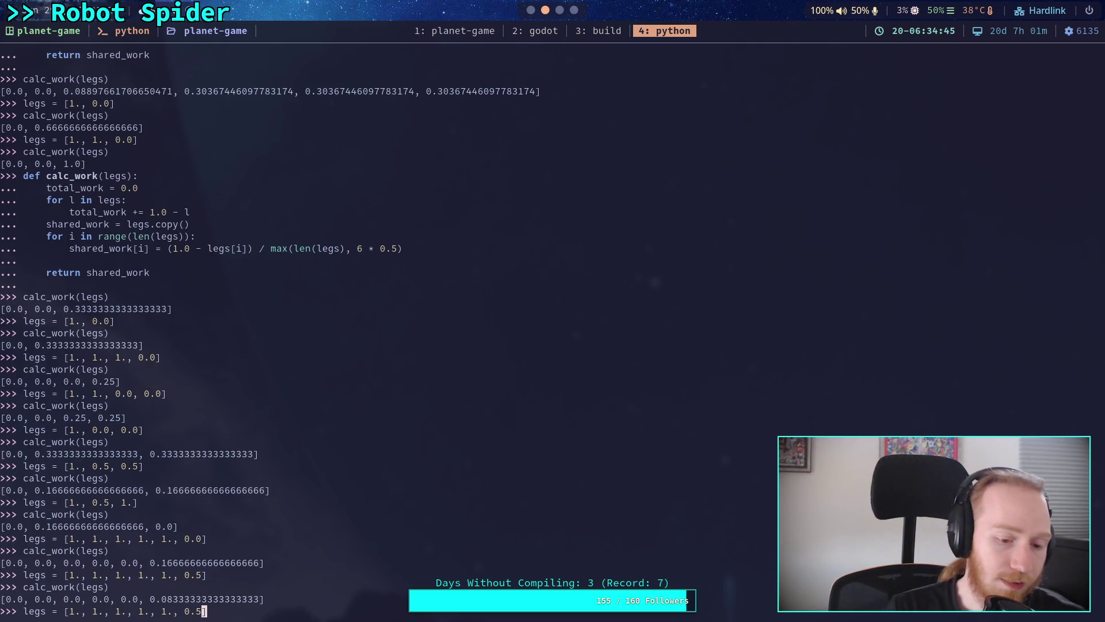
{"action": "key", "text": "BackSpace"}
{"action": "key", "text": "BackSpace"}
{"action": "key", "text": "BackSpace"}
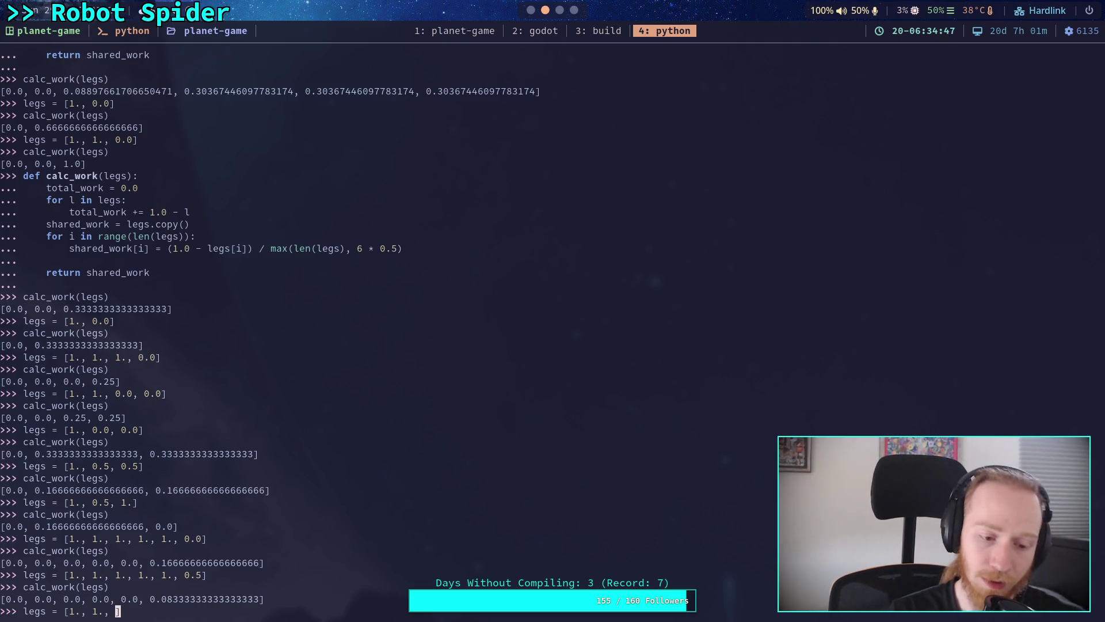
- Trim legs to the single leg [1.] and run calc_work on it
{"action": "key", "text": "BackSpace"}
{"action": "key", "text": "BackSpace"}
{"action": "type", "text": "]"}
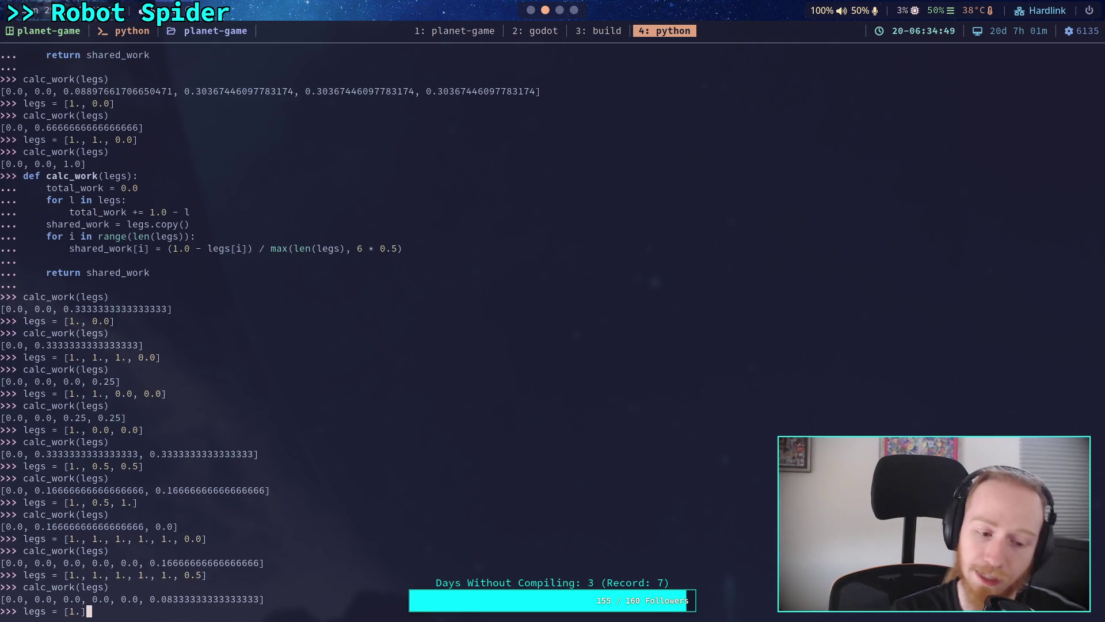
{"action": "key", "text": "Return"}
{"action": "type", "text": "calc_work(legs)"}
{"action": "key", "text": "Return"}
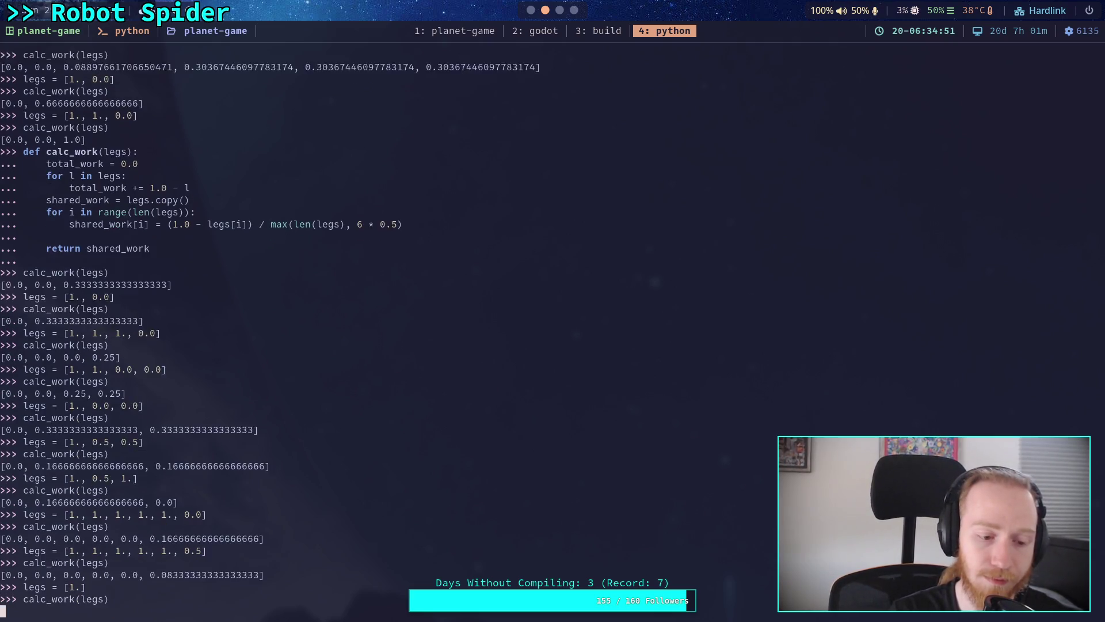
- Change legs to [0.0] and run calc_work on it
{"action": "key", "text": "Up"}
{"action": "key", "text": "Up"}
{"action": "key", "text": "Left"}
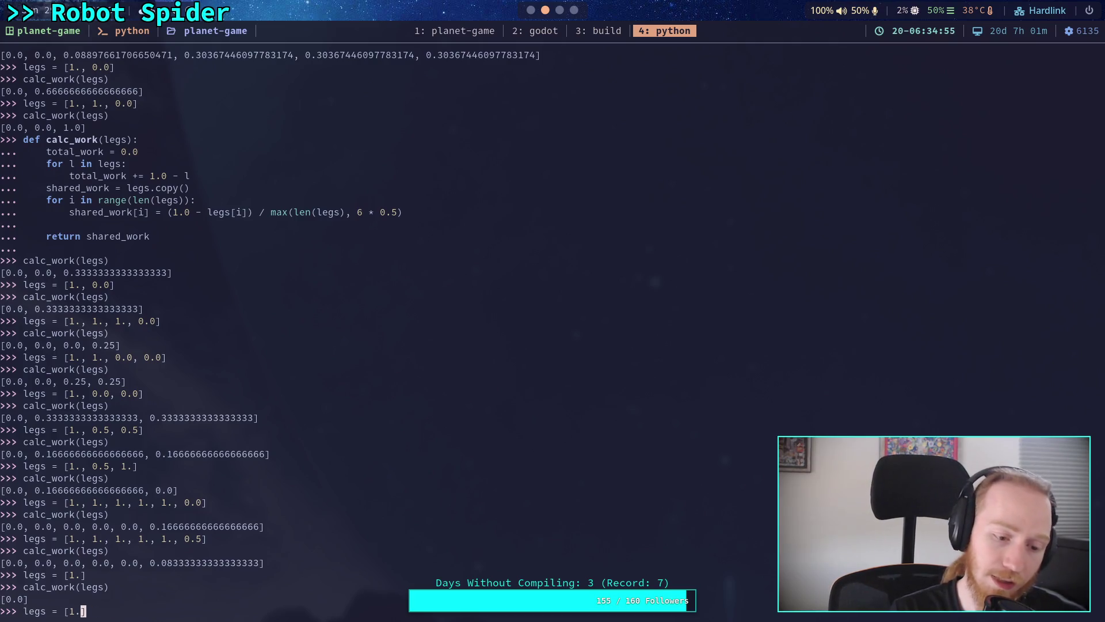
{"action": "key", "text": "BackSpace"}
{"action": "key", "text": "BackSpace"}
{"action": "type", "text": "0.0"}
{"action": "key", "text": "Return"}
{"action": "key", "text": "Up"}
{"action": "key", "text": "Up"}
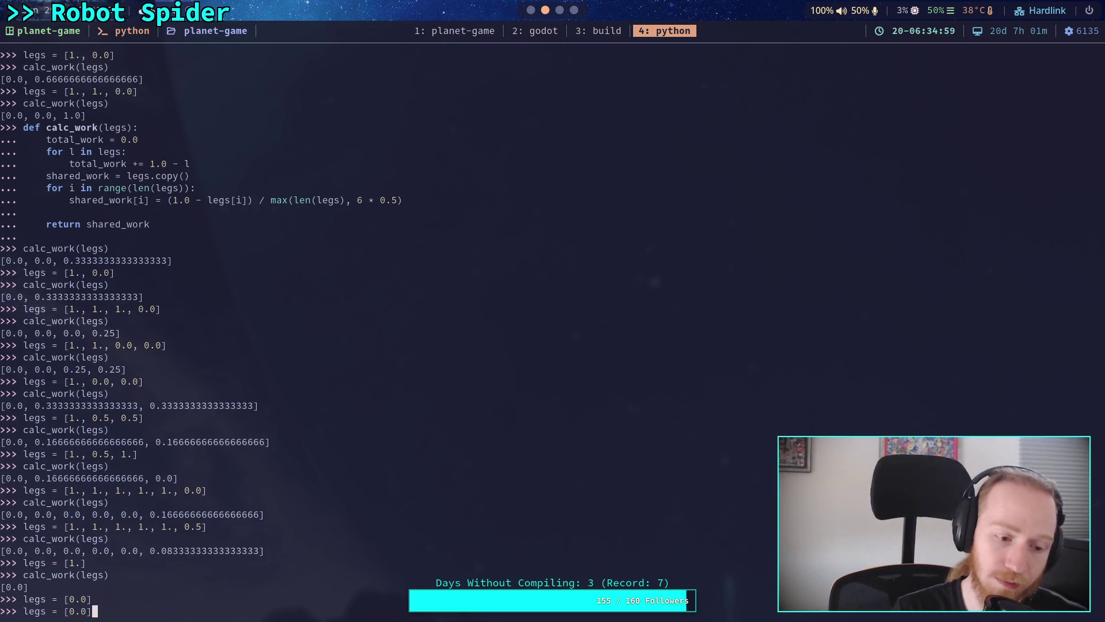
{"action": "key", "text": "Return"}
- Extend legs to [0.0, 0.0] and run calc_work on it
{"action": "key", "text": "Up"}
{"action": "key", "text": "Up"}
{"action": "key", "text": "Left"}
{"action": "type", "text": ", 0.0"}
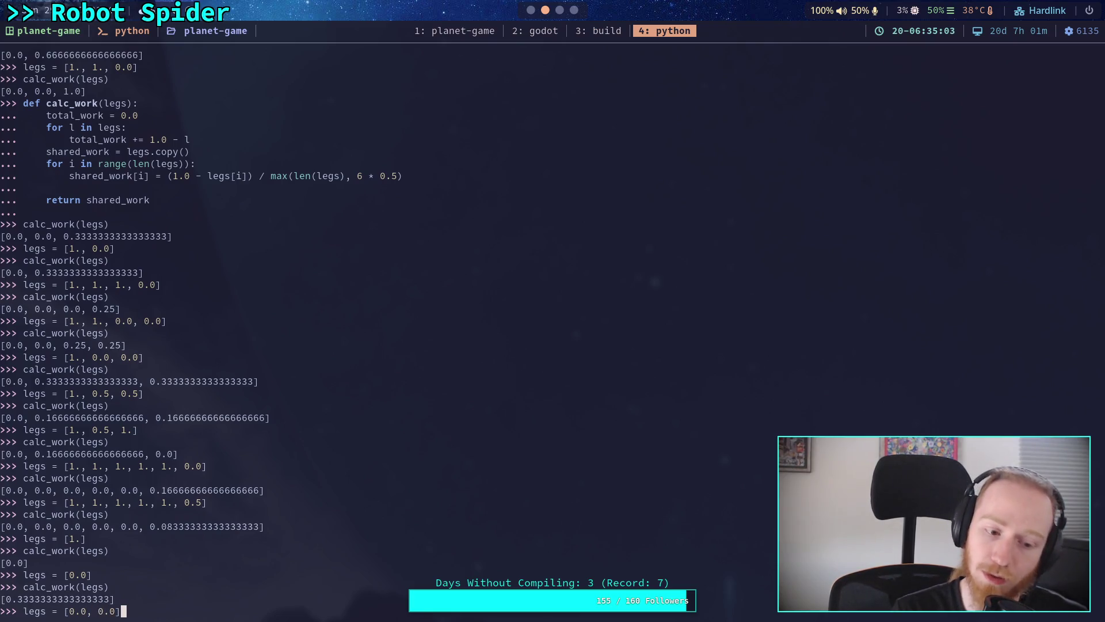
{"action": "key", "text": "Return"}
{"action": "key", "text": "Return"}
{"action": "key", "text": "Up"}
{"action": "key", "text": "Up"}
{"action": "key", "text": "Return"}
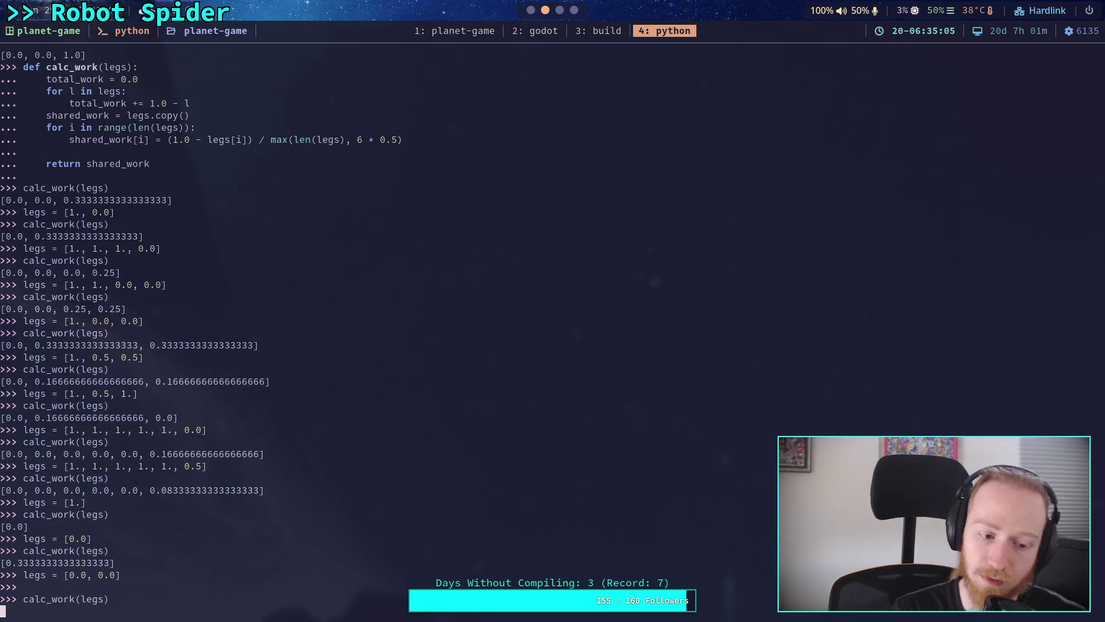
- Extend legs to [0.0, 0.0, 0.0] and run calc_work, giving 0.3333… each
{"action": "key", "text": "Up"}
{"action": "key", "text": "Up"}
{"action": "key", "text": "Left"}
{"action": "type", "text": ", 0.0"}
{"action": "key", "text": "Return"}
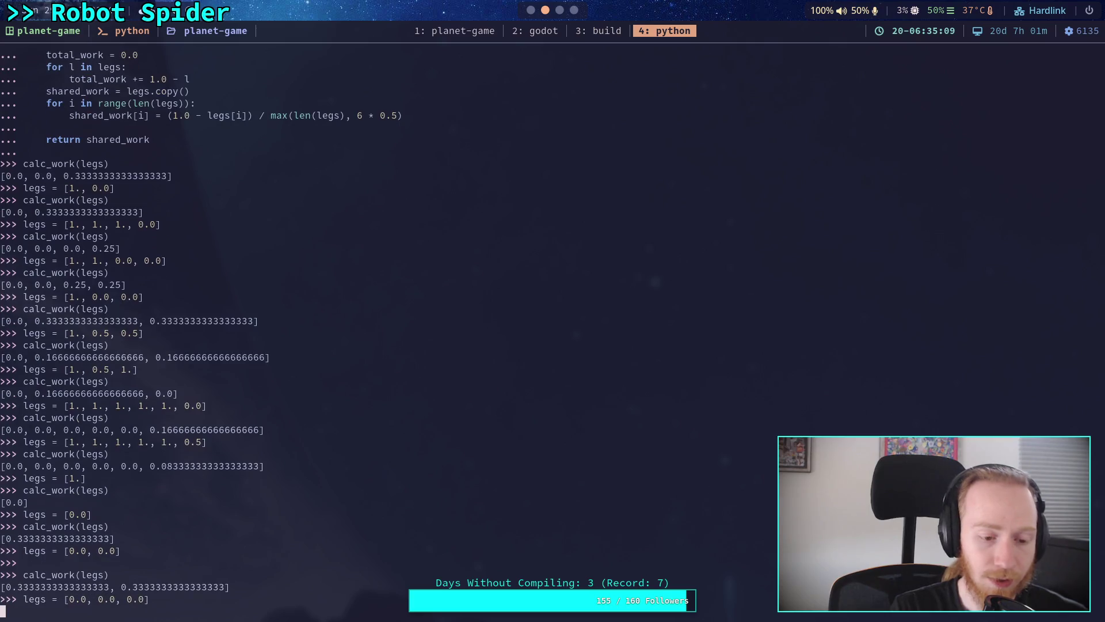
{"action": "key", "text": "Up"}
{"action": "key", "text": "Up"}
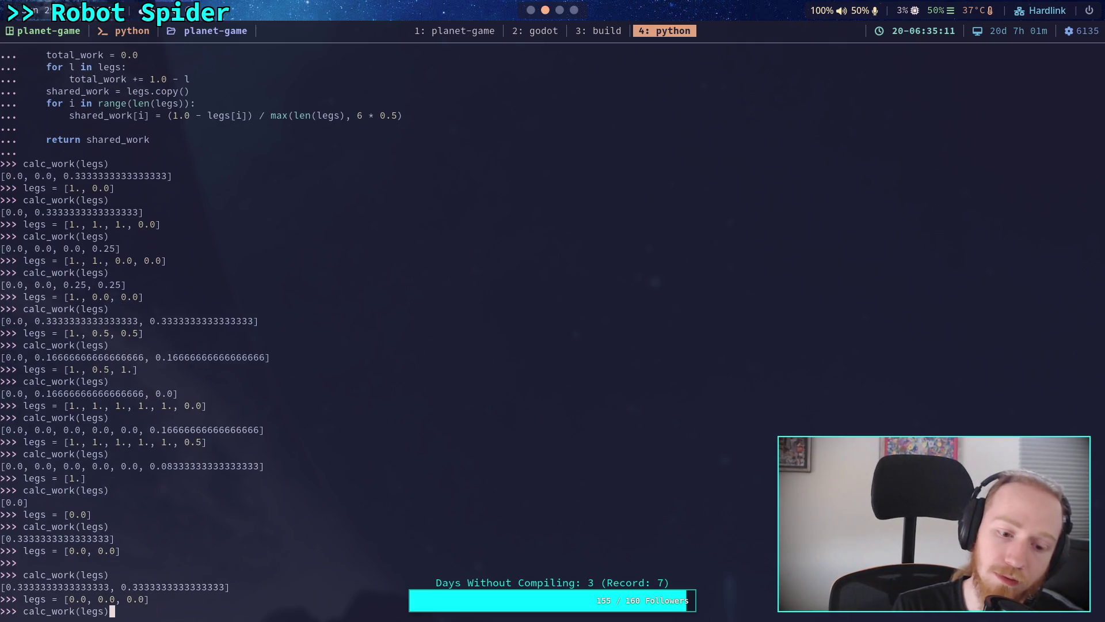
{"action": "key", "text": "Return"}
- Change the last leg to make legs [0.0, 0.0, 0.5] and run calc_work
{"action": "key", "text": "Up"}
{"action": "key", "text": "Up"}
{"action": "key", "text": "Left"}
{"action": "key", "text": "BackSpace"}
{"action": "type", "text": "5"}
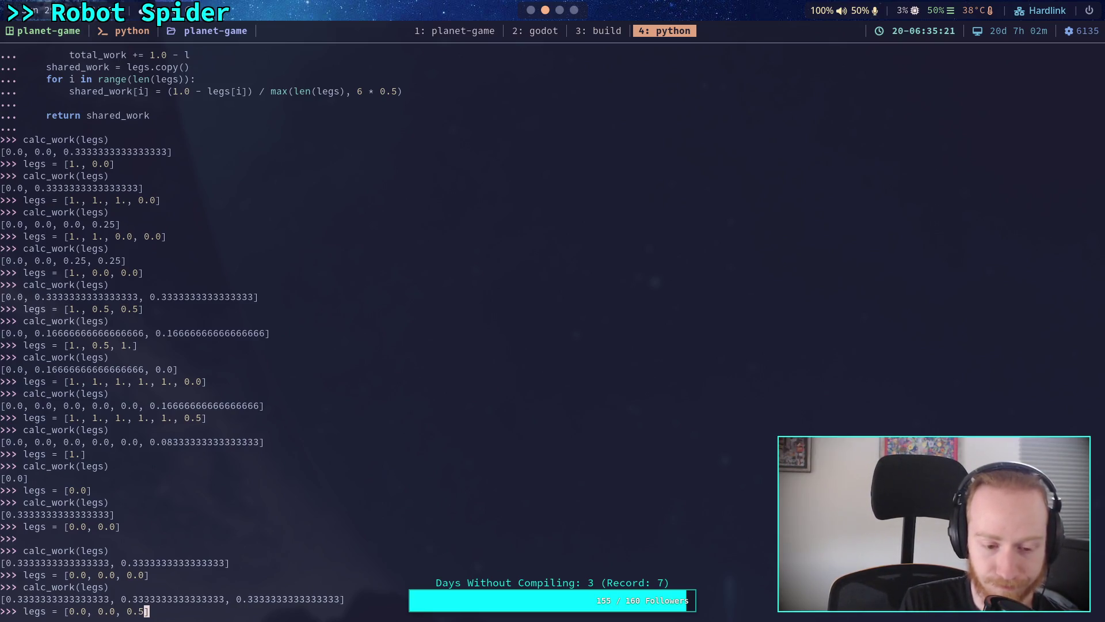
{"action": "type", "text": "]"}
{"action": "key", "text": "Return"}
{"action": "key", "text": "Up"}
{"action": "key", "text": "Up"}
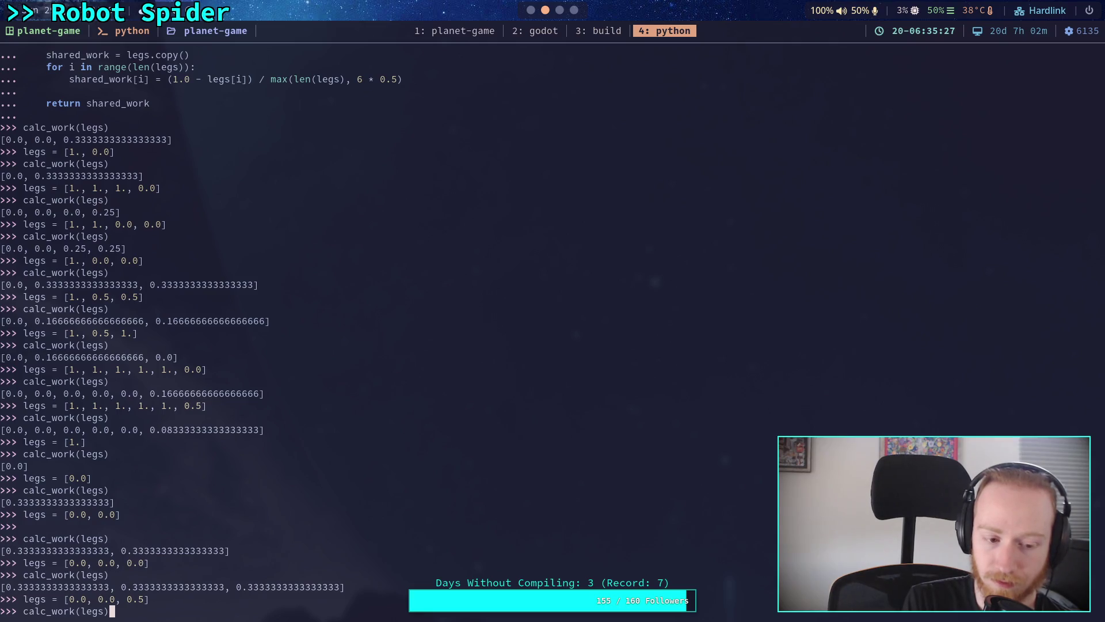
{"action": "key", "text": "Return"}
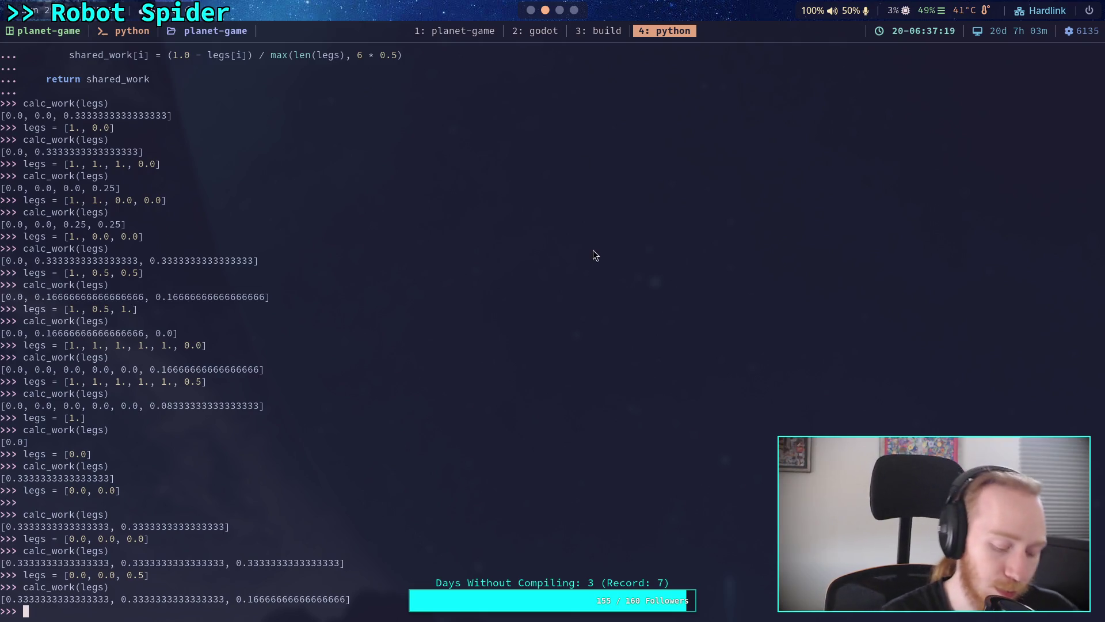
- Import math and evaluate math.cos(math.radians(45)), giving 0.7071067811865476
{"action": "type", "text": "import ma"}
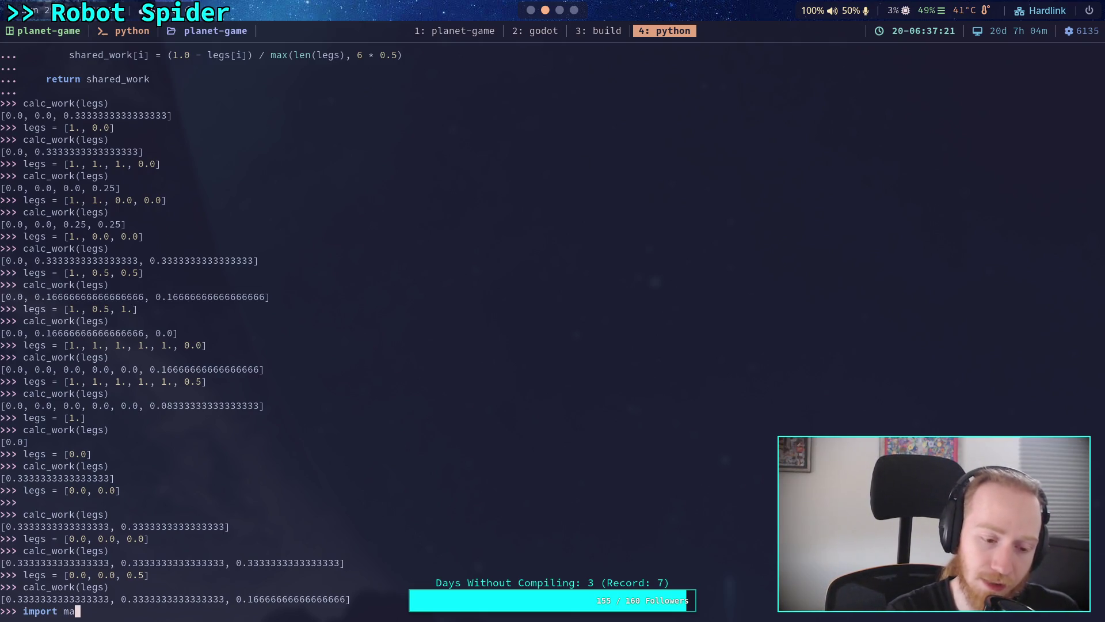
{"action": "type", "text": "th"}
{"action": "key", "text": "Return"}
{"action": "type", "text": "math.cos("}
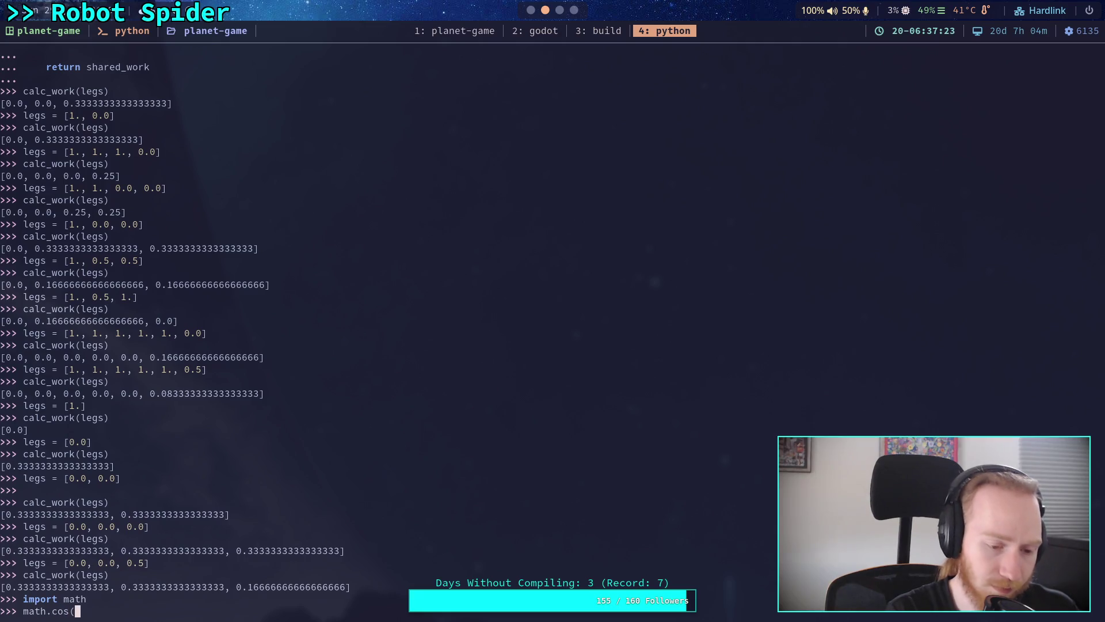
{"action": "key", "text": "Left"}
{"action": "key", "text": "Left"}
{"action": "key", "text": "Left"}
{"action": "type", "text": "a"}
{"action": "key", "text": "Right"}
{"action": "key", "text": "Right"}
{"action": "key", "text": "Right"}
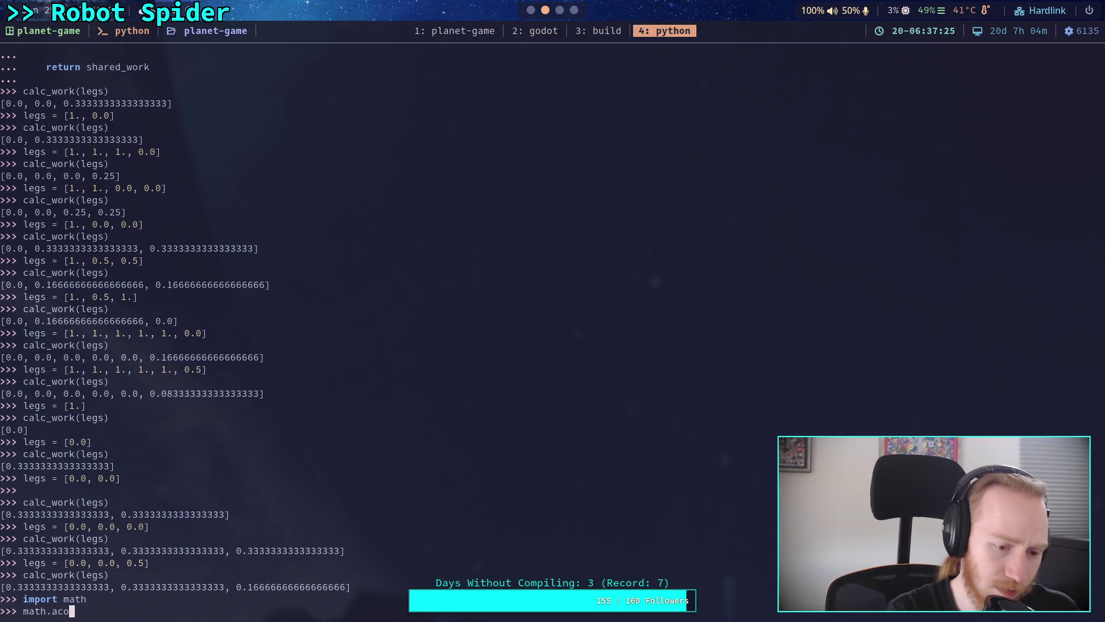
{"action": "type", "text": "0.5"}
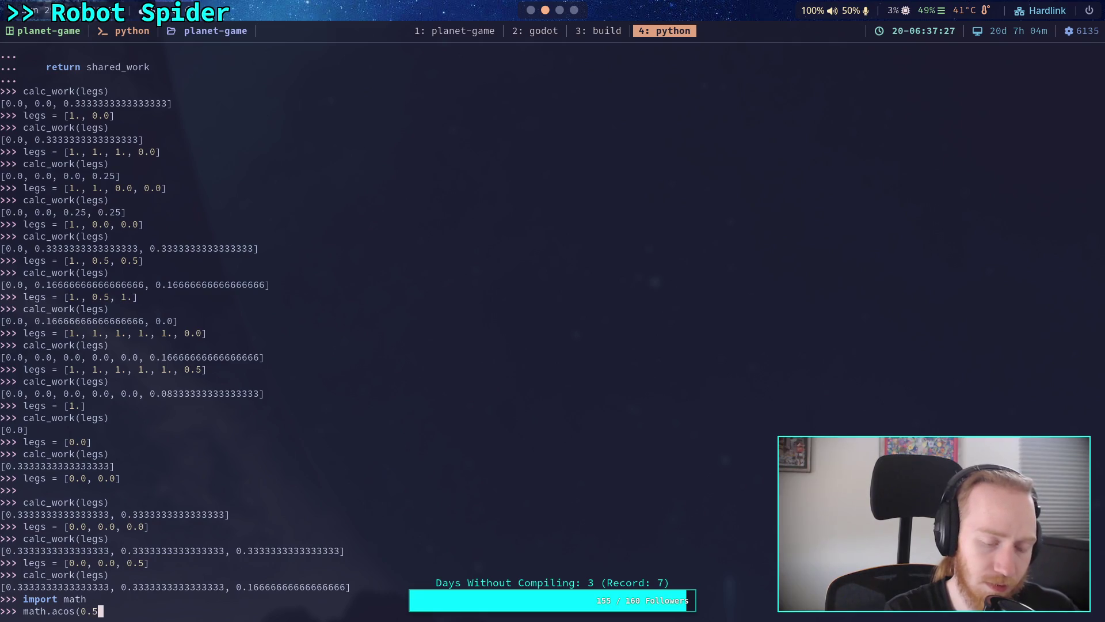
{"action": "key", "text": "BackSpace"}
{"action": "key", "text": "BackSpace"}
{"action": "key", "text": "BackSpace"}
{"action": "type", "text": "cos9"}
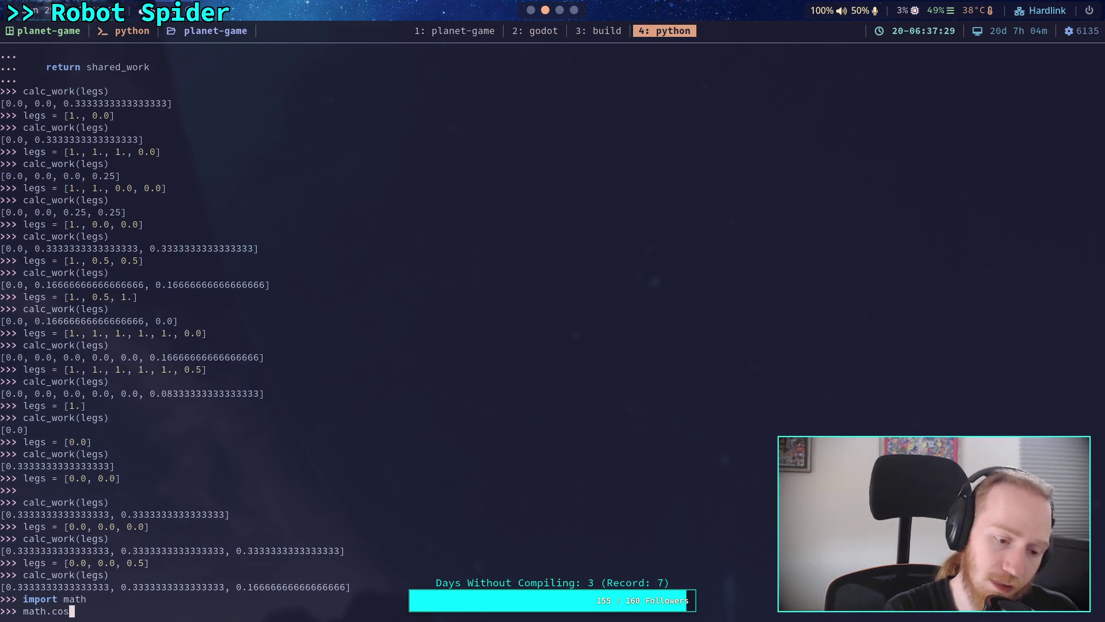
{"action": "key", "text": "BackSpace"}
{"action": "type", "text": "(math.radians(4"}
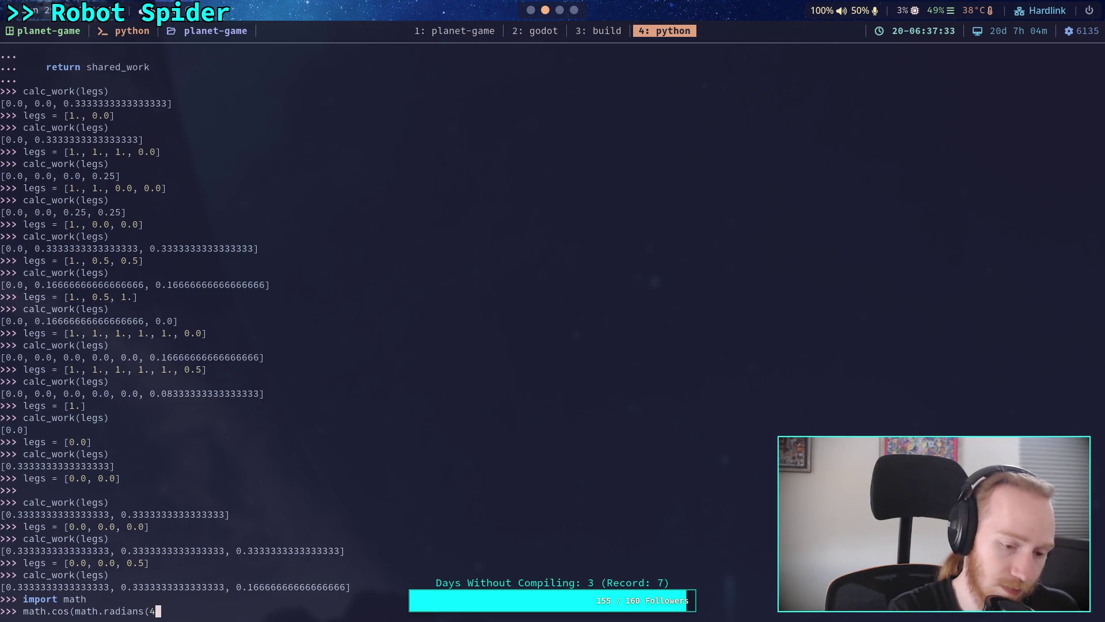
{"action": "type", "text": "5))"}
{"action": "key", "text": "Return"}
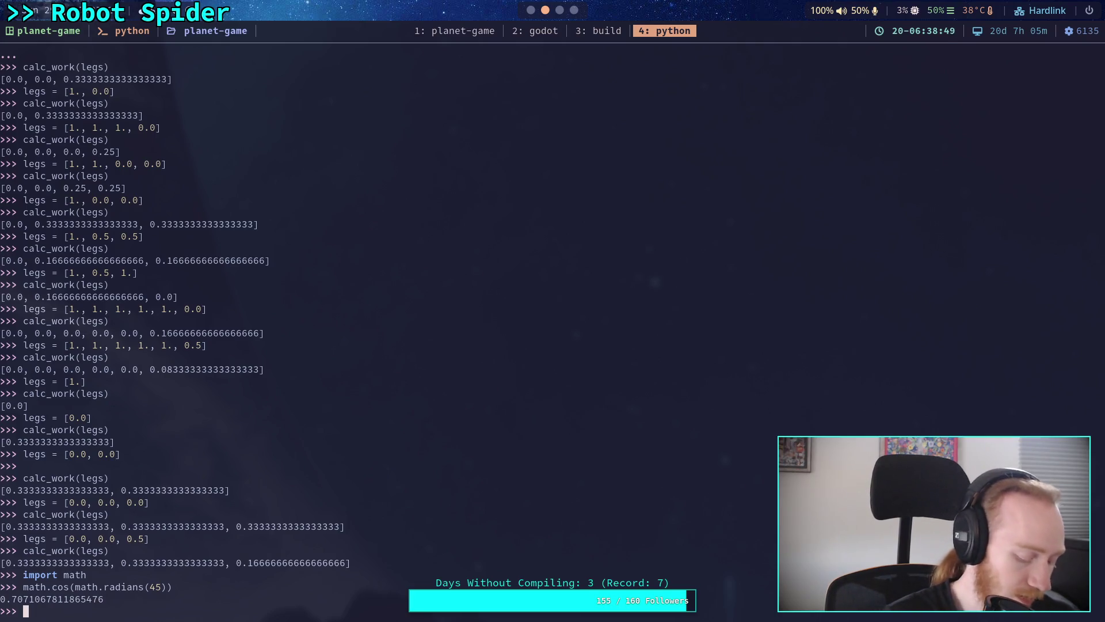
{"action": "key", "text": "super+4"}
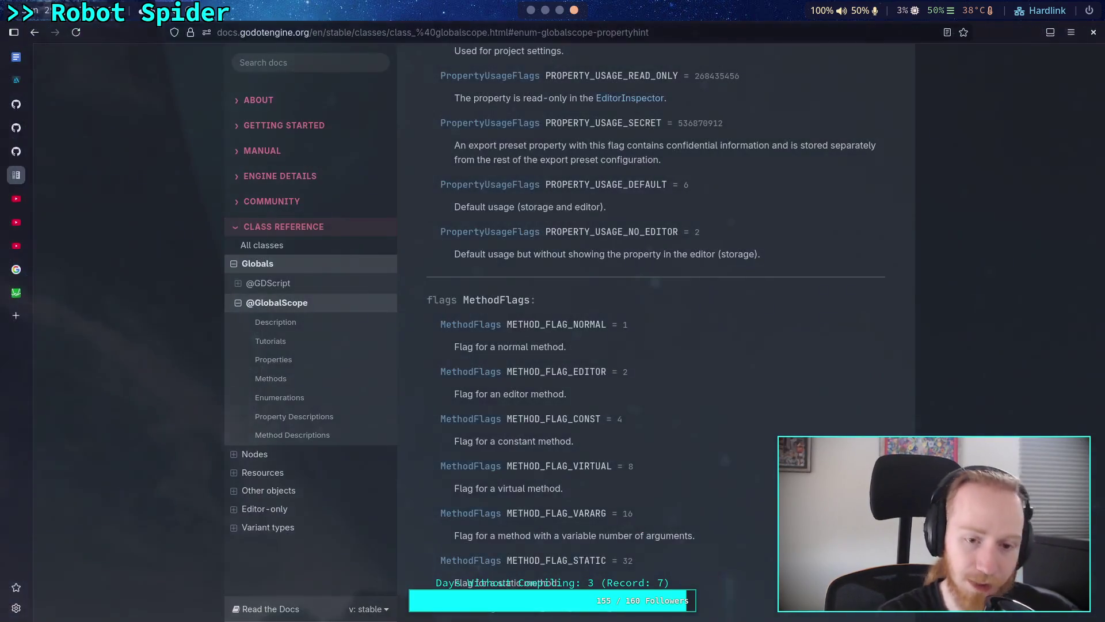
- Load the Unit Circle reference diagram in a new browser tab to view 45° and 90°
{"action": "key", "text": "ctrl+t"}
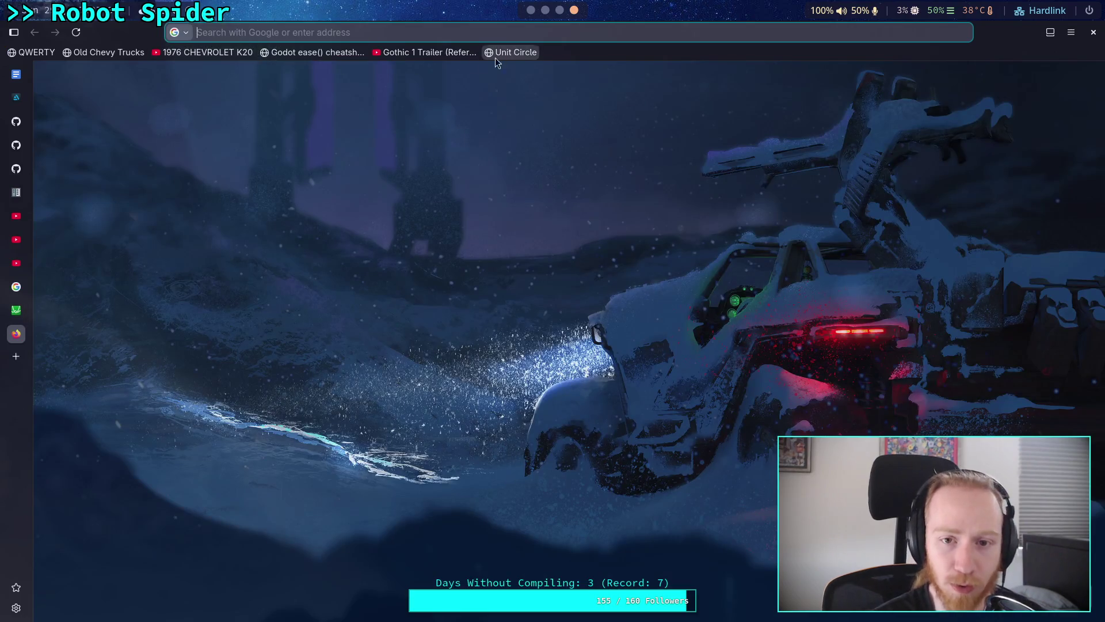
{"action": "left_click", "coordinate": [507, 53]}
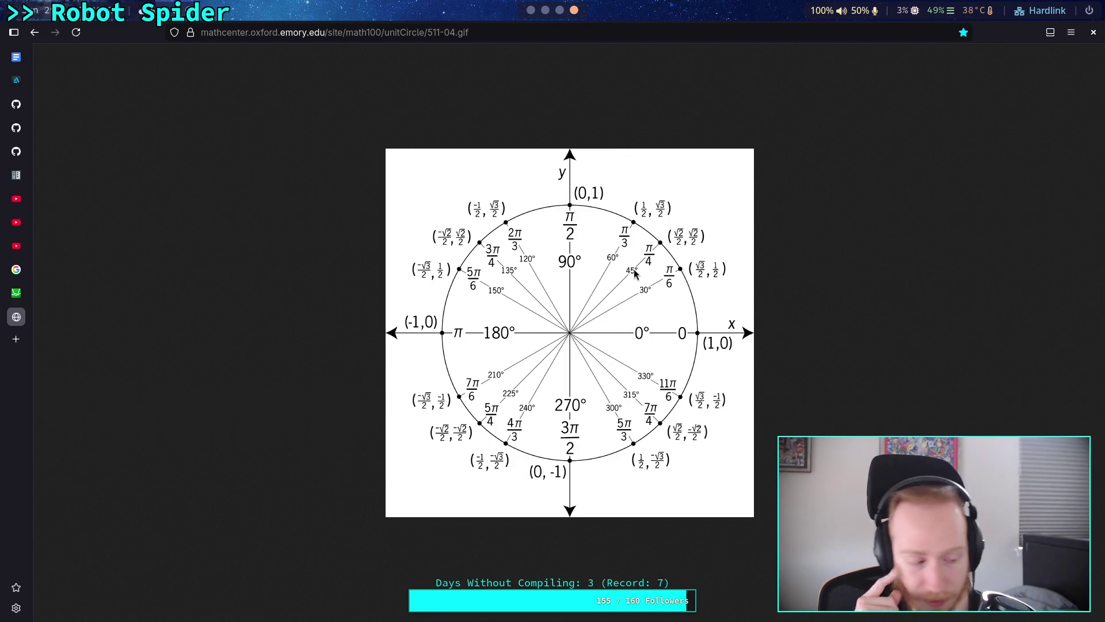
{"action": "key", "text": "super+1"}
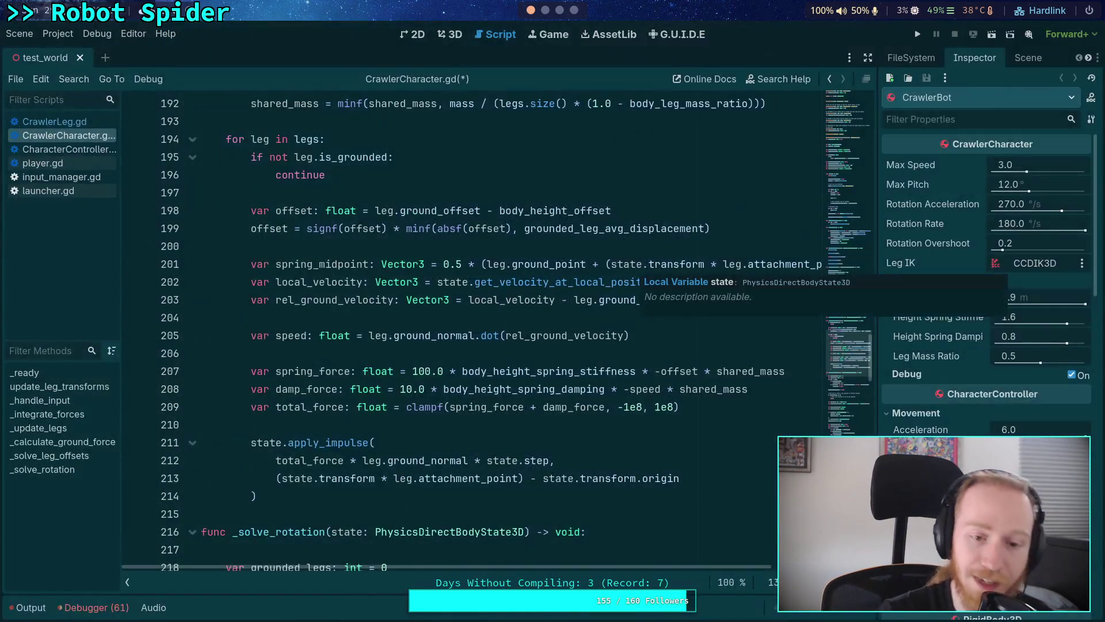
- Place the cursor on blank lines 210 and 206 of the Godot script, then return to the Python terminal
{"action": "left_click", "coordinate": [422, 424]}
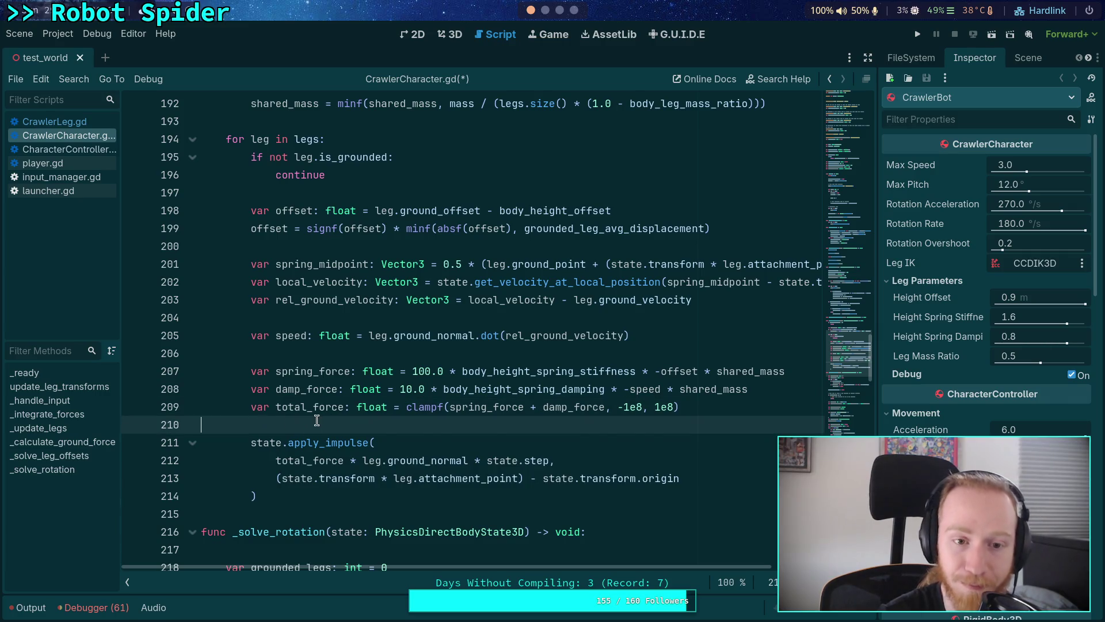
{"action": "scroll", "coordinate": [317, 420], "scroll_direction": "up", "scroll_amount": 1}
{"action": "left_click", "coordinate": [303, 406]}
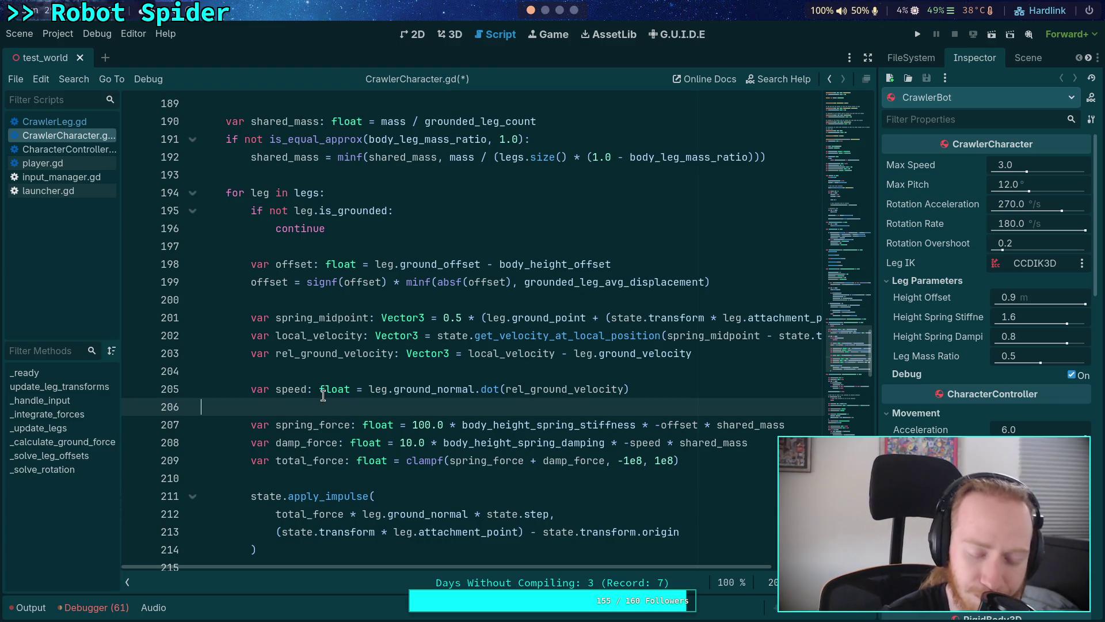
{"action": "mouse_move", "coordinate": [323, 395]}
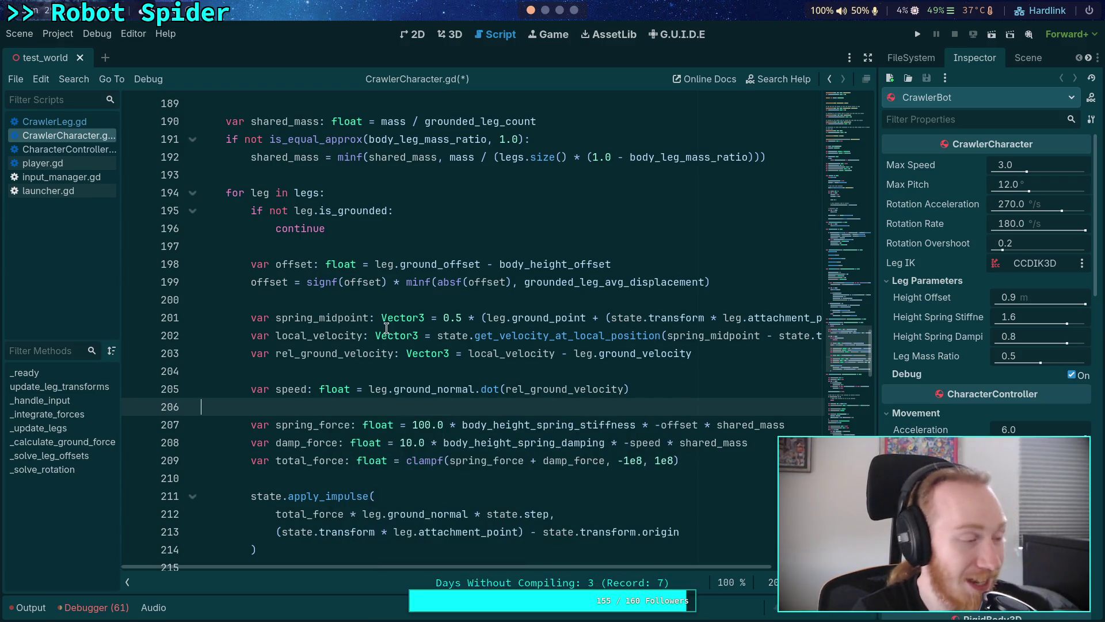
{"action": "key", "text": "super+4"}
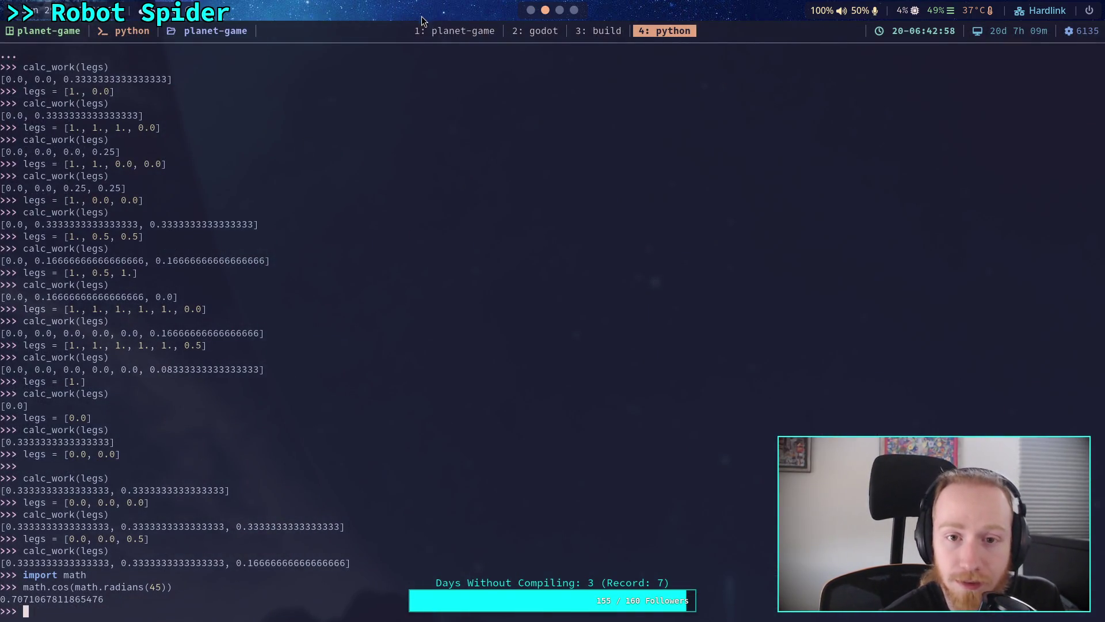
- Add a new empty task after the last finished item in the Crawler Bot plan
{"action": "key", "text": "super+5"}
{"action": "key", "text": "super+6"}
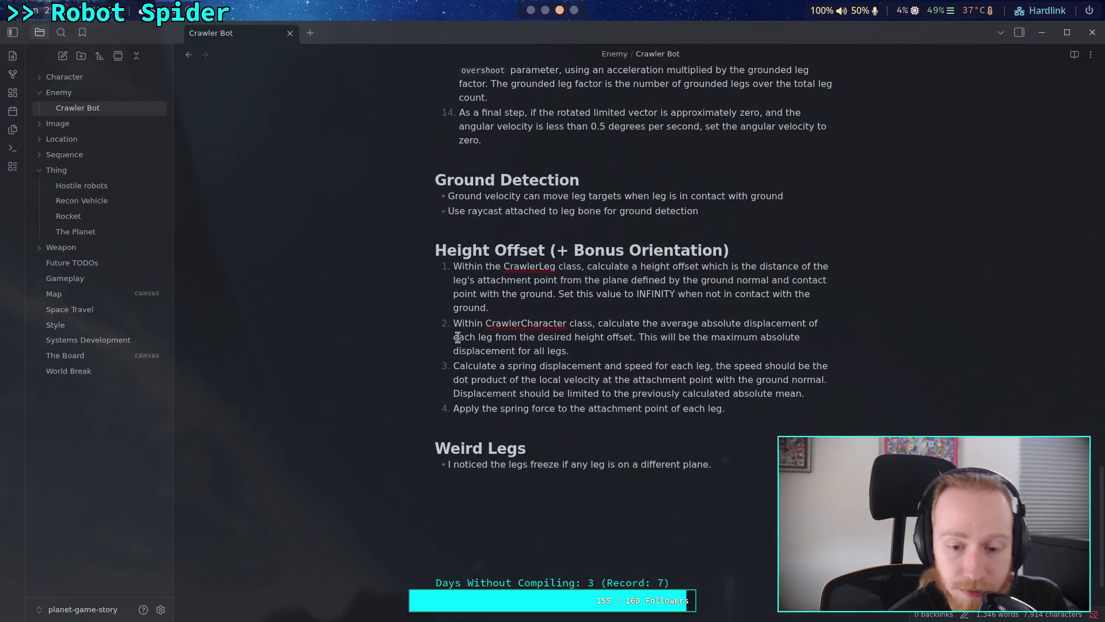
{"action": "scroll", "coordinate": [483, 340], "scroll_direction": "up", "scroll_amount": 10}
{"action": "scroll", "coordinate": [537, 357], "scroll_direction": "up", "scroll_amount": 9}
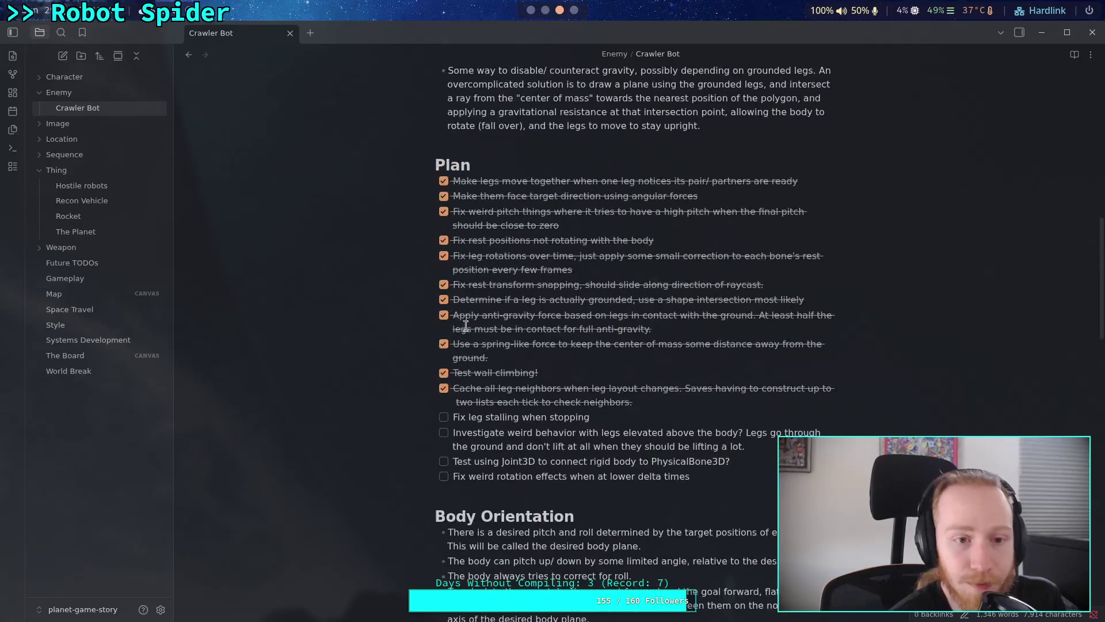
{"action": "scroll", "coordinate": [516, 360], "scroll_direction": "down", "scroll_amount": 5}
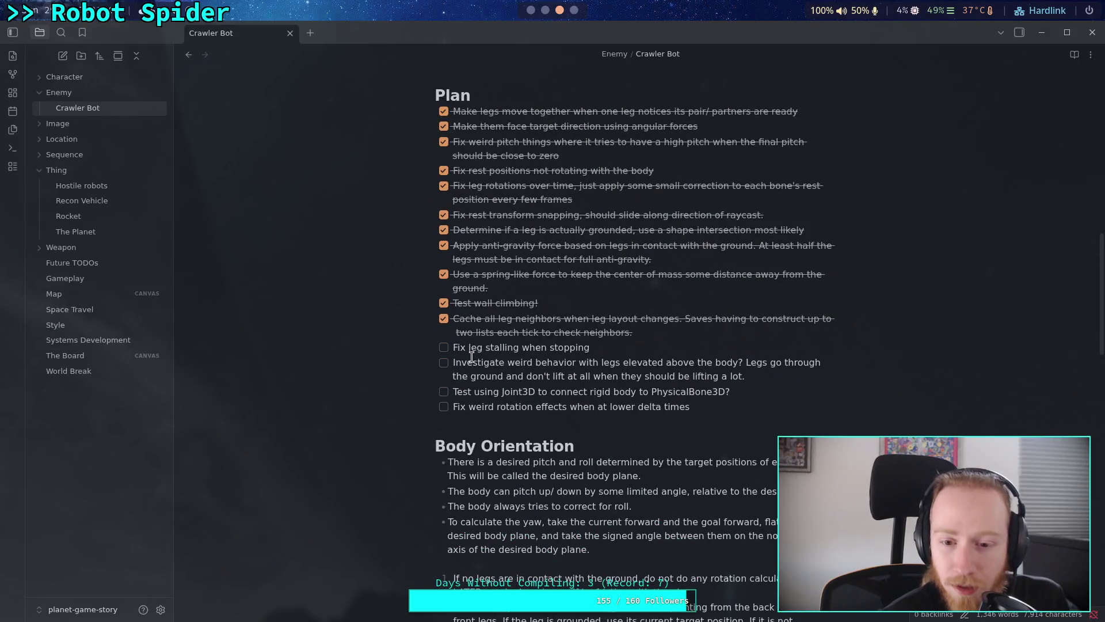
{"action": "left_click", "coordinate": [671, 332]}
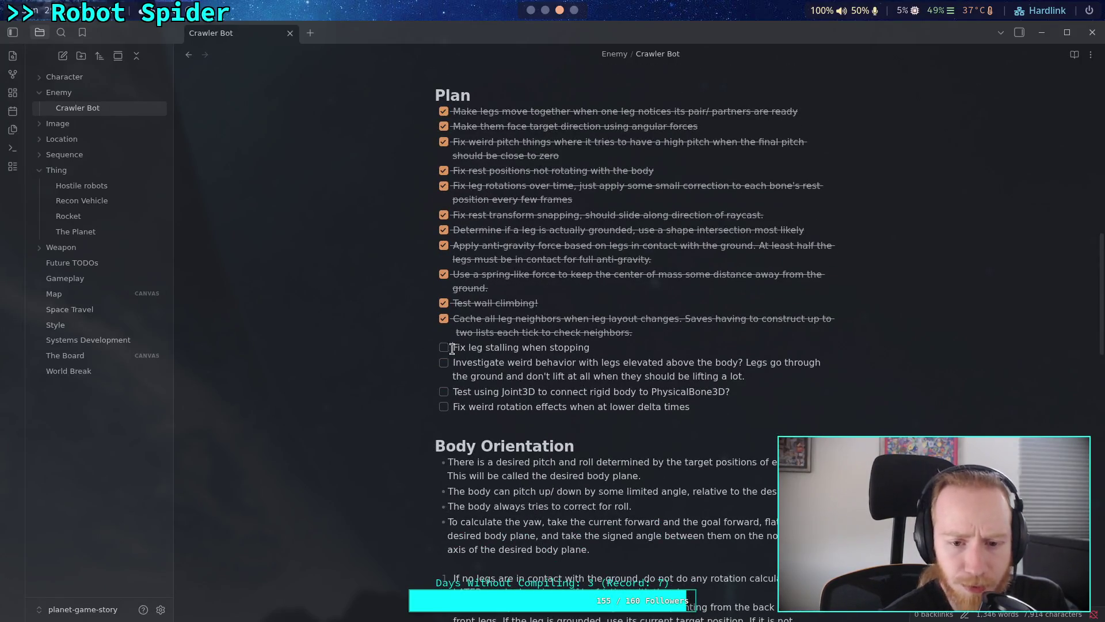
{"action": "key", "text": "Return"}
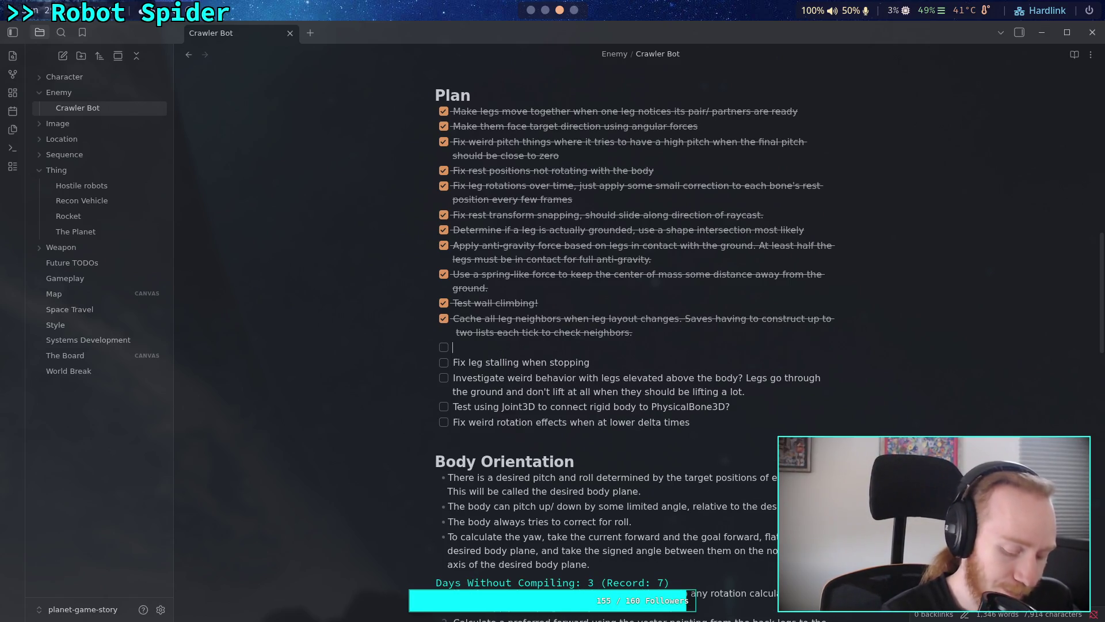
- Write the task: anti-gravity proportional to ground normals relative to gravity, half at 45°, full at 90°
{"action": "type", "text": "Change anti"}
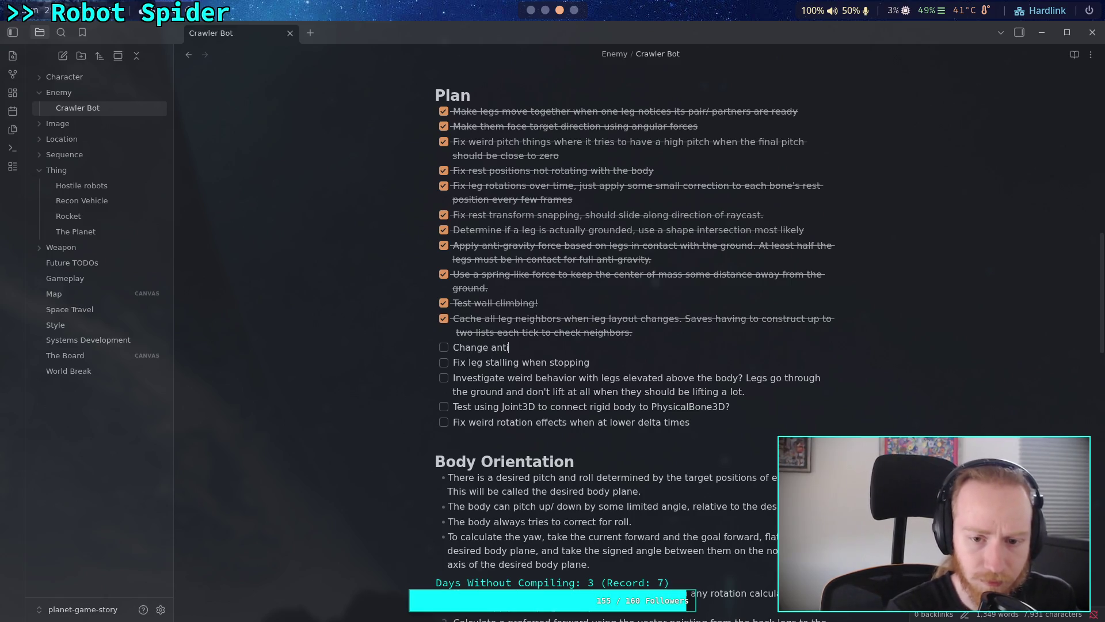
{"action": "type", "text": "s"}
{"action": "key", "text": "BackSpace"}
{"action": "type", "text": "-gra"}
{"action": "type", "text": "to be prope"}
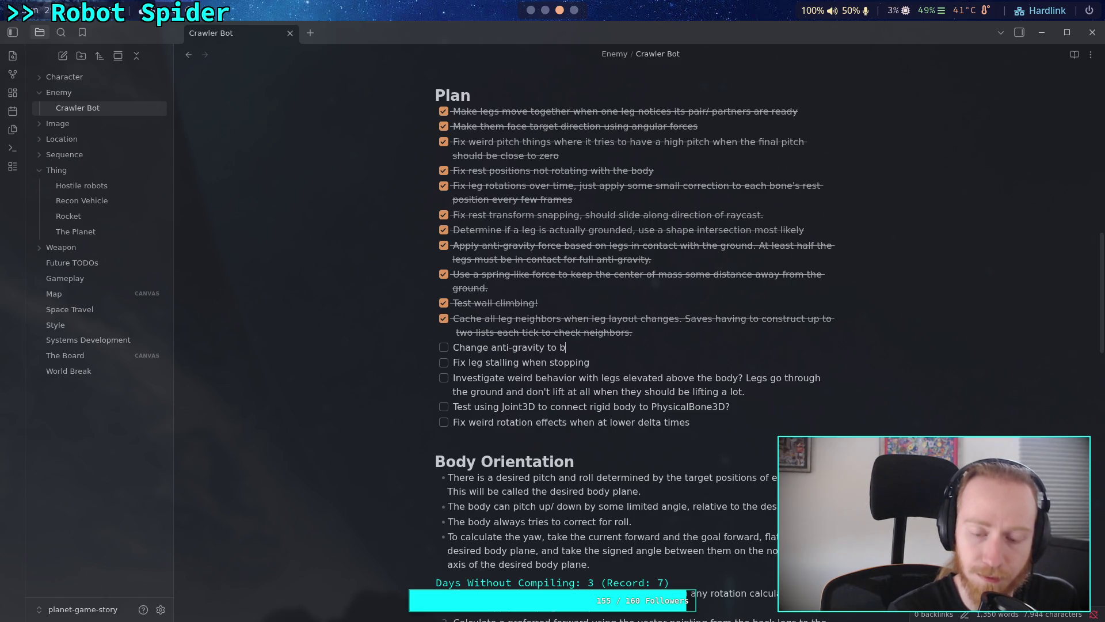
{"action": "type", "text": "rtional to the "}
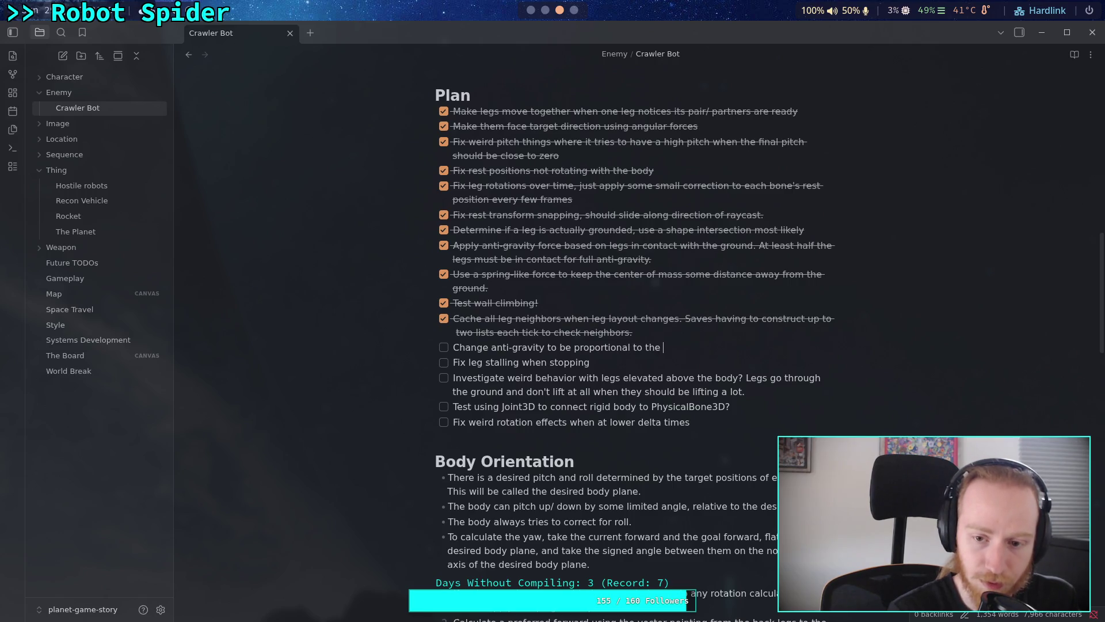
{"action": "type", "text": "n"}
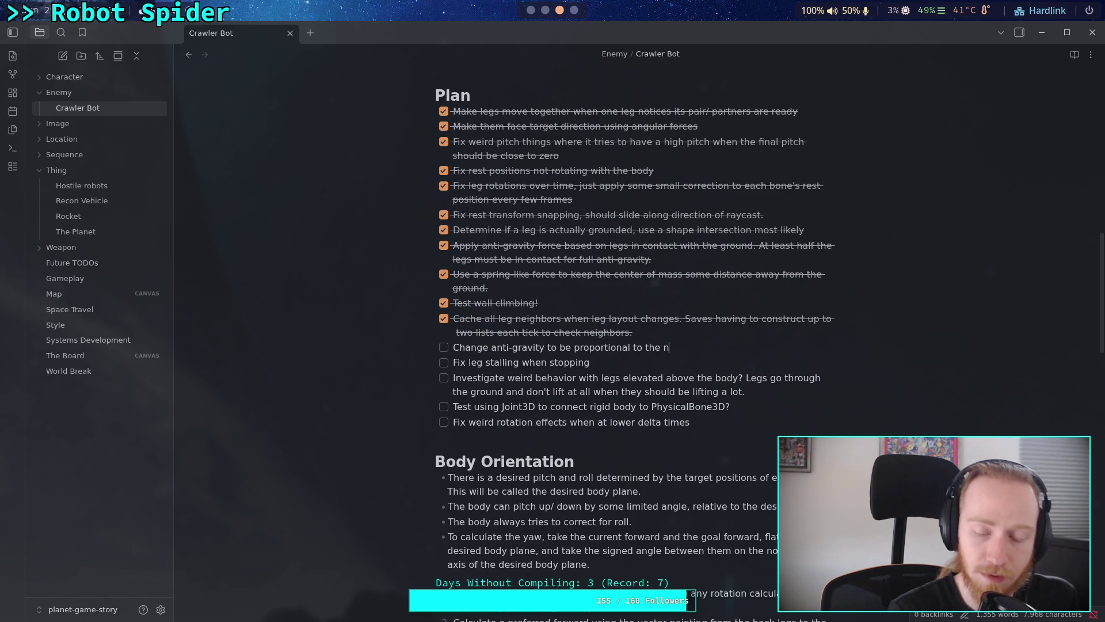
{"action": "type", "text": "rmals of the "}
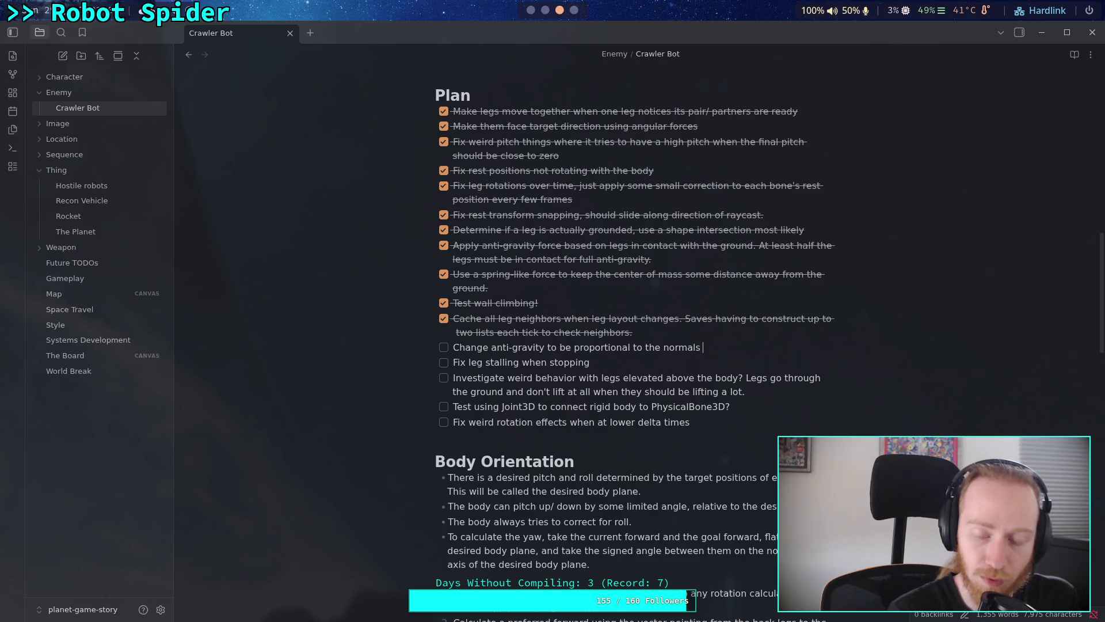
{"action": "type", "text": "ground (spring force)"}
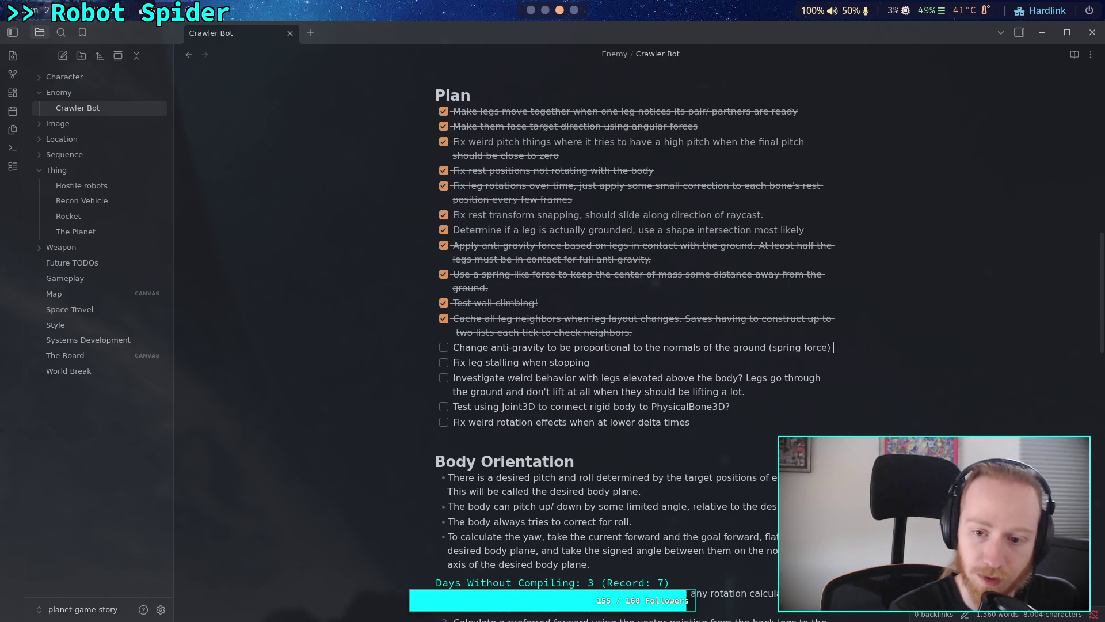
{"action": "type", "text": " and"}
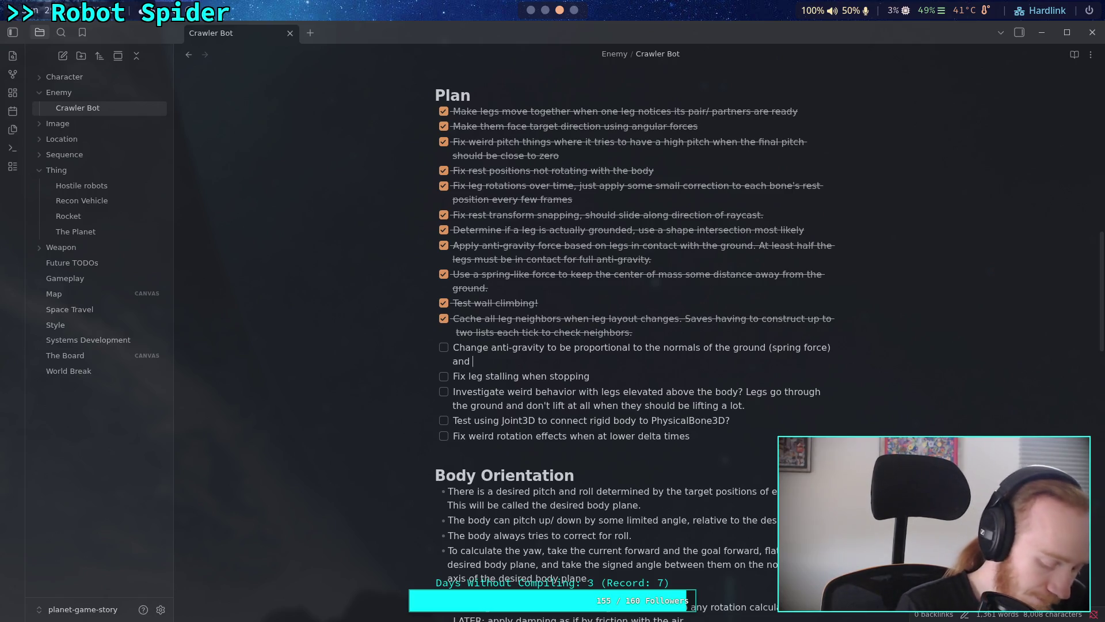
{"action": "key", "text": "BackSpace"}
{"action": "key", "text": "BackSpace"}
{"action": "key", "text": "BackSpace"}
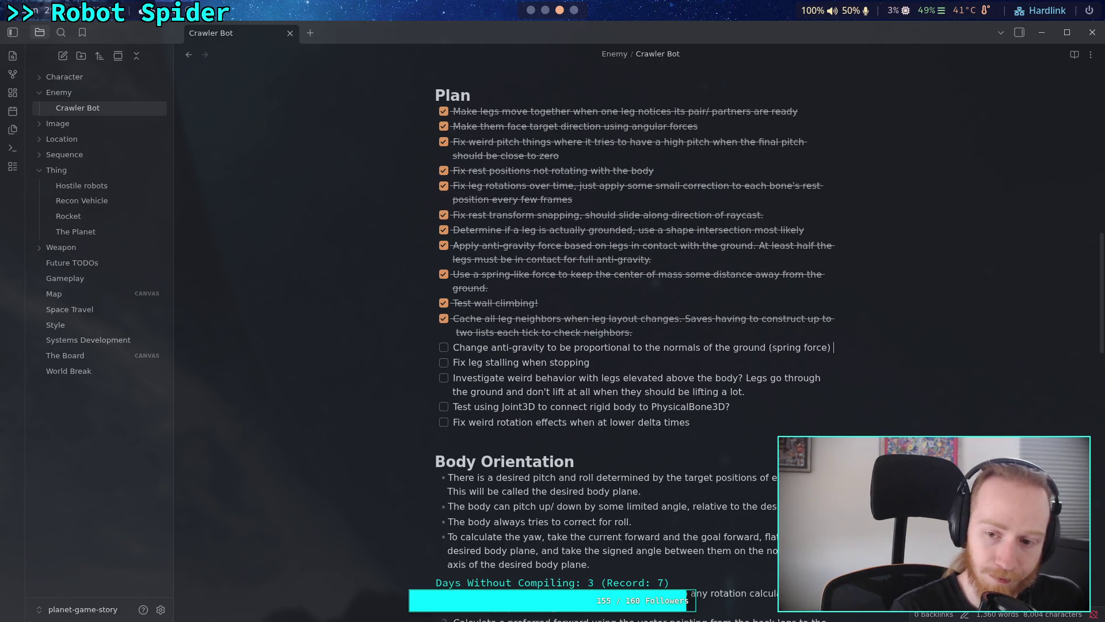
{"action": "type", "text": "relative to the"}
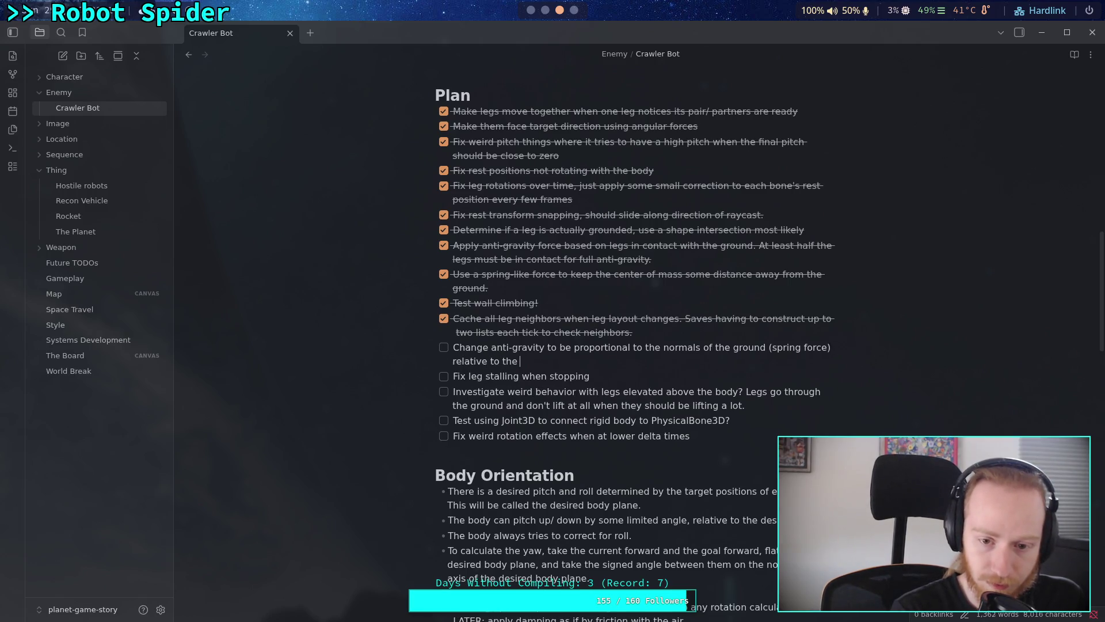
{"action": "type", "text": "dire"}
{"action": "type", "text": "ctoin"}
{"action": "key", "text": "BackSpace"}
{"action": "key", "text": "BackSpace"}
{"action": "key", "text": "BackSpace"}
{"action": "type", "text": "tion of "}
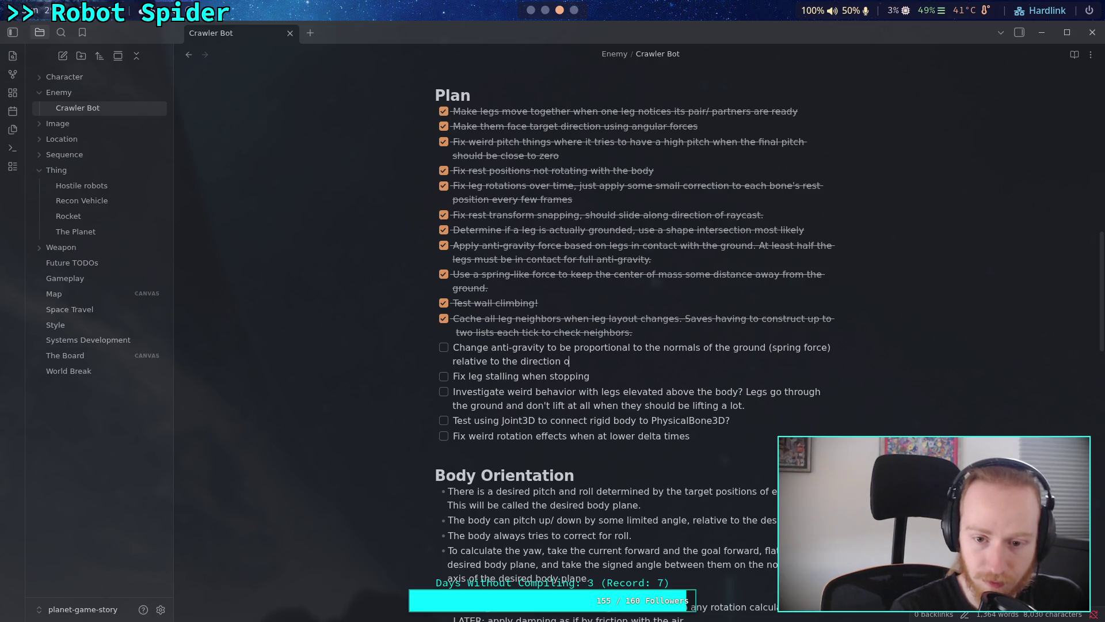
{"action": "type", "text": "gravity. "}
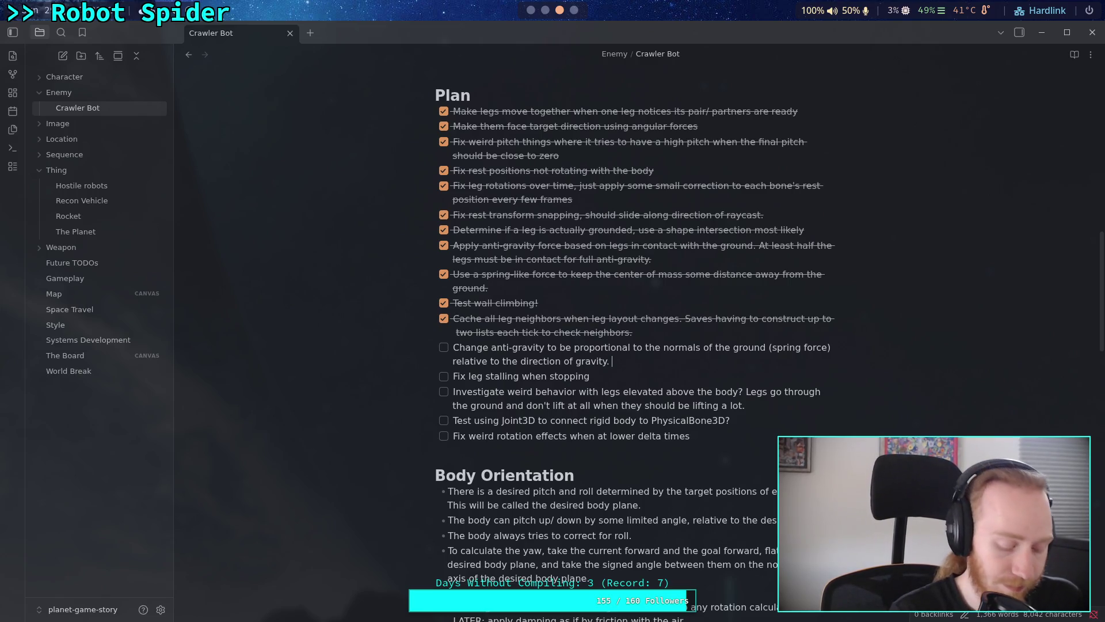
{"action": "type", "text": "So, at 45 degrees, "}
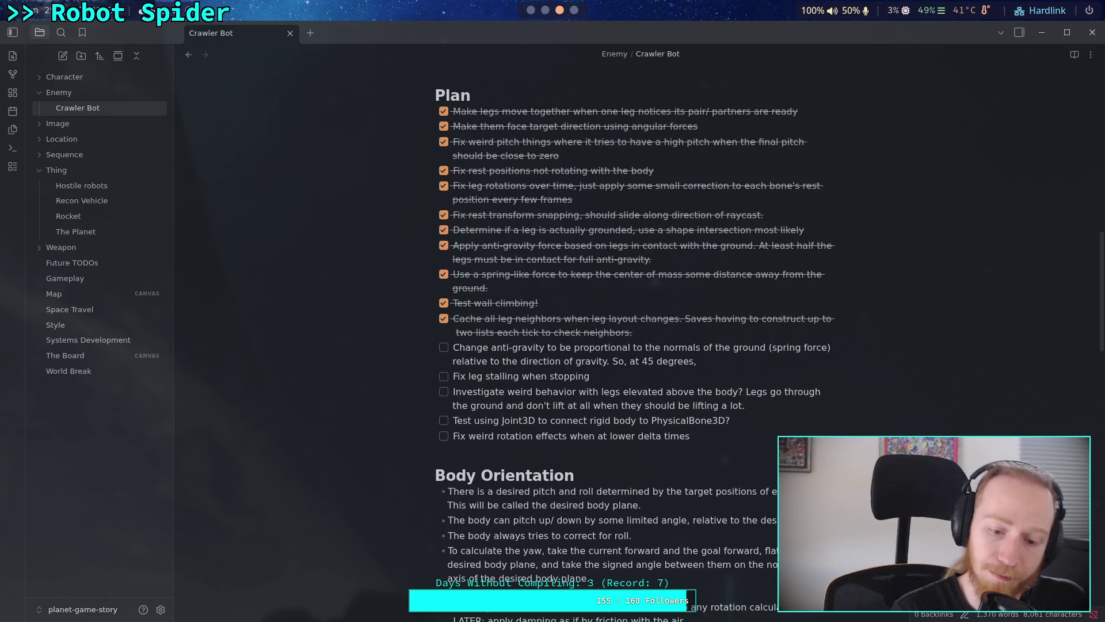
{"action": "type", "text": "apply hal"}
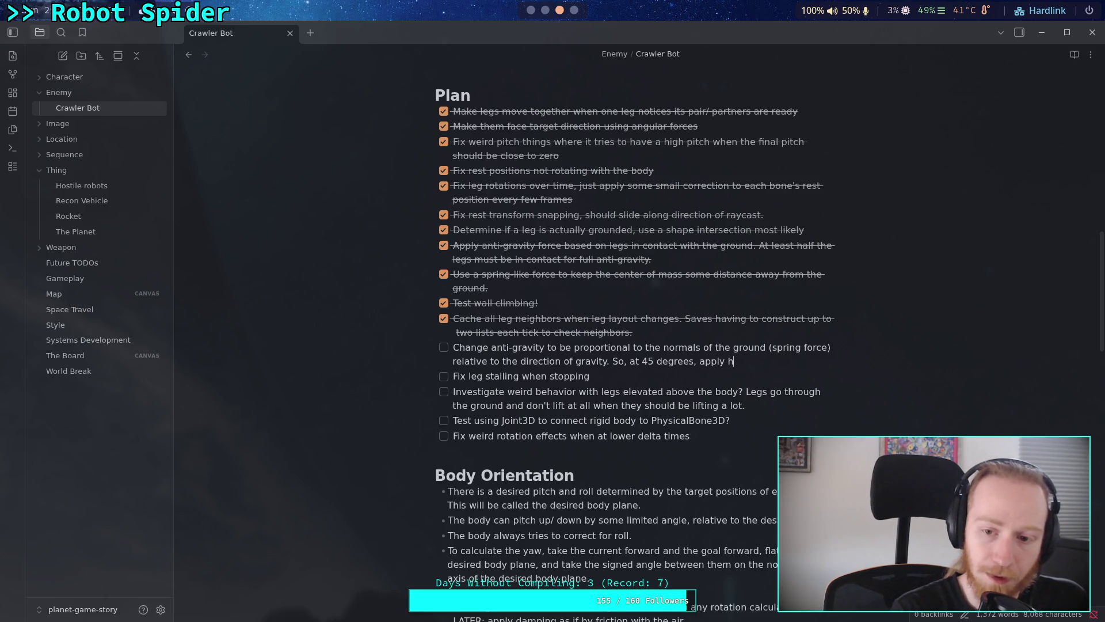
{"action": "type", "text": "f "}
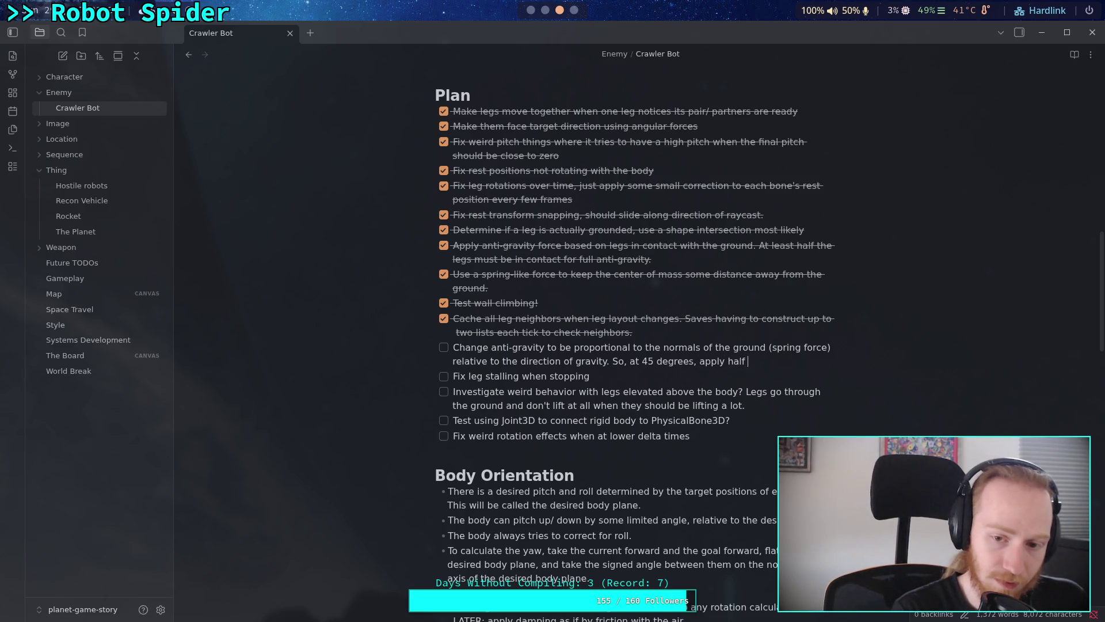
{"action": "type", "text": "anti-grav"}
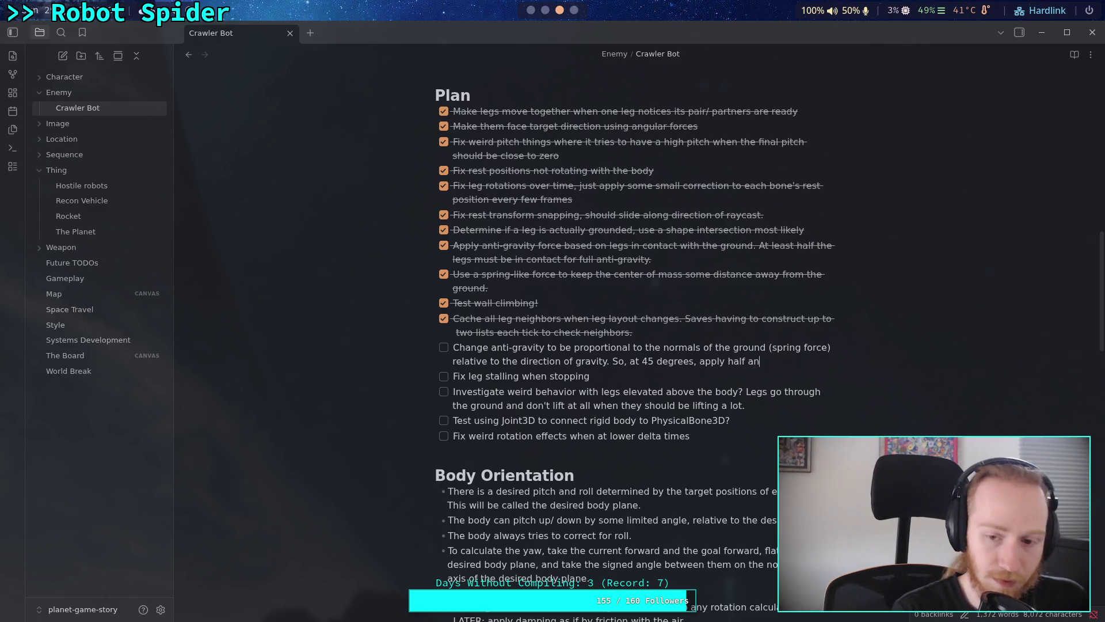
{"action": "type", "text": "ity to a leg, "}
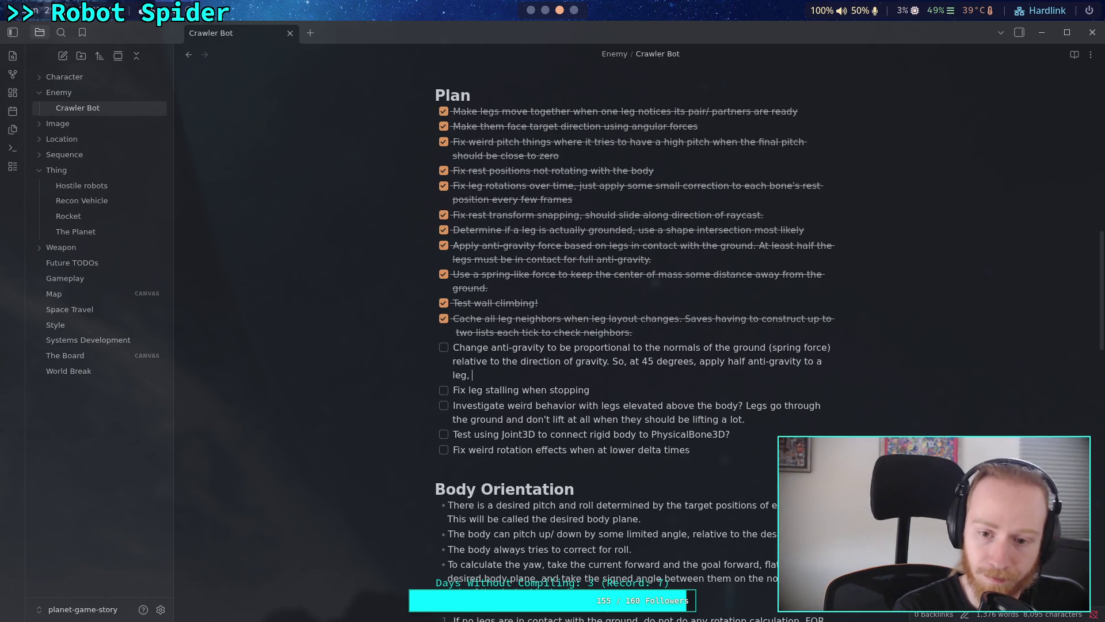
{"action": "type", "text": "at 90"}
{"action": "type", "text": " degrees, "}
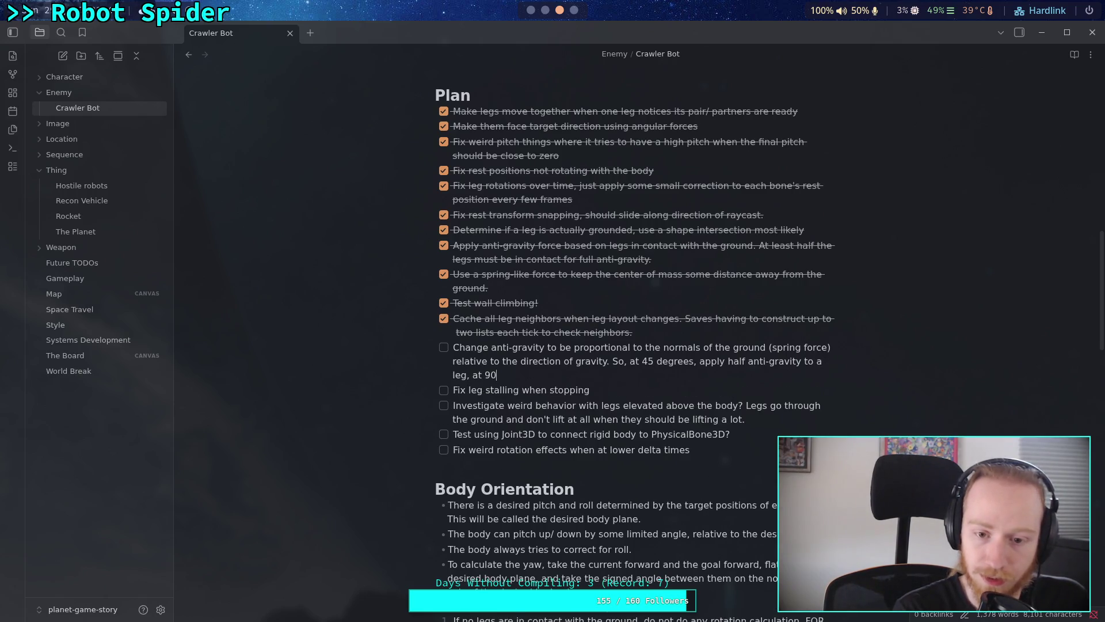
{"action": "type", "text": "apply f"}
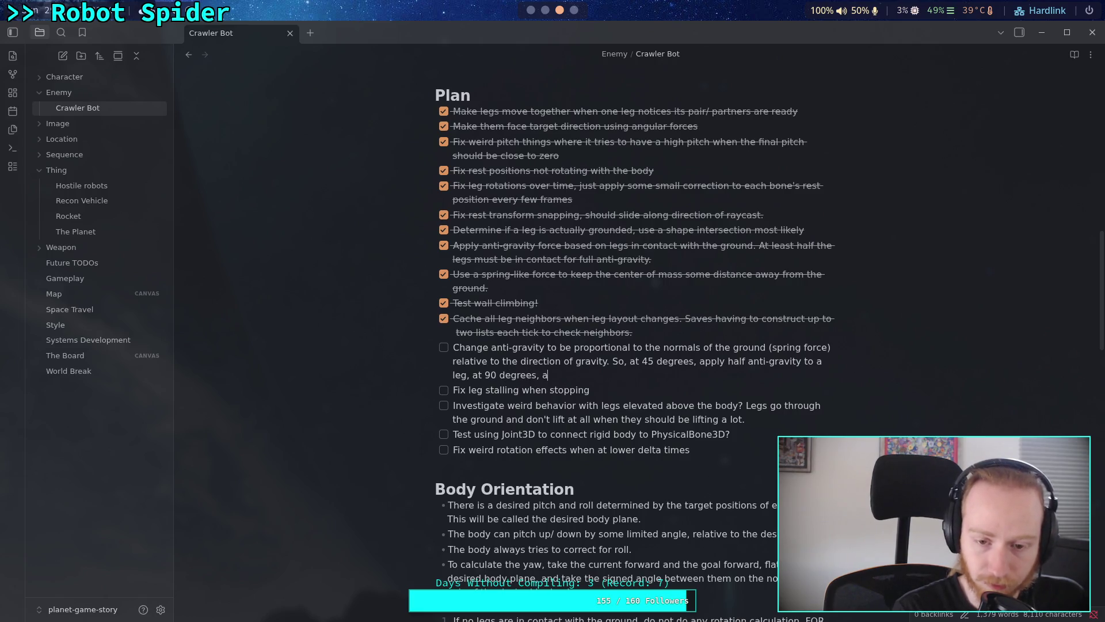
{"action": "type", "text": "ull anti-grav"}
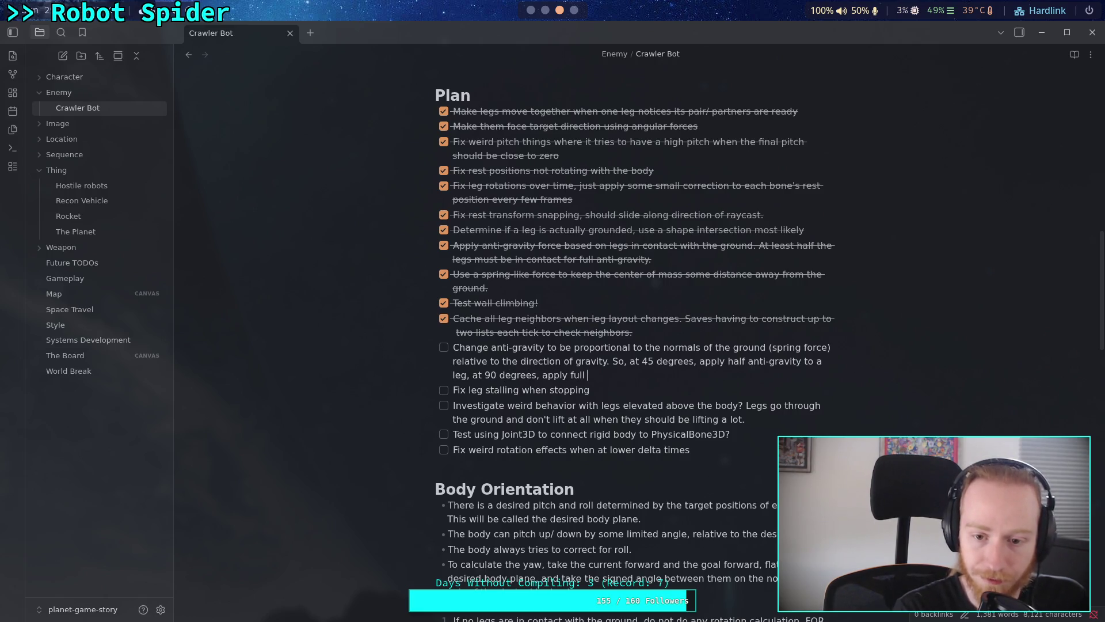
{"action": "type", "text": "ity to a leg."}
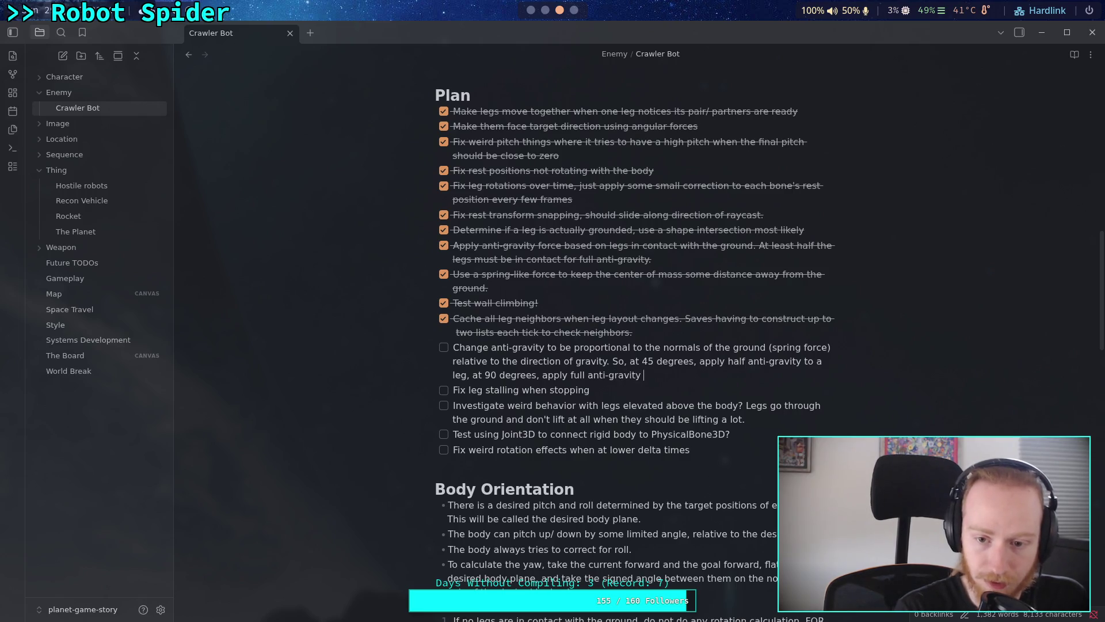